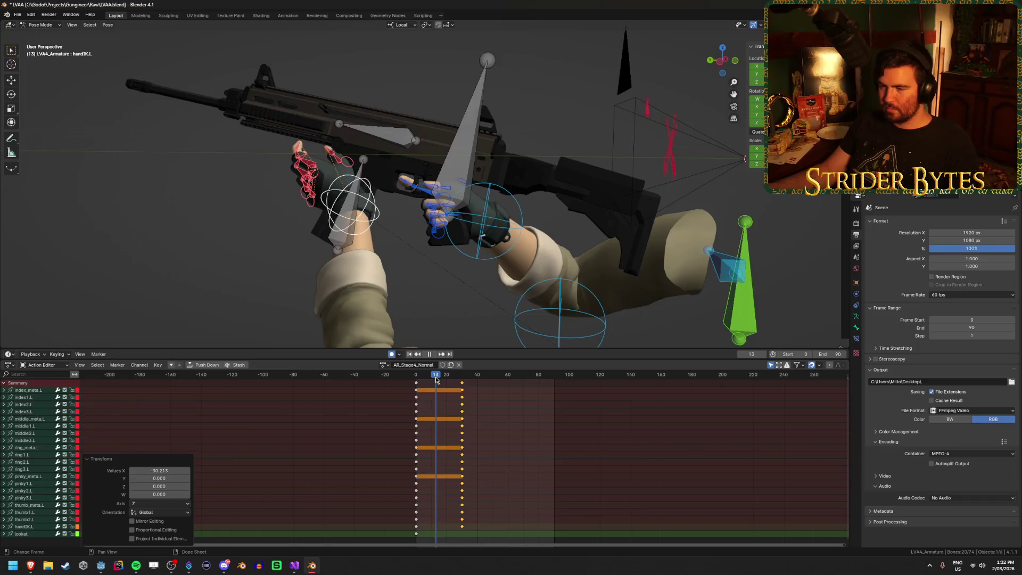
Select the handIK.L bone and move it onto the rifle at frame 15 with auto-keying.
key(space)
middle_drag(404, 224, 325, 188)
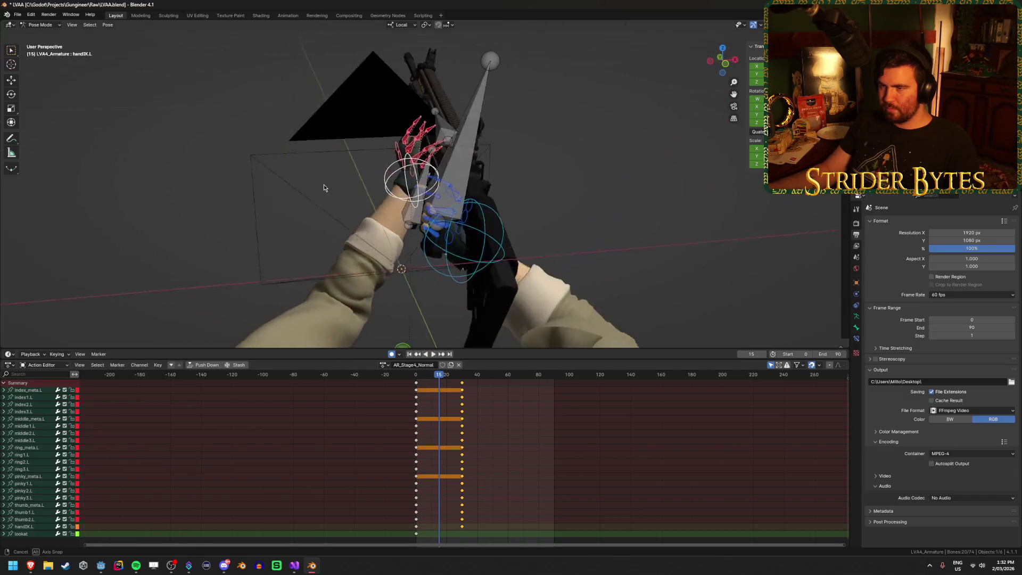
scroll(461, 216, up, 7)
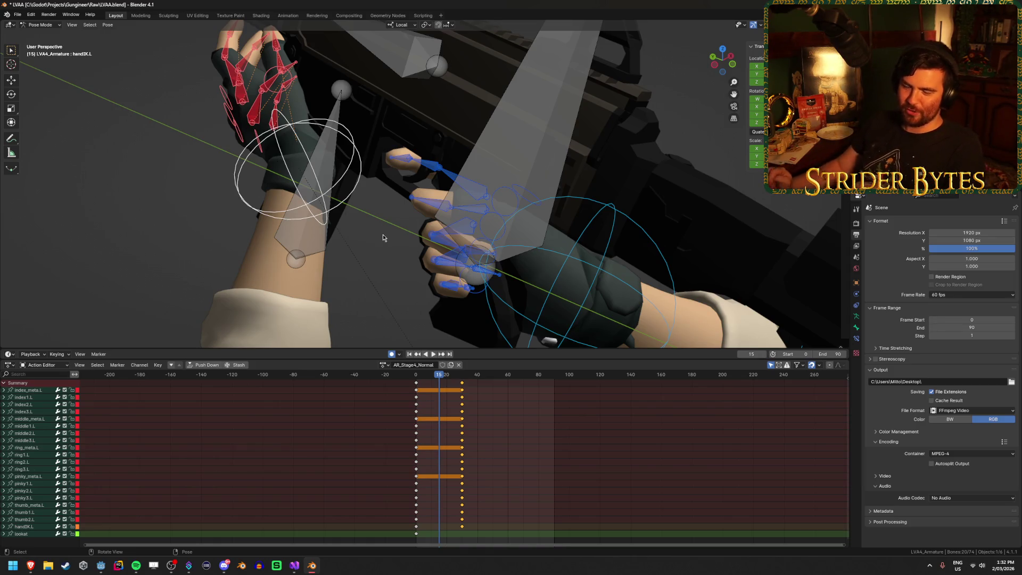
middle_drag(383, 235, 352, 231)
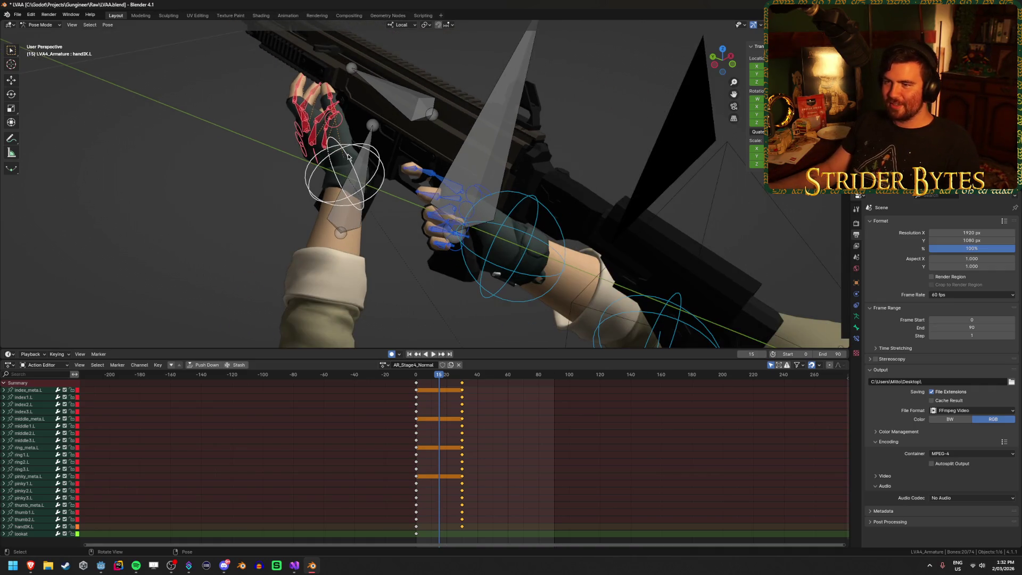
click(348, 156)
mouse_move(348, 156)
middle_down()
mouse_move(373, 187)
mouse_move(440, 213)
mouse_move(429, 220)
mouse_move(474, 221)
middle_up()
key(g)
click(431, 218)
Move the left hand IK again and play the reload through frame 48 to check the grip.
key(g)
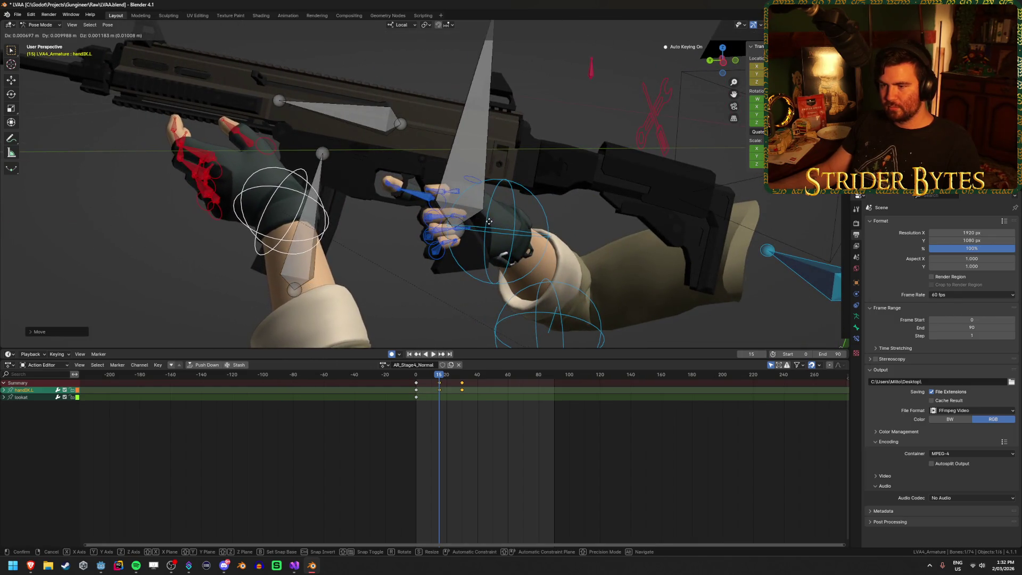
click(343, 389)
key(space)
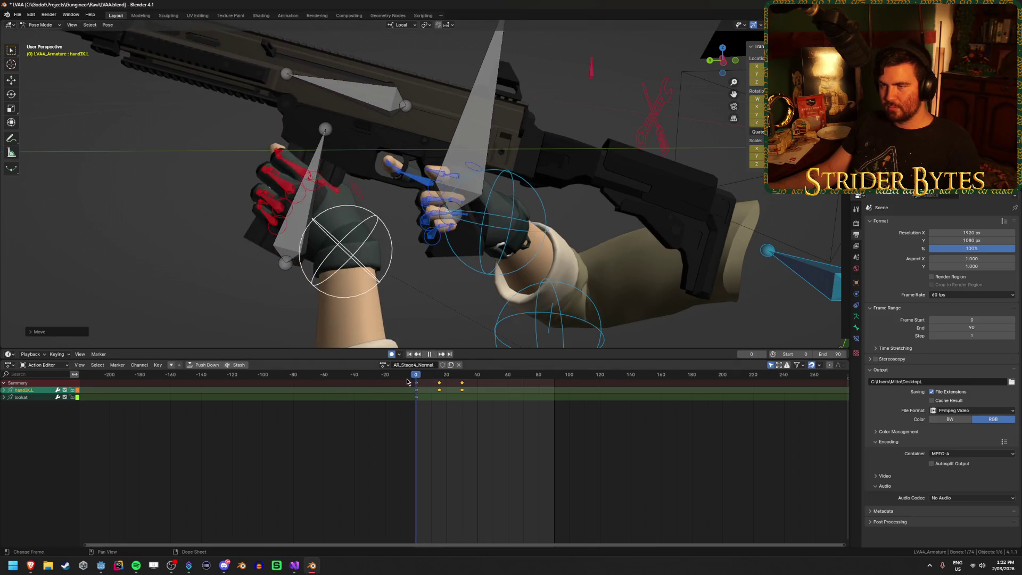
drag(445, 384, 490, 394)
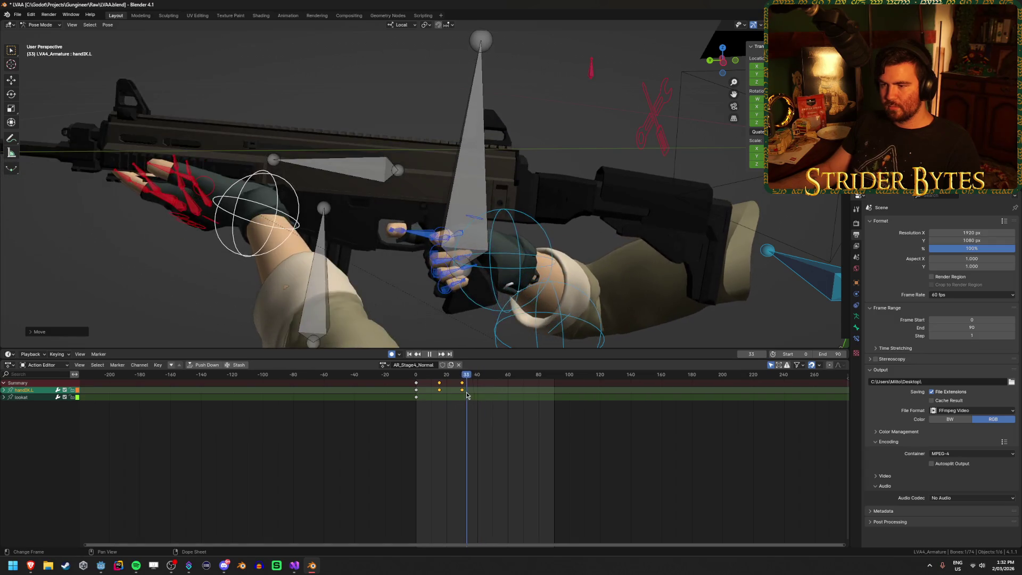
key(space)
Save LVAA.blend and clear the hand bone selection.
key(ctrl+s)
scroll(448, 249, down, 3)
mouse_move(449, 250)
middle_down()
mouse_move(237, 198)
mouse_move(282, 189)
middle_up()
key(ctrl+z)
scroll(283, 189, down, 2)
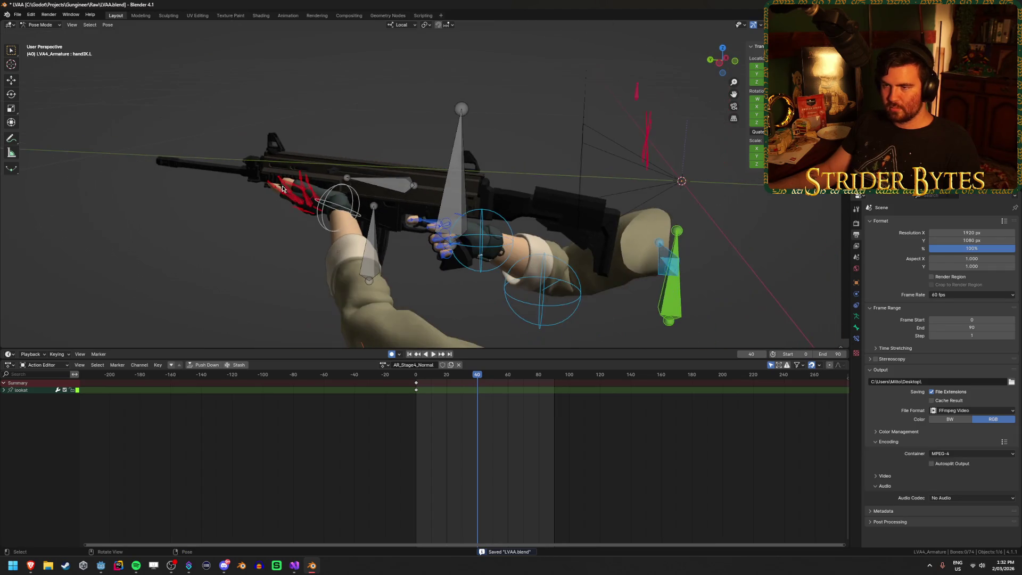
Select the GunBase bone, replay the reload from frame 0, and view through the scene camera.
middle_drag(211, 281, 182, 264)
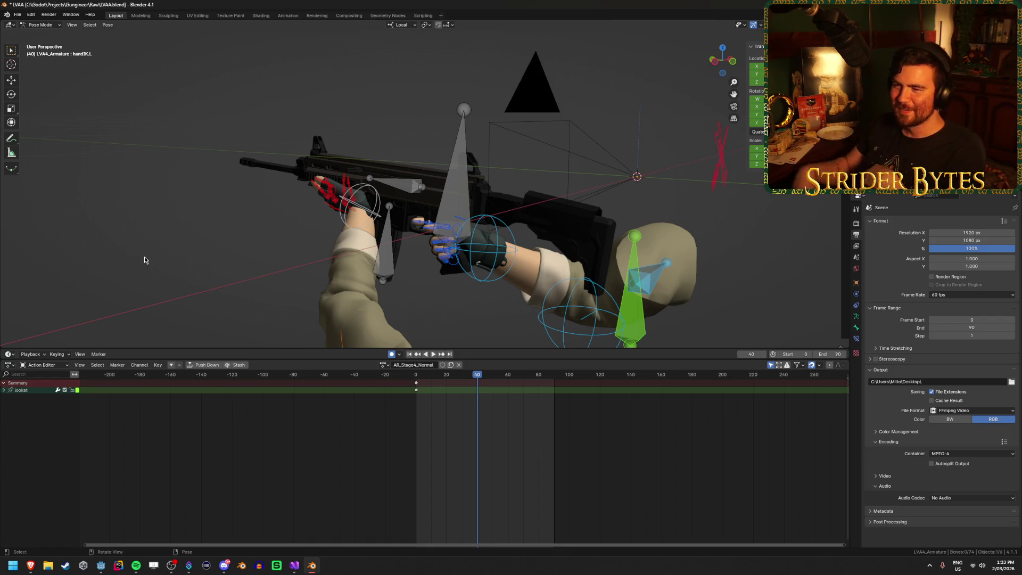
mouse_move(492, 376)
mouse_down()
mouse_move(393, 390)
mouse_move(464, 395)
mouse_up()
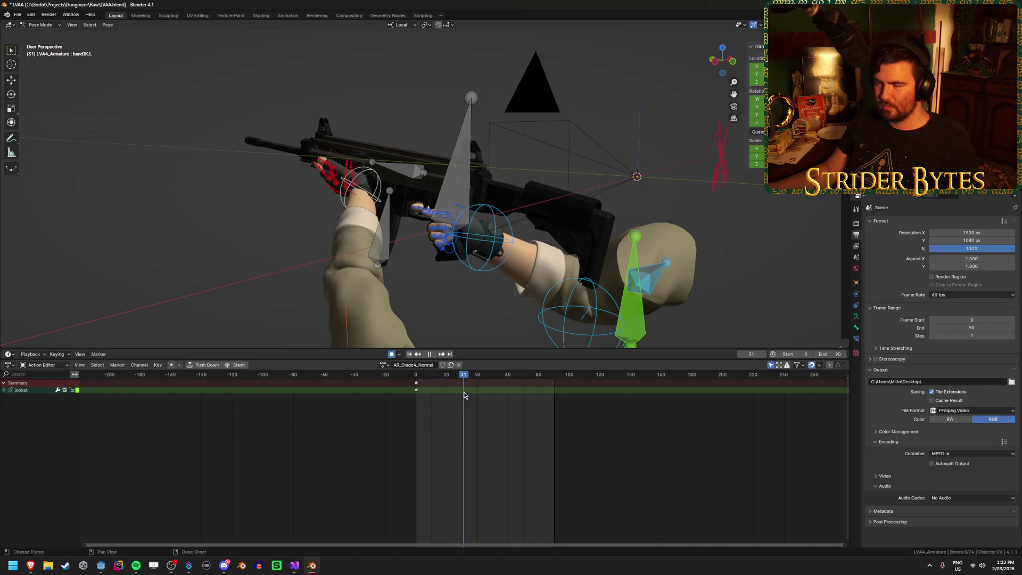
click(456, 175)
key(shift+Left)
key(space)
mouse_move(411, 380)
mouse_down()
mouse_move(478, 390)
mouse_move(391, 395)
mouse_move(431, 398)
mouse_move(403, 374)
mouse_move(509, 376)
mouse_up()
key(KP_0)
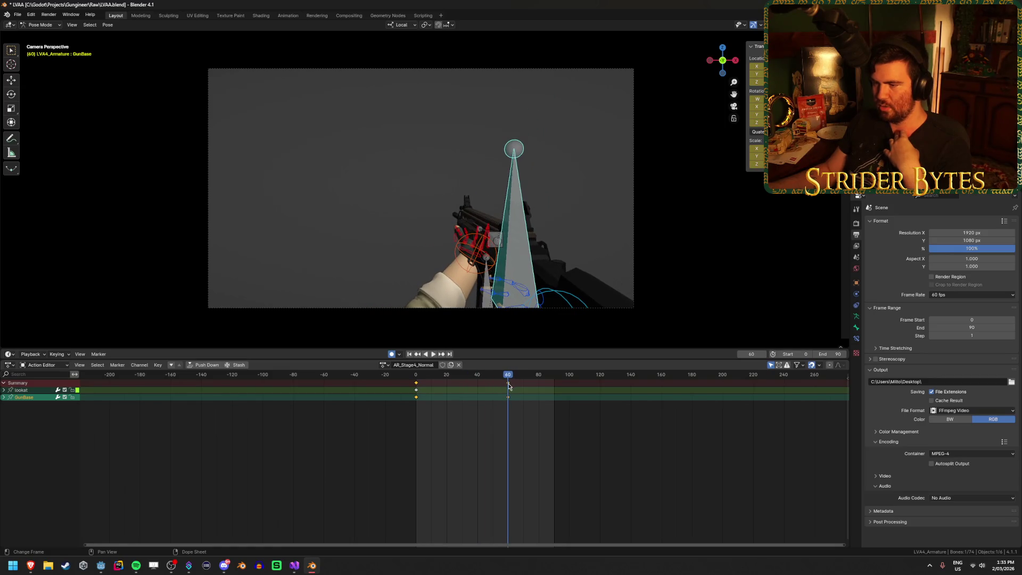
Slide GunBase's frame-60 keyframes to frame 30 and play back the retimed motion.
click(510, 386)
click(508, 382)
key(g)
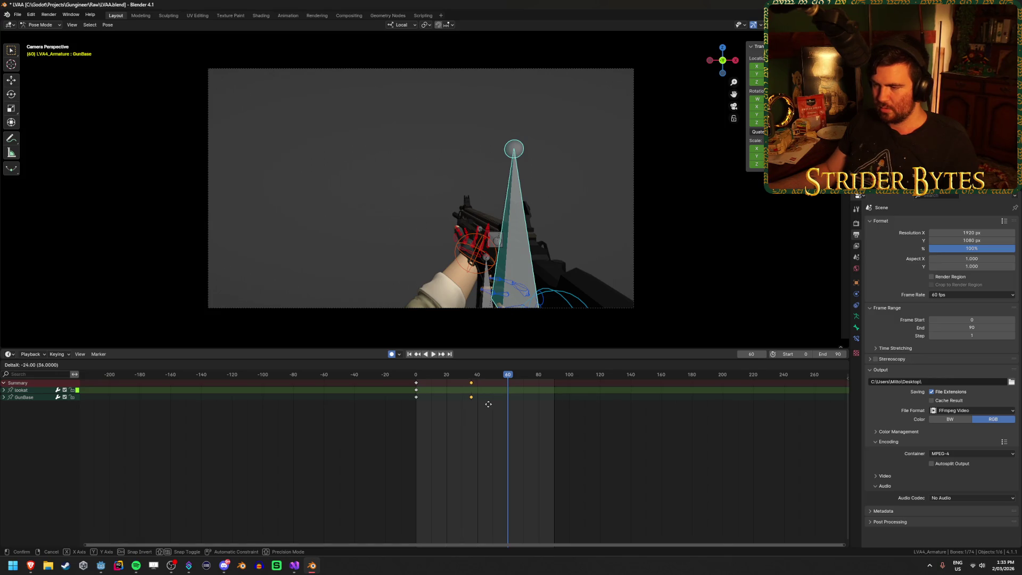
click(482, 404)
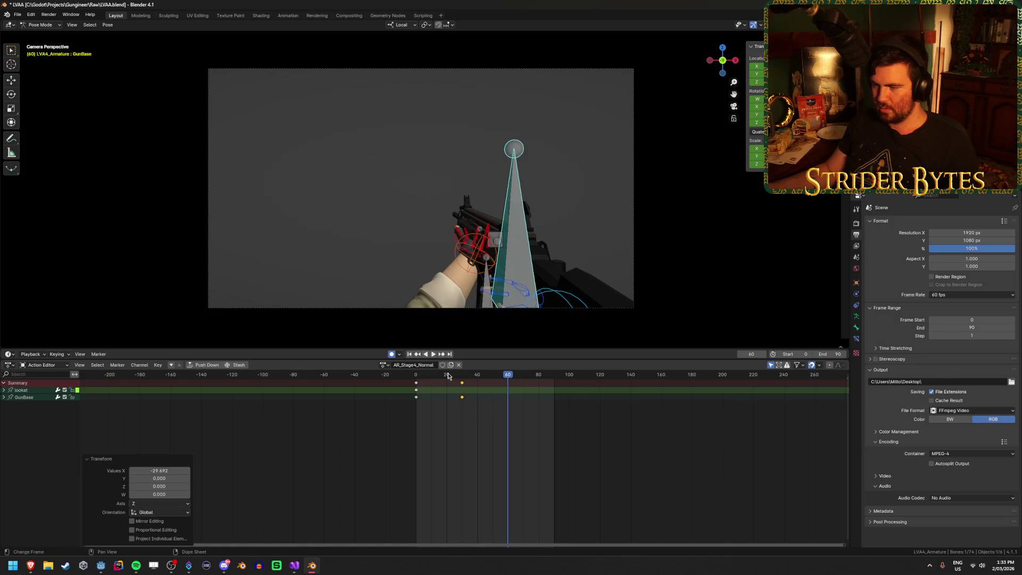
key(shift+Left)
key(space)
drag(442, 384, 445, 387)
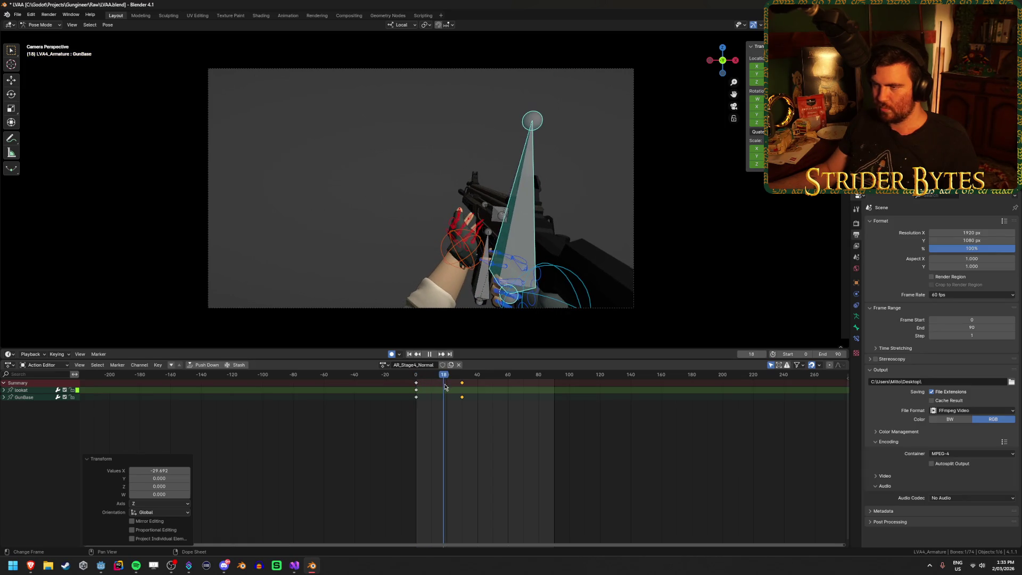
key(space)
Shift the keyframes to about frame 49, then five frames earlier to land on frame 45.
key(g)
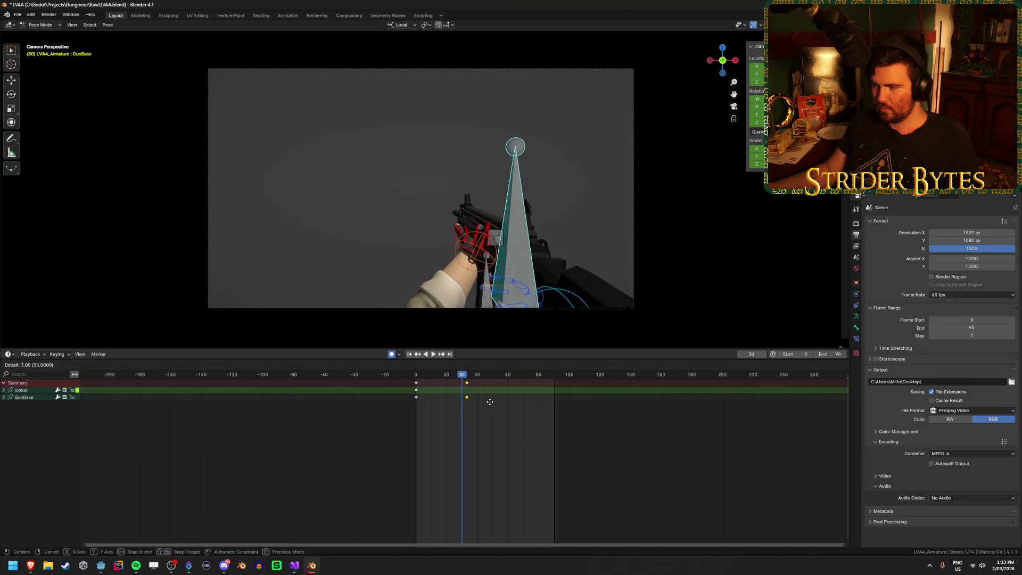
click(514, 400)
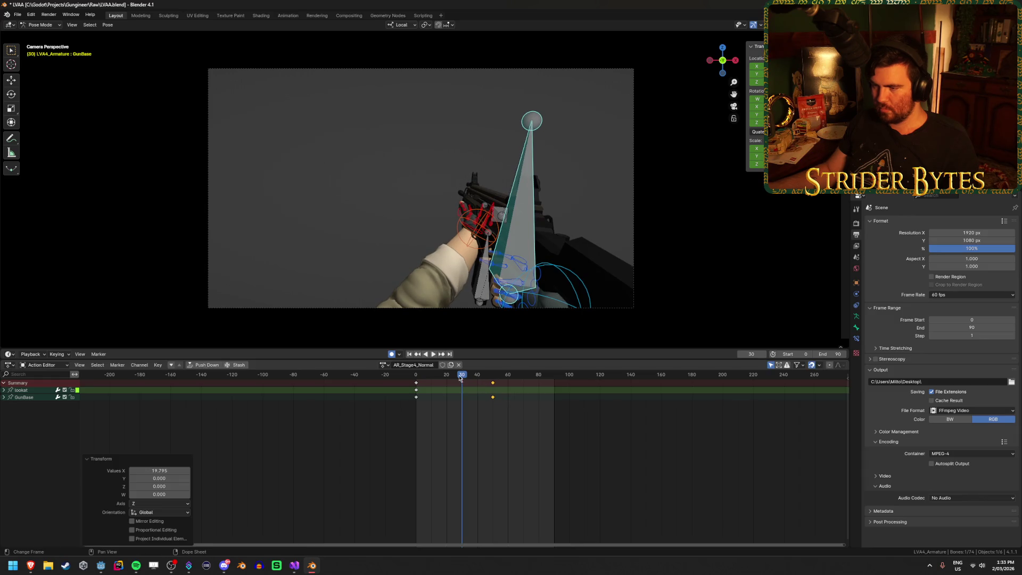
click(475, 378)
key(space)
drag(476, 377, 492, 373)
key(g)
click(491, 366)
key(Down)
click(524, 403)
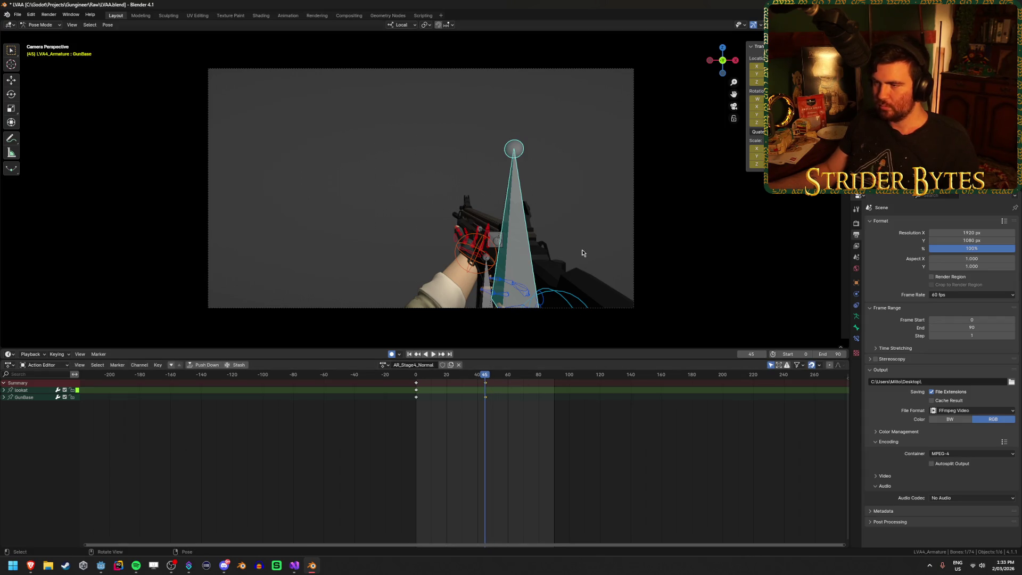
Move and rotate the GunBase bone so the rifle tilts upward at frame 45.
key(g)
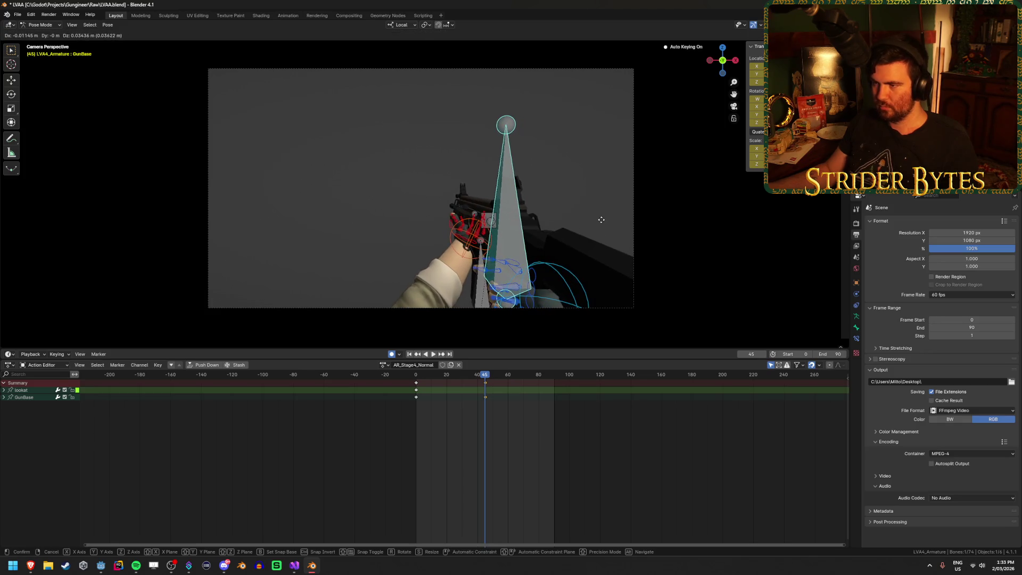
click(602, 222)
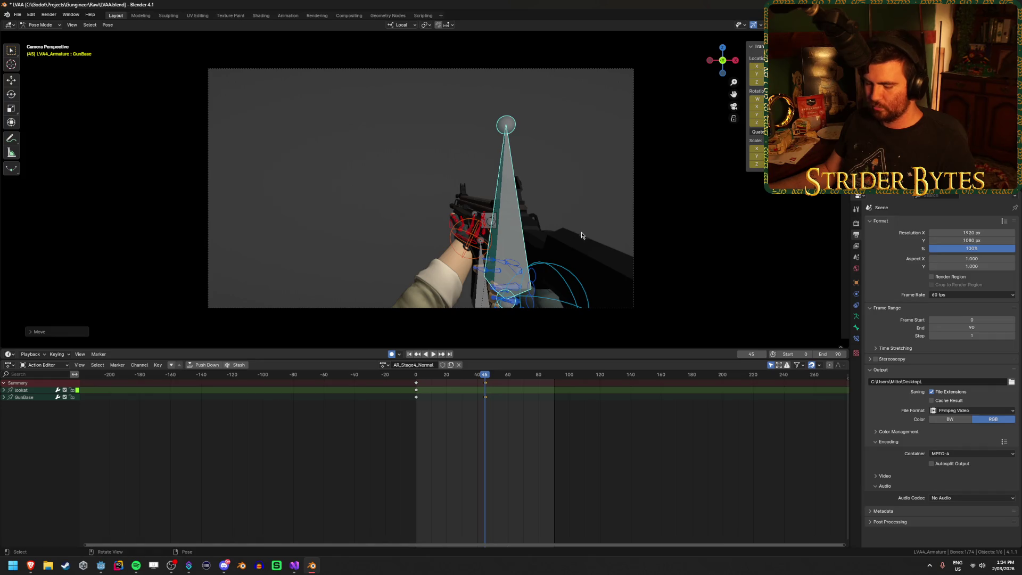
key(r)
click(625, 196)
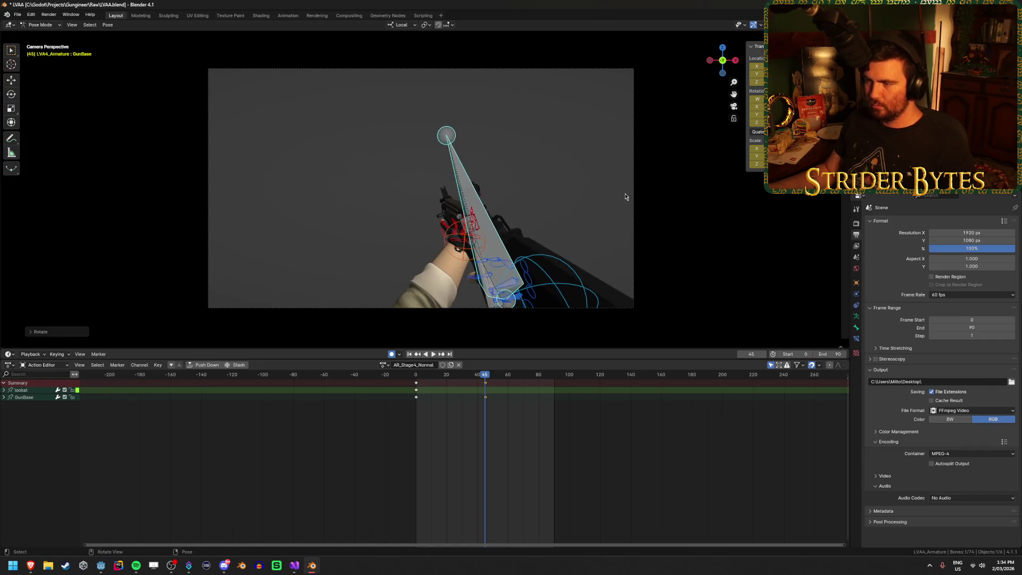
mouse_move(614, 244)
middle_down()
mouse_move(603, 241)
mouse_move(663, 244)
middle_up()
key(r)
click(621, 219)
key(r)
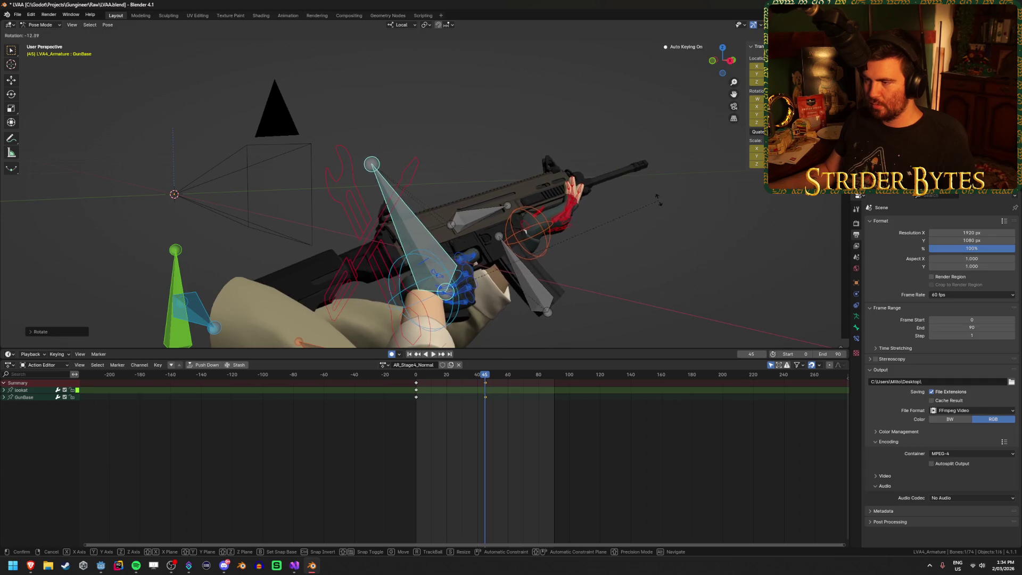
click(448, 295)
Review the tilt through the camera, nudge the gun's position, and save LVAA.blend.
key(KP_0)
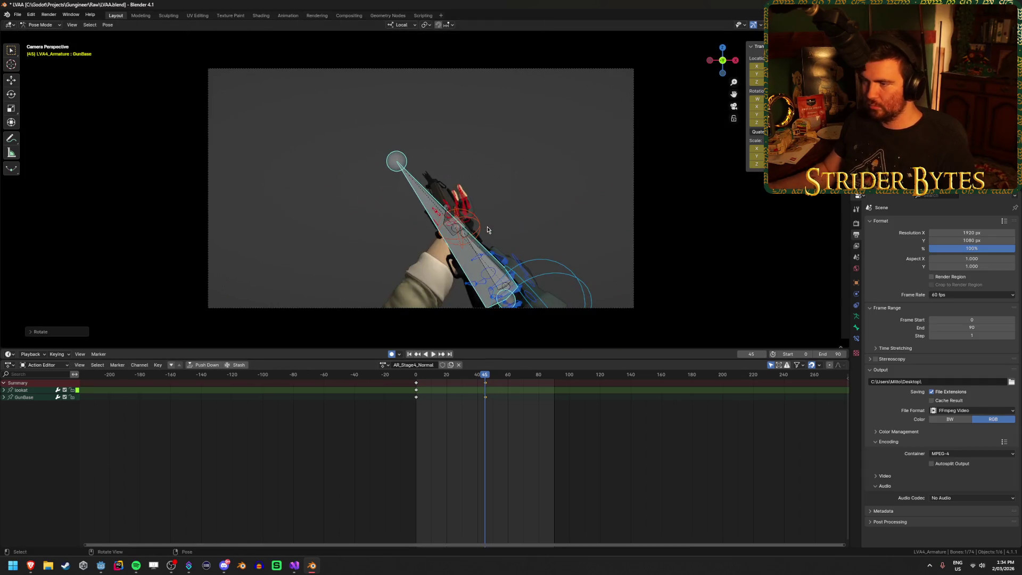
key(shift+Left)
key(space)
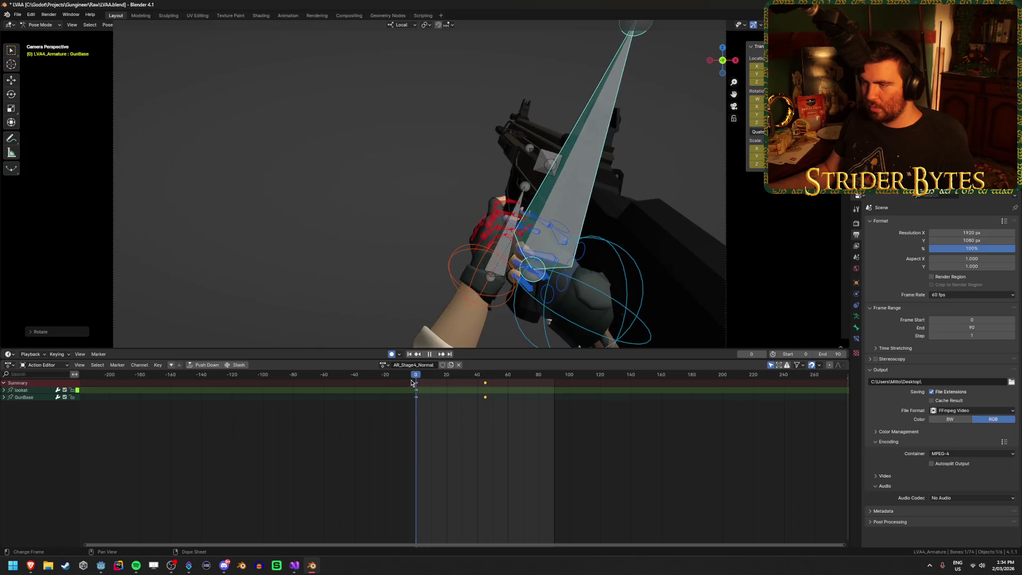
drag(462, 383, 486, 386)
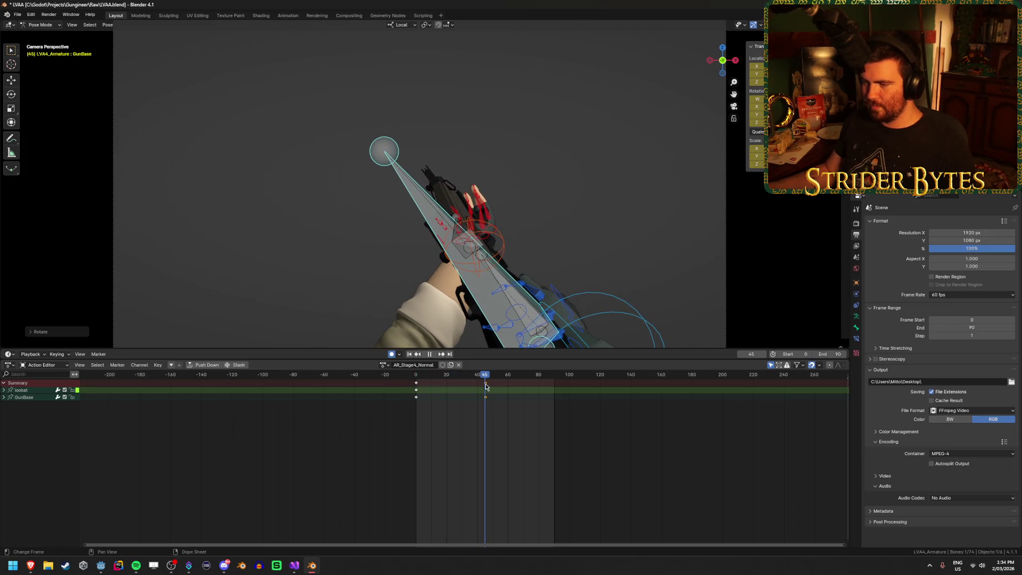
key(space)
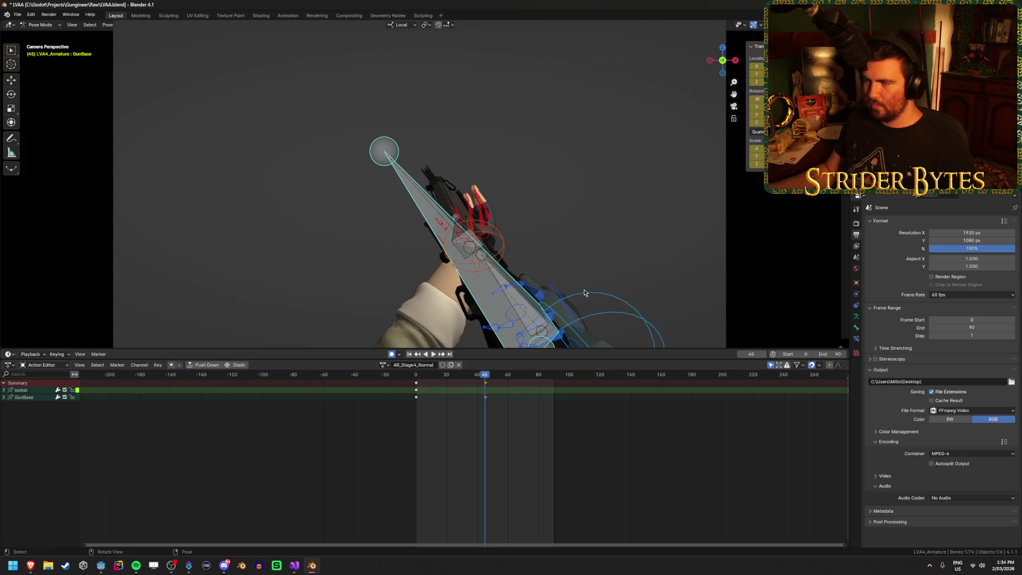
key(g)
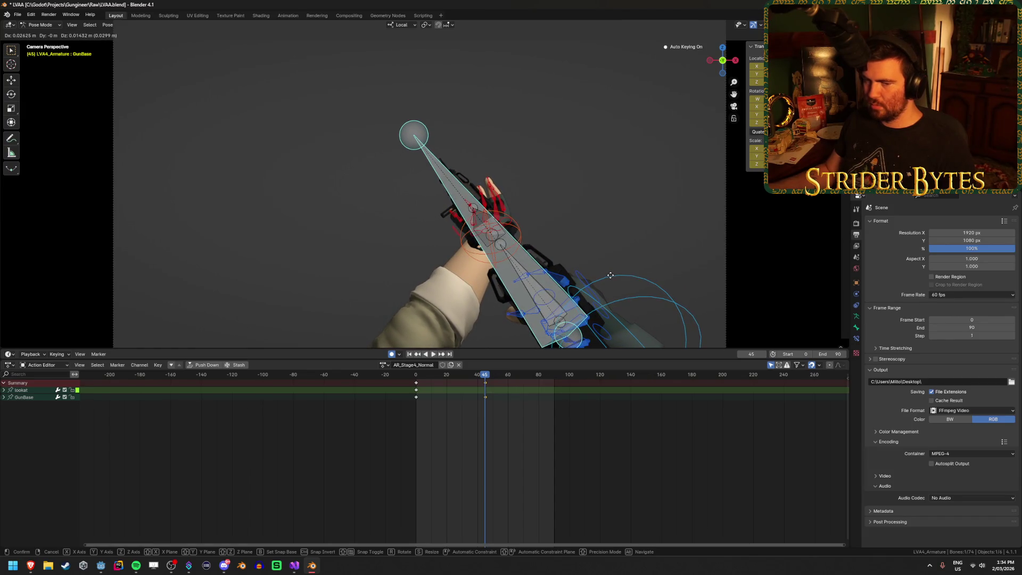
click(609, 275)
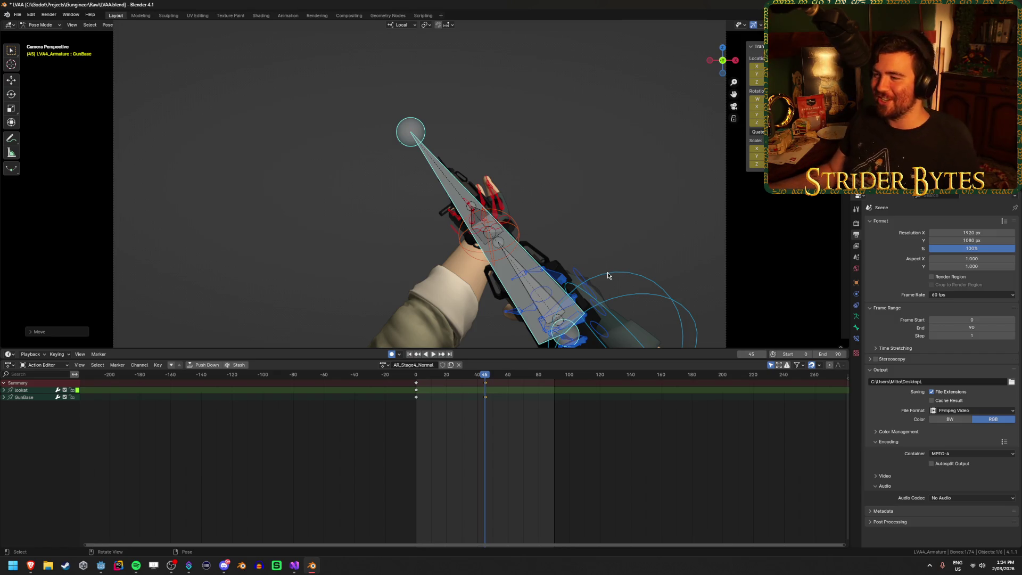
key(ctrl+s)
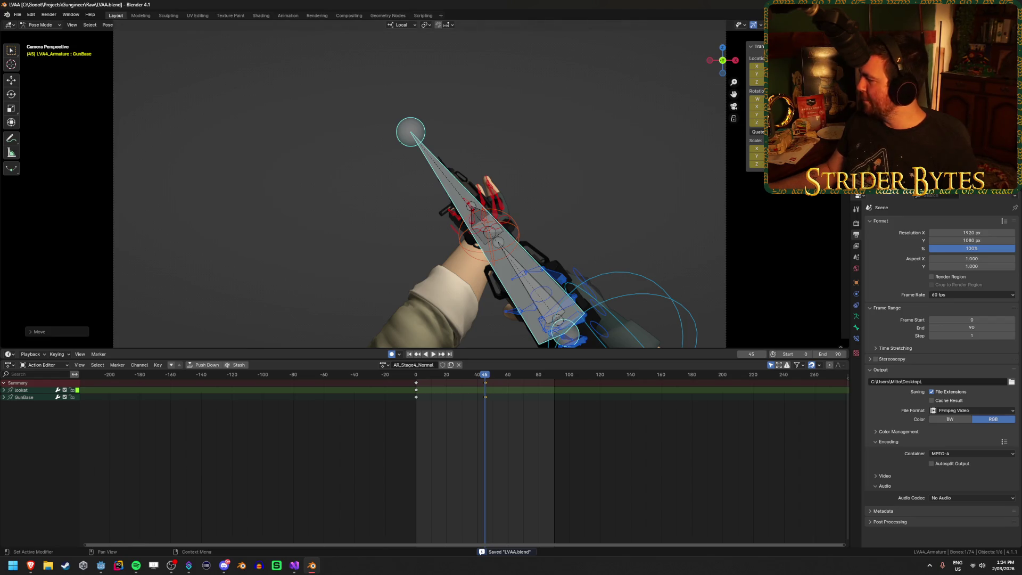
Select GunBase.001 and duplicate its frame-0 keyframe to frame 45, then play it back.
click(632, 171)
mouse_move(453, 375)
mouse_down()
mouse_move(424, 390)
mouse_move(494, 392)
mouse_up()
mouse_move(474, 287)
middle_down()
mouse_move(452, 253)
mouse_move(447, 335)
middle_up()
click(412, 272)
mouse_move(494, 378)
mouse_down()
mouse_move(475, 391)
mouse_move(485, 391)
mouse_up()
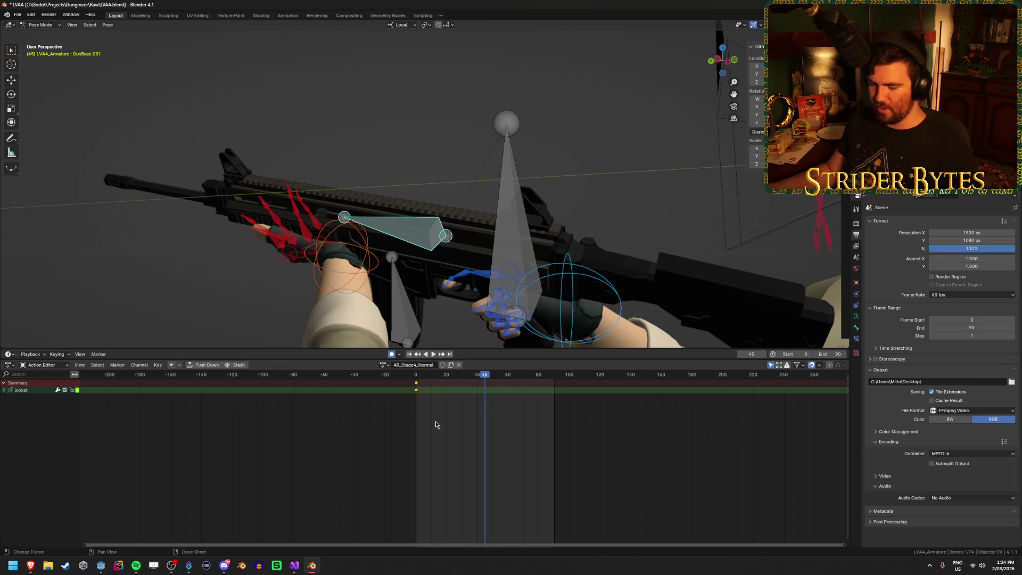
key(shift+d)
click(505, 441)
mouse_move(485, 377)
mouse_down()
mouse_move(502, 381)
mouse_move(485, 386)
mouse_up()
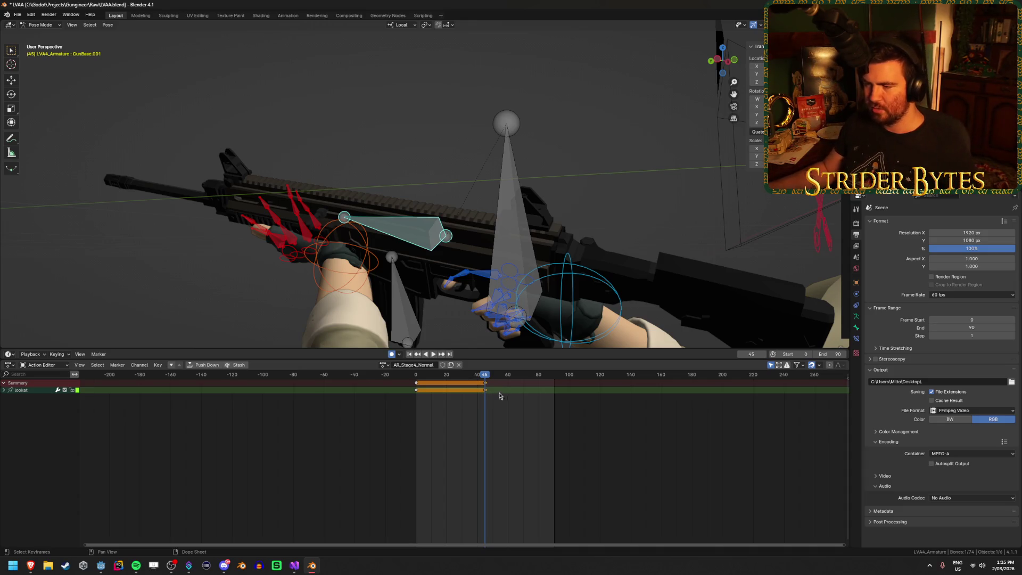
key(space)
Slide GunBase.001 along its length to key a new position at frame 60.
mouse_move(505, 378)
mouse_down()
mouse_move(484, 380)
mouse_move(507, 384)
mouse_up()
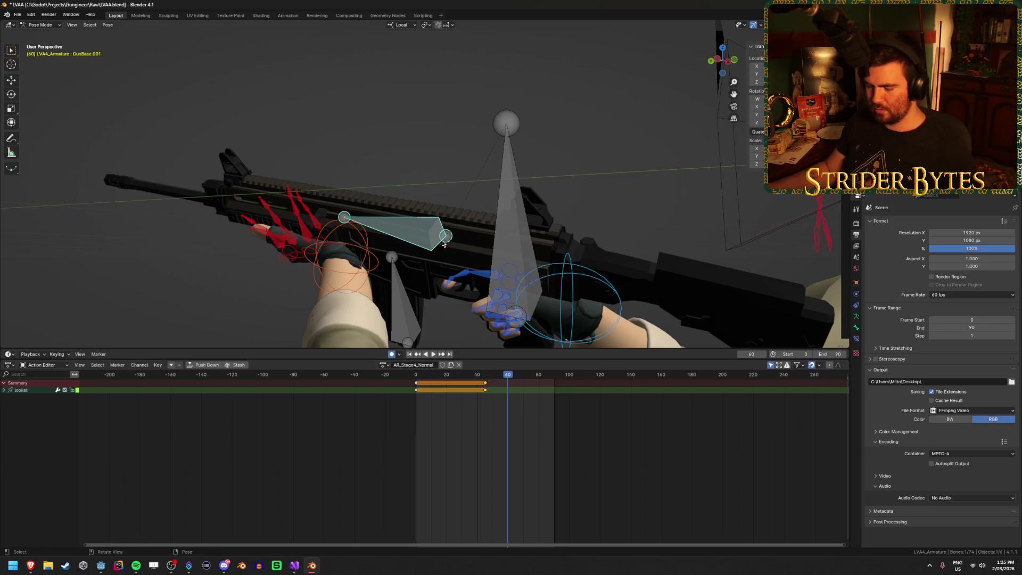
key(g)
key(y)
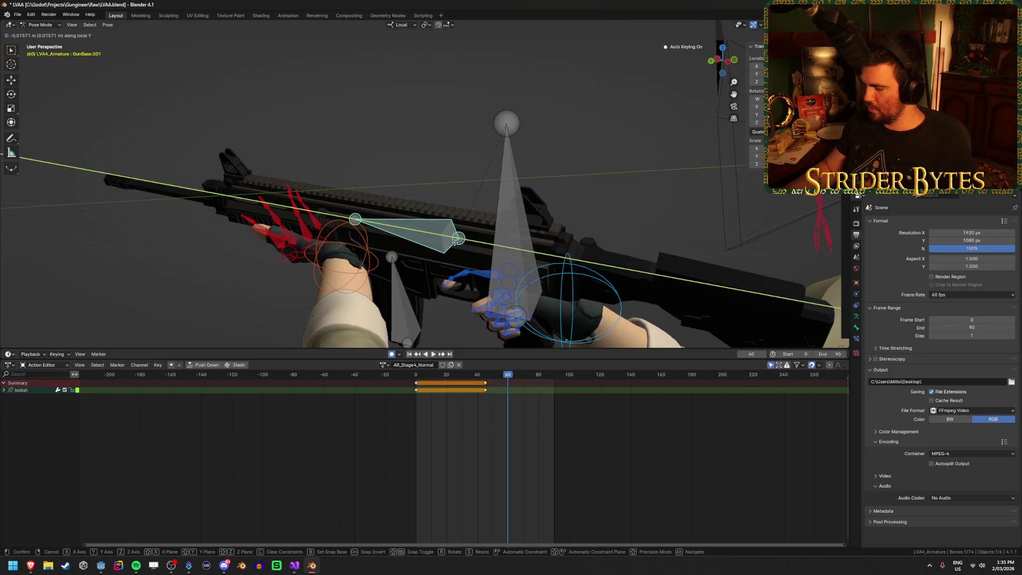
click(456, 245)
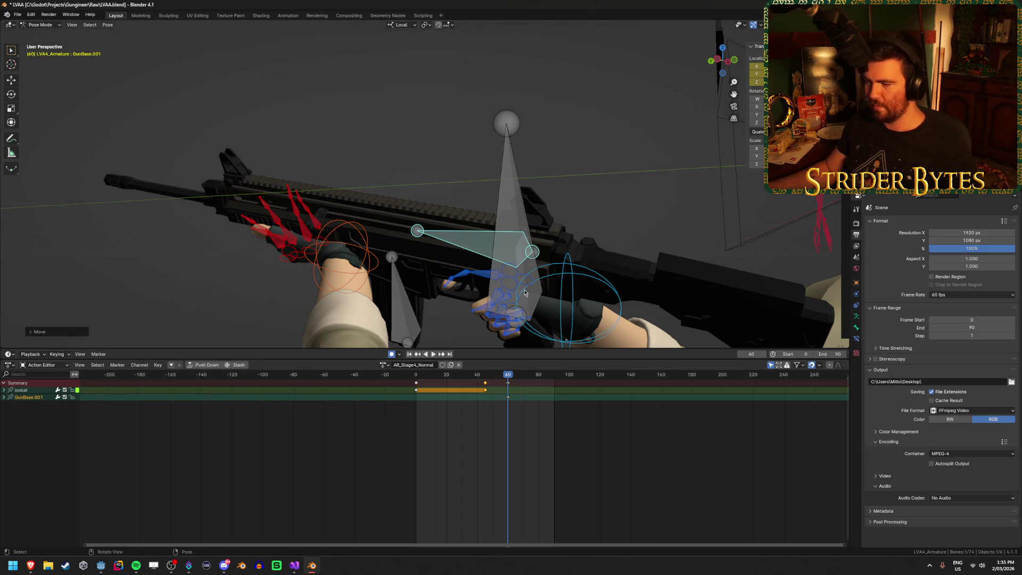
scroll(524, 300, up, 1)
Key a new gun pose at frame 65 with Alt+G, then return to frame 0.
key(space)
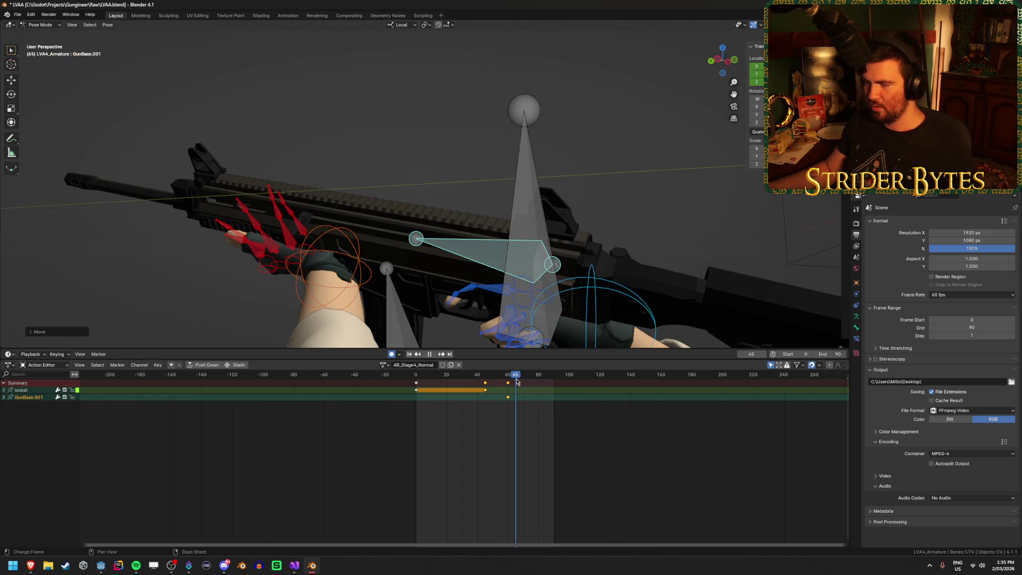
key(space)
key(alt+g)
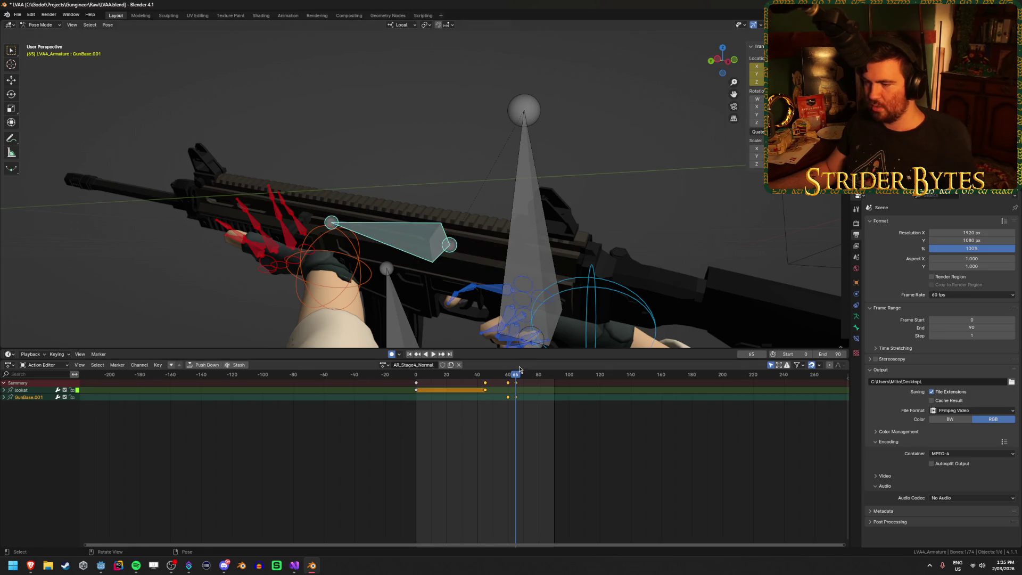
key(space)
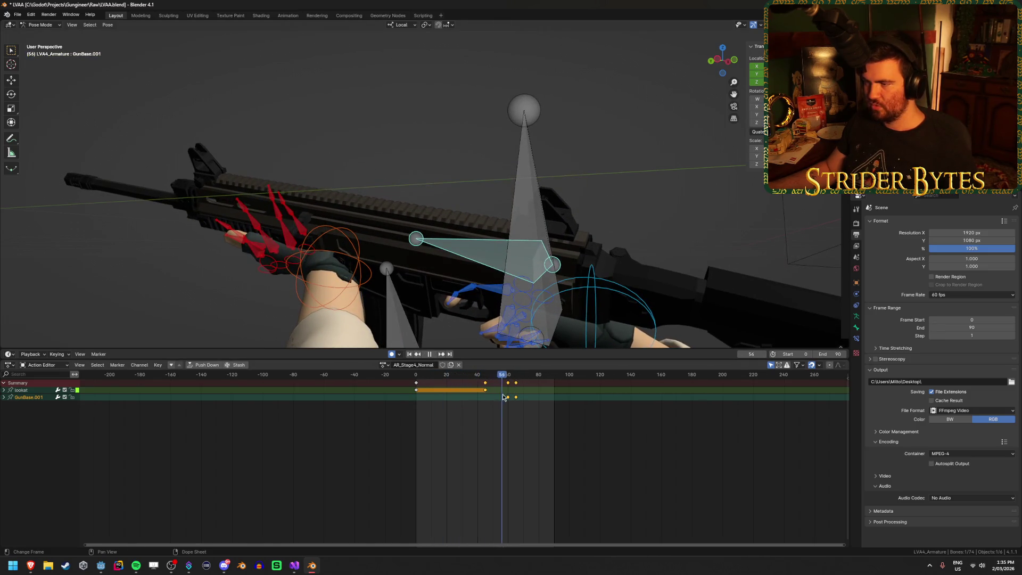
mouse_move(502, 397)
mouse_down()
mouse_move(410, 402)
mouse_move(485, 404)
mouse_up()
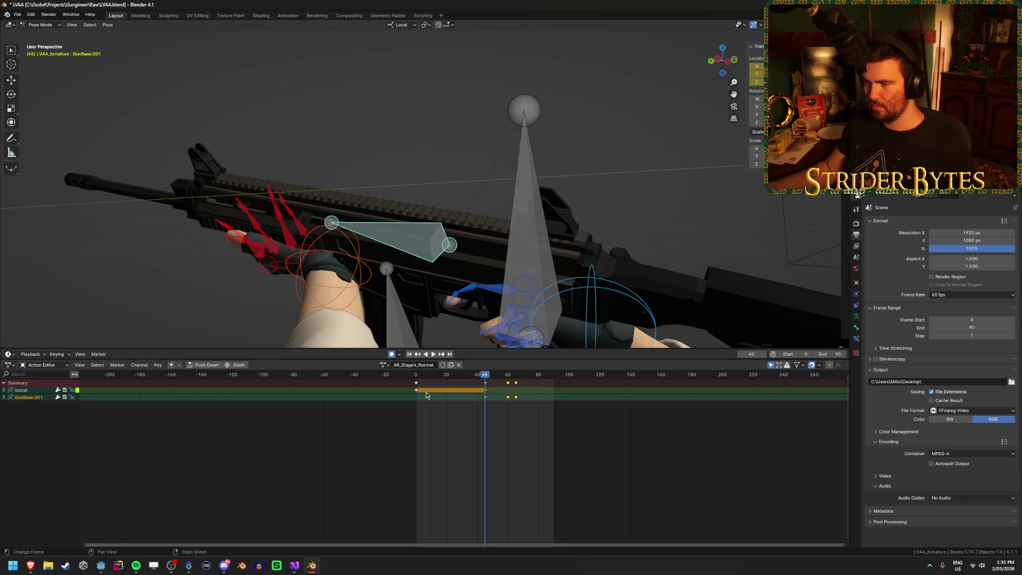
key(shift+Left)
Key the GunBase.001 pose at frame 0 and save LVAA.blend.
key(i)
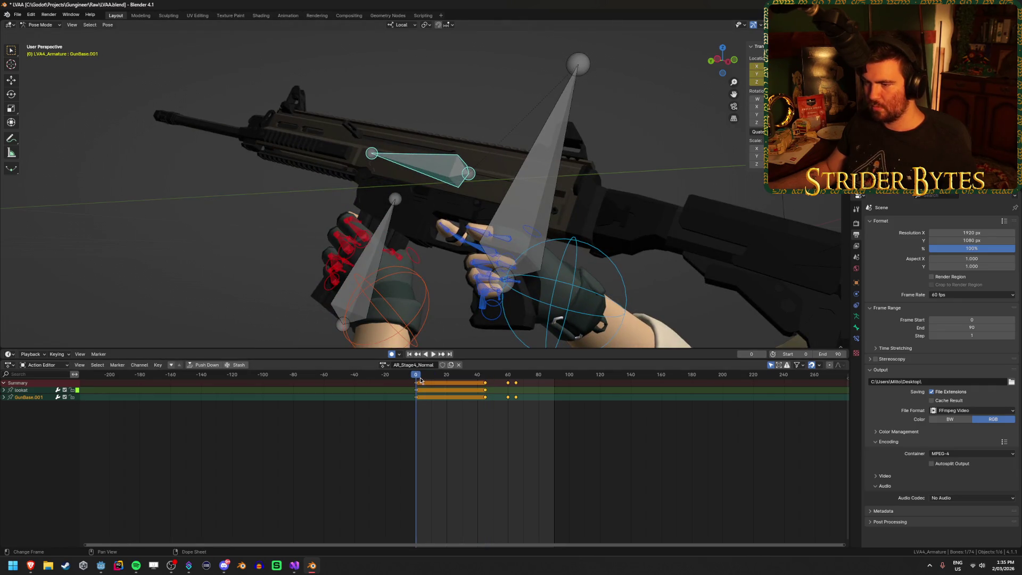
drag(416, 379, 524, 399)
key(ctrl+s)
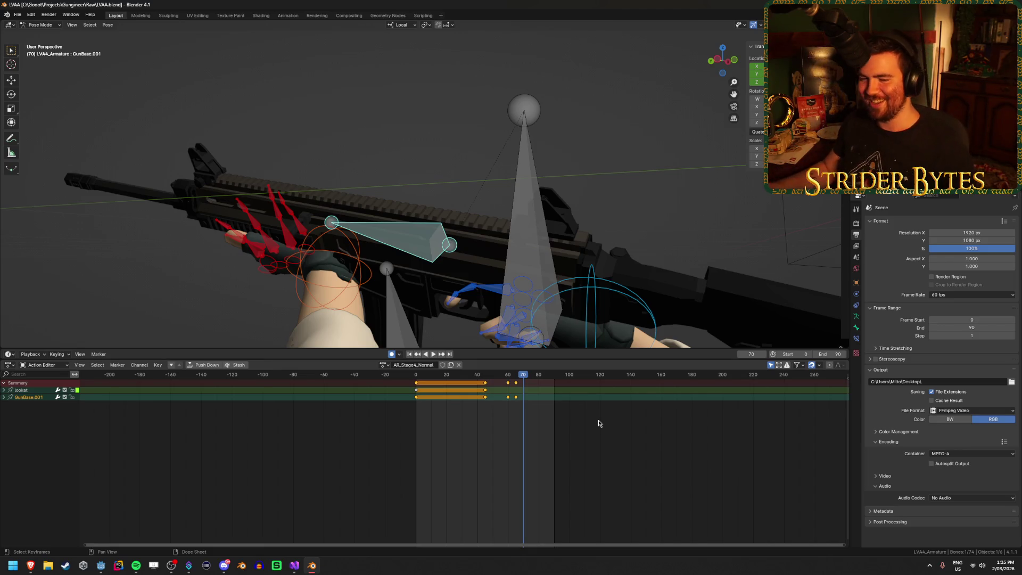
Replay the action from a new viewing angle and select the GunBase bone.
key(alt+a)
middle_drag(623, 208, 654, 186)
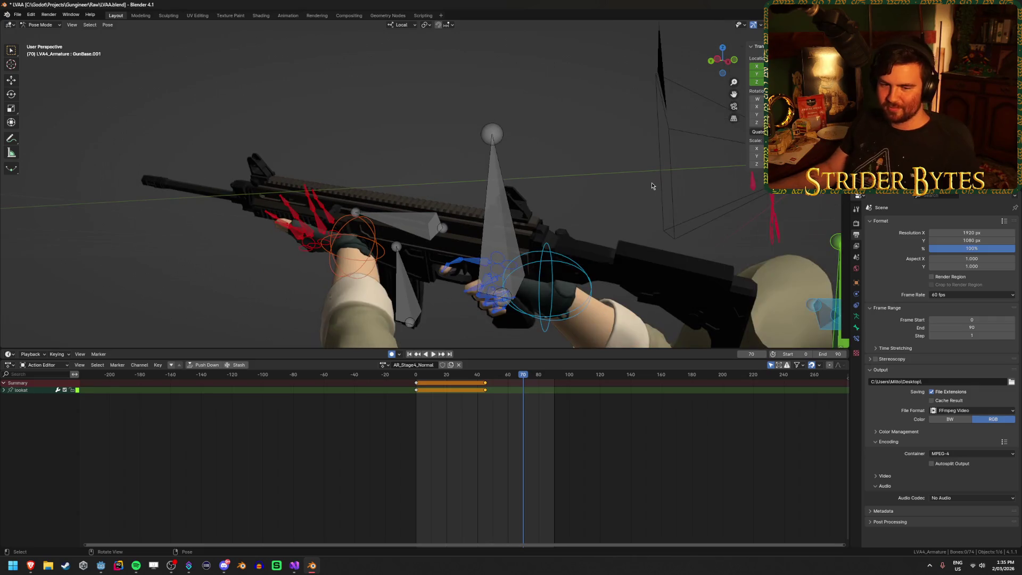
middle_drag(604, 227, 616, 211)
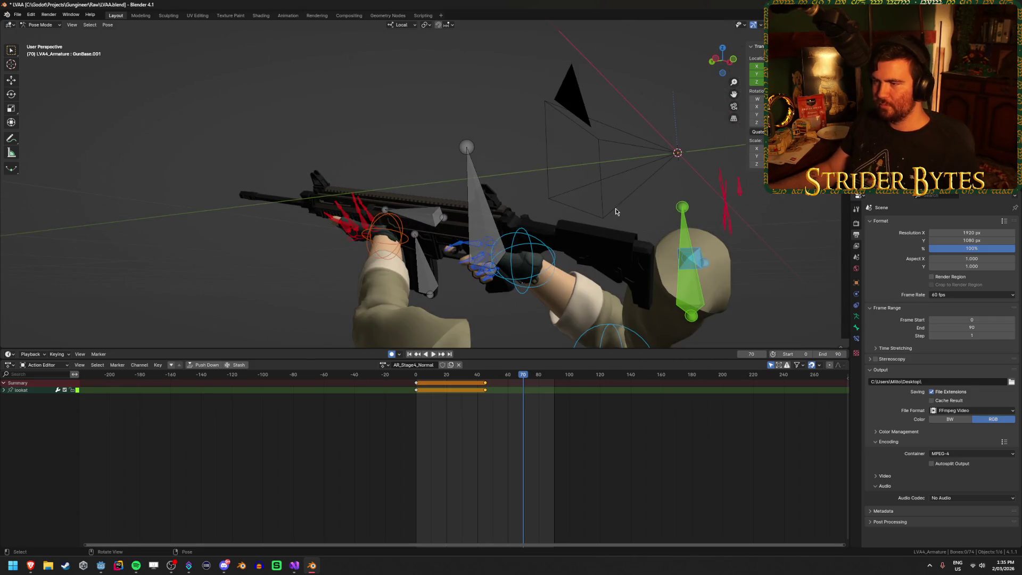
mouse_move(518, 379)
mouse_down()
mouse_move(429, 383)
mouse_move(511, 404)
mouse_up()
key(space)
click(461, 382)
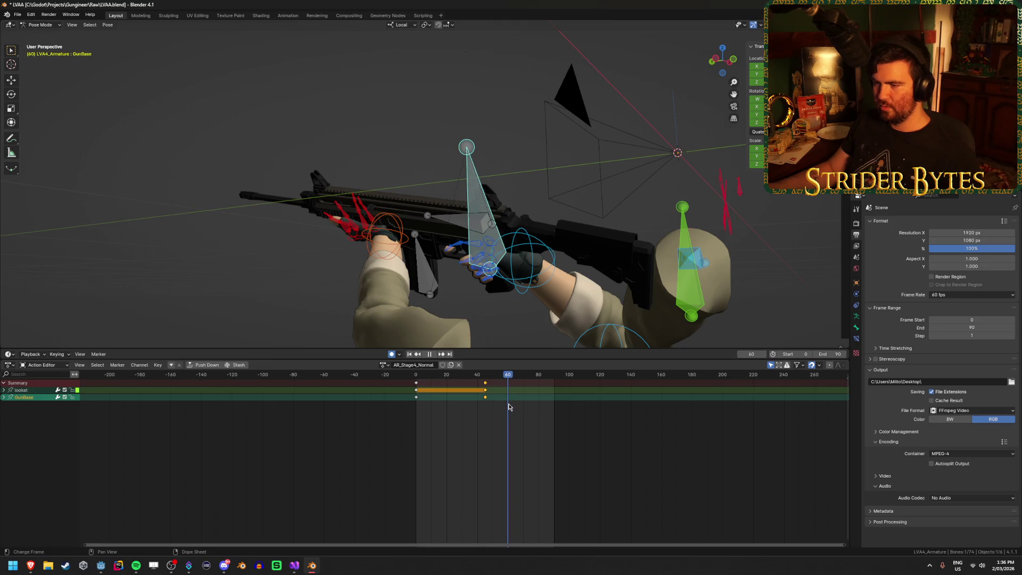
Nudge GunBase along its local Z axis at frame 60 and preview the change.
key(g)
key(y)
key(x)
key(z)
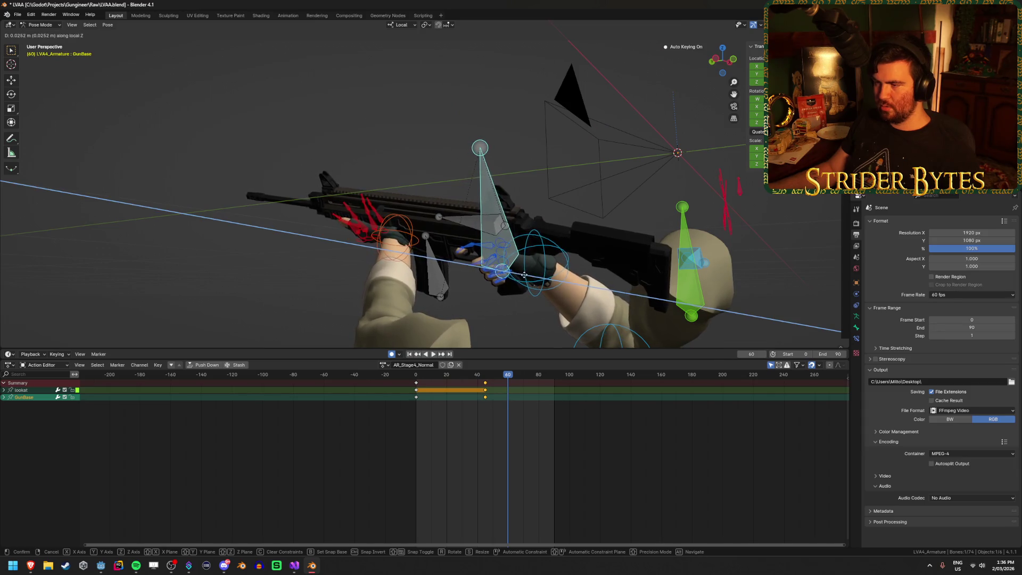
click(525, 275)
key(space)
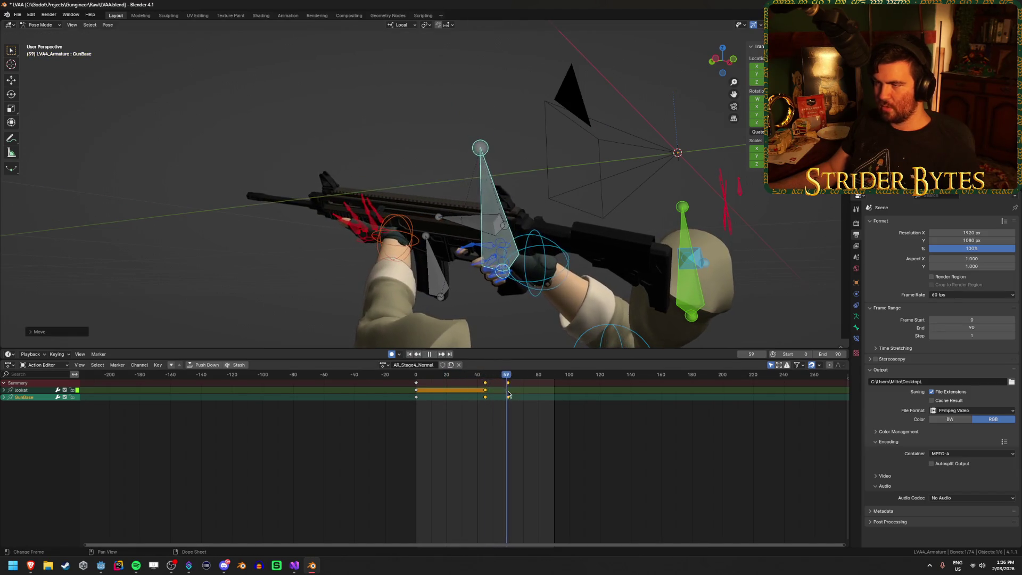
drag(493, 406, 508, 408)
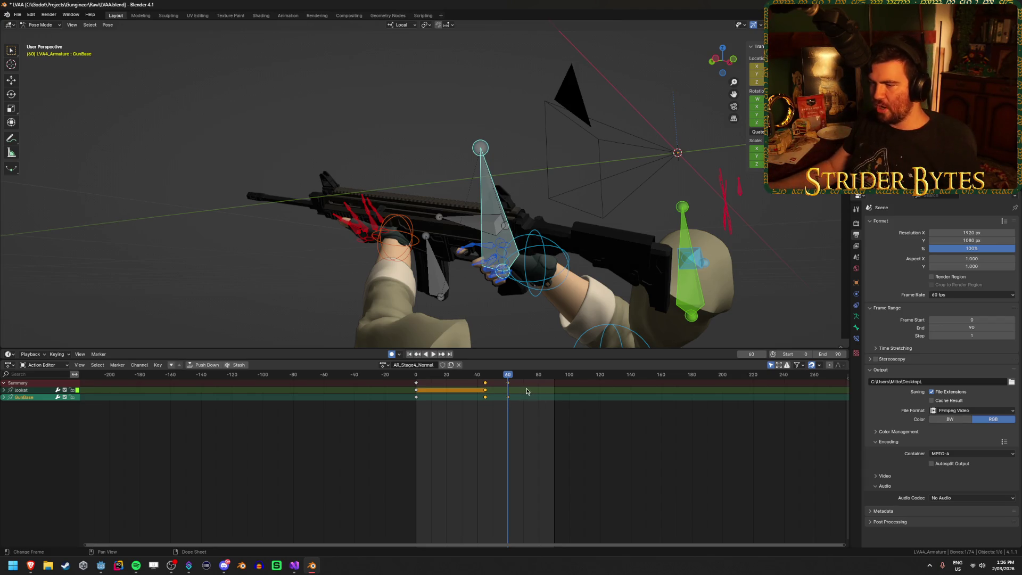
drag(508, 376, 523, 380)
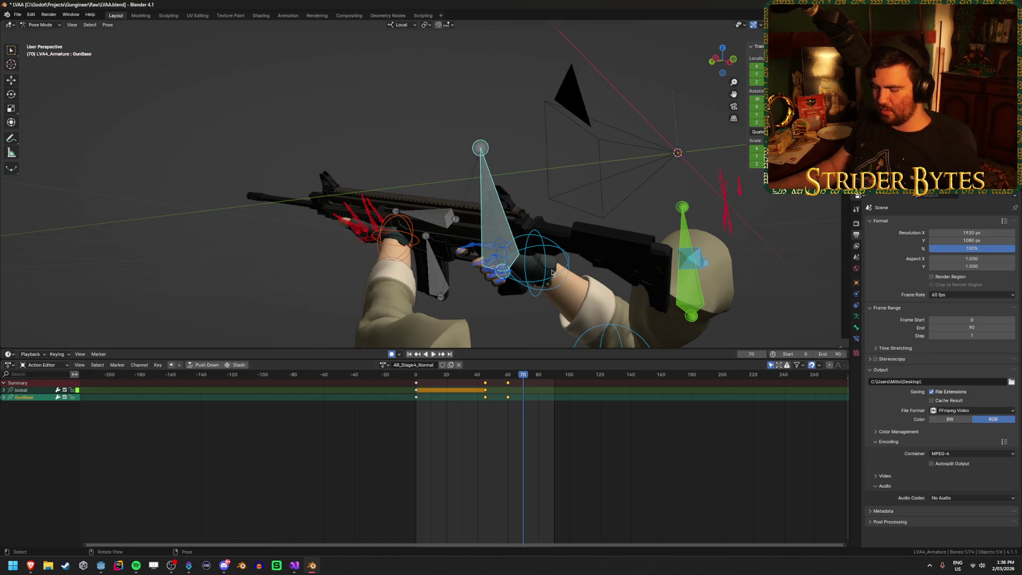
Move GunBase along local X and Z at frame 70, then play back through frame 90.
key(g)
key(x)
click(562, 237)
mouse_move(562, 237)
middle_down()
mouse_move(585, 264)
mouse_move(612, 256)
middle_up()
key(g)
key(z)
click(548, 437)
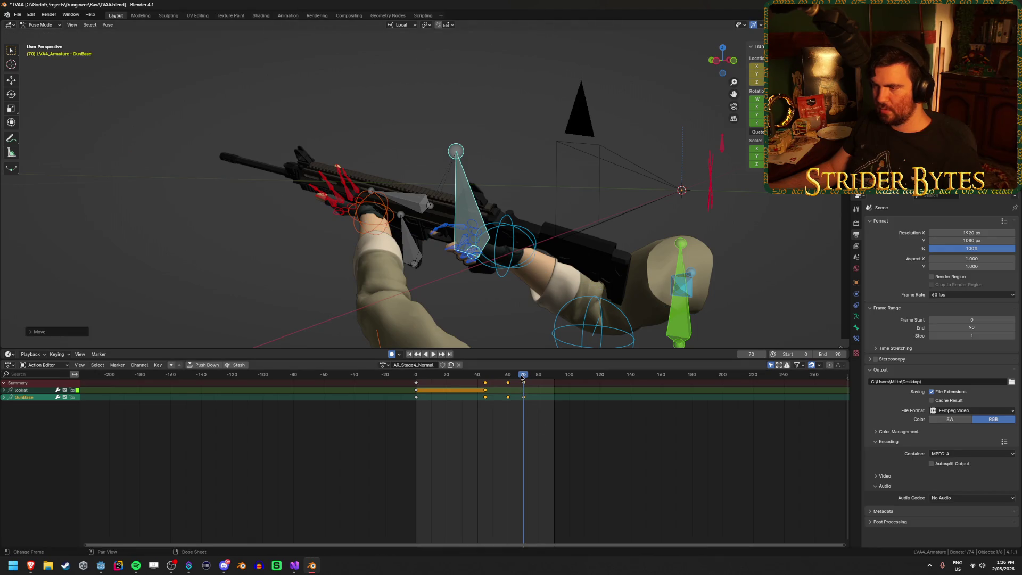
key(space)
drag(507, 391, 554, 400)
key(space)
middle_drag(410, 242, 402, 259)
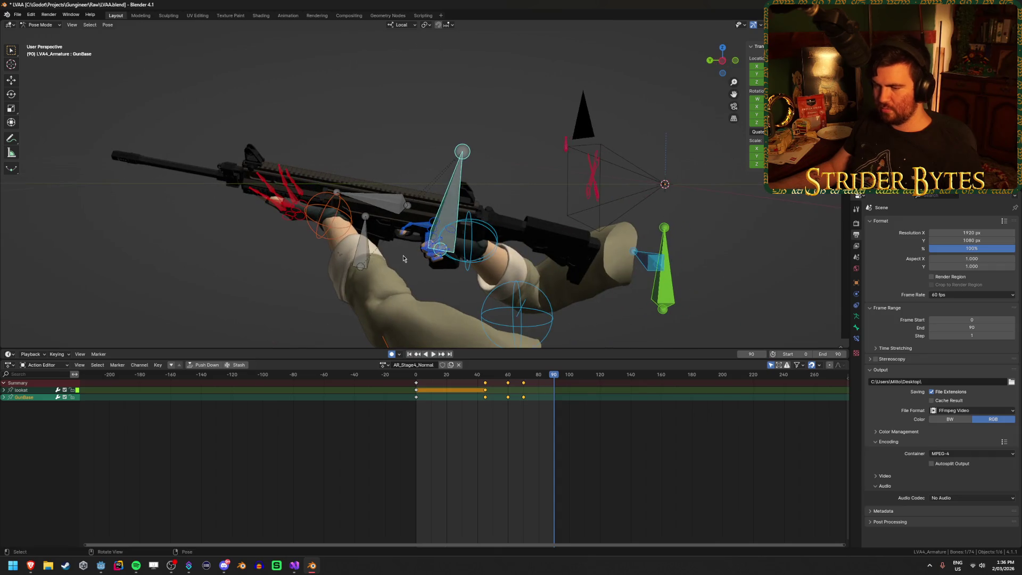
key(space)
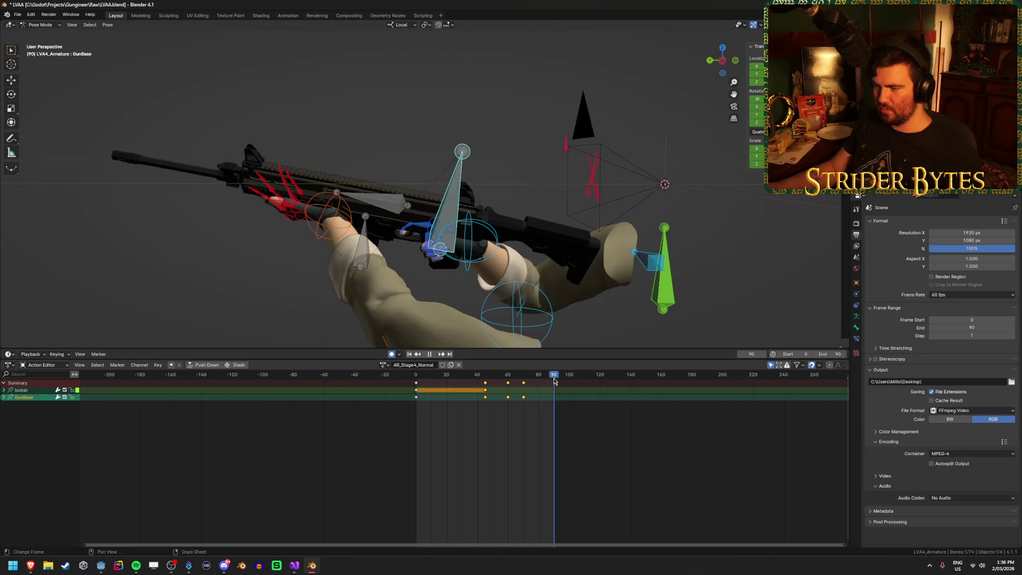
Copy the Idle action's pose, paste it at frame 90 of AR_Stage4_Normal, and play it back.
click(382, 365)
click(397, 425)
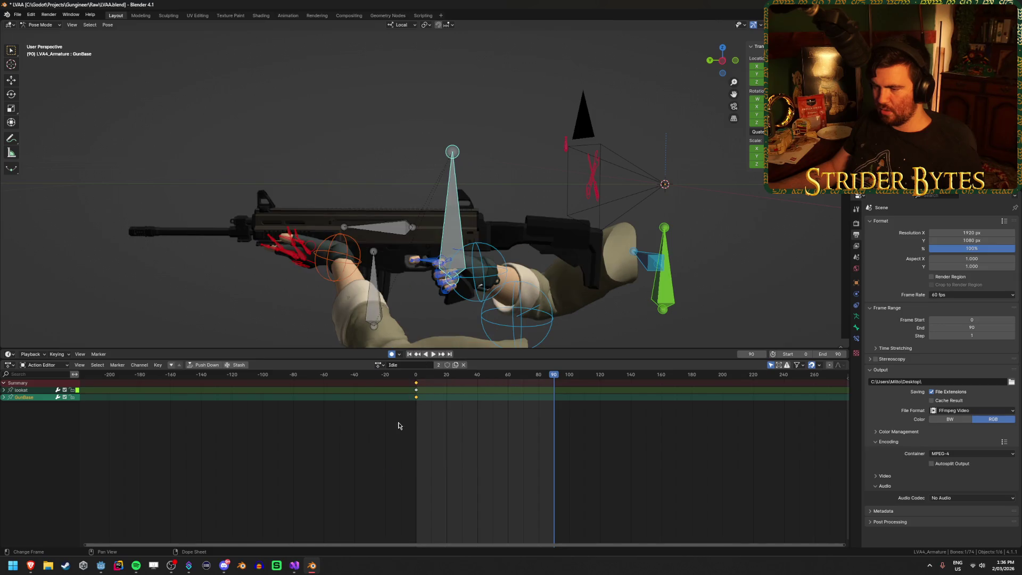
key(ctrl+c)
click(379, 365)
click(413, 398)
key(ctrl+v)
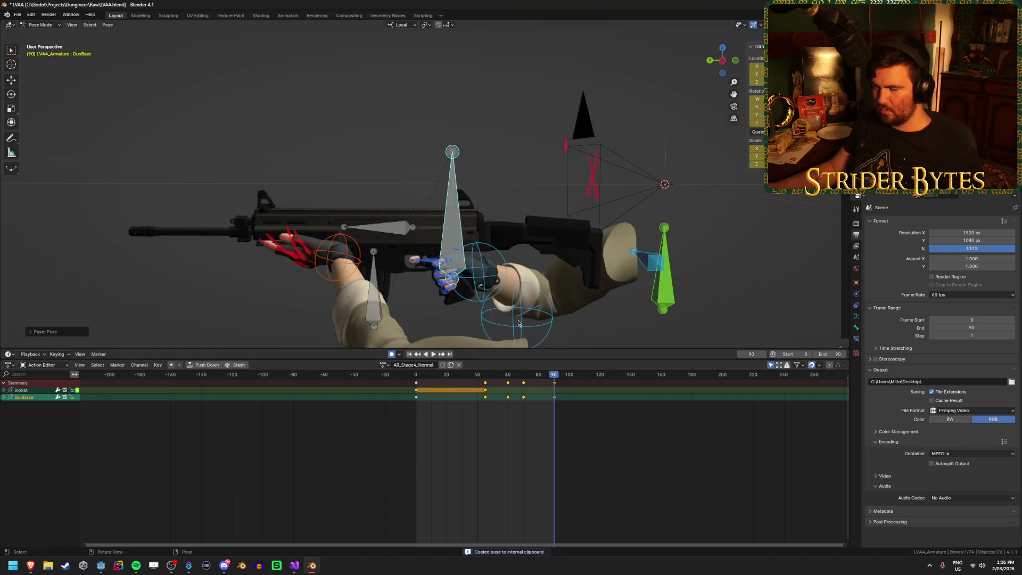
key(space)
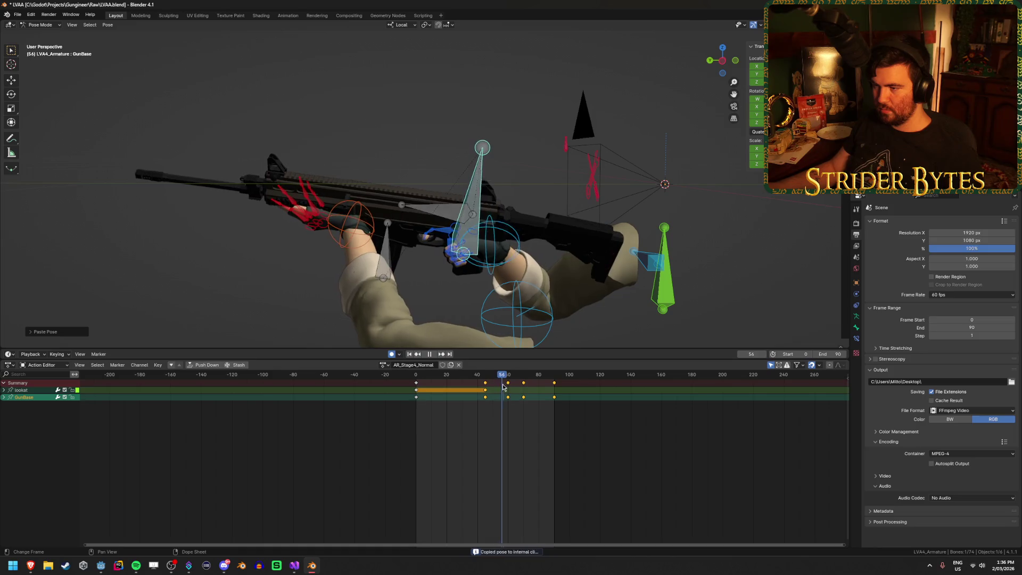
mouse_move(509, 387)
mouse_down()
mouse_move(555, 390)
mouse_move(450, 396)
mouse_move(517, 411)
mouse_move(503, 411)
mouse_up()
middle_drag(479, 277, 494, 275)
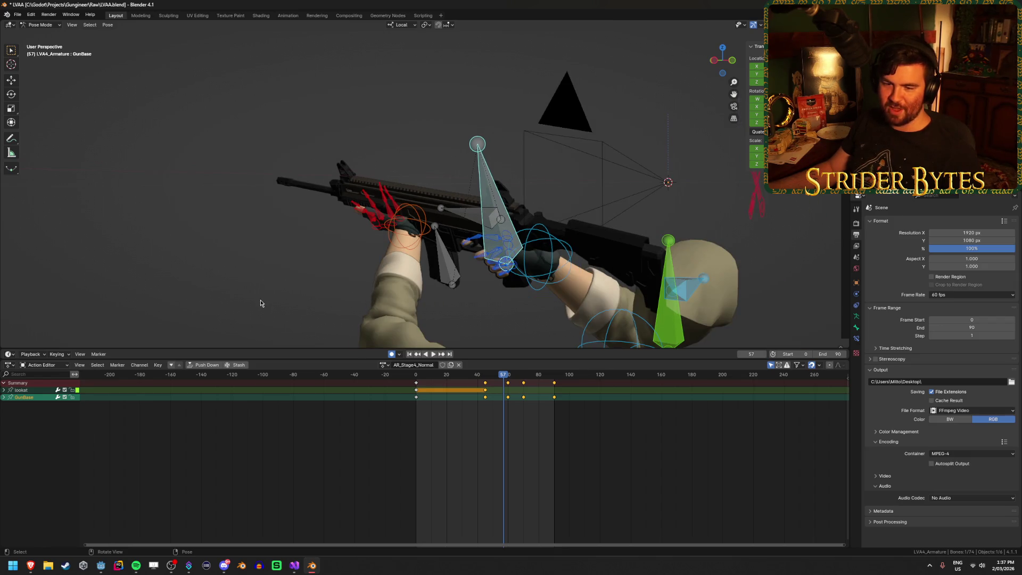
Scrub the reload animation to frames 60 and 80, play it, and view it through the scene camera.
middle_drag(261, 303, 269, 304)
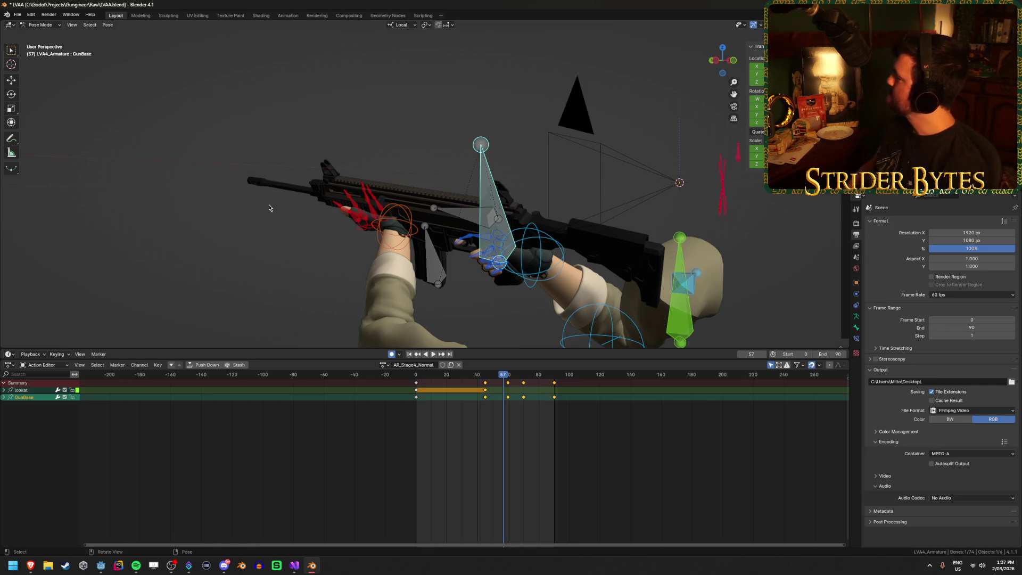
key(alt+Tab)
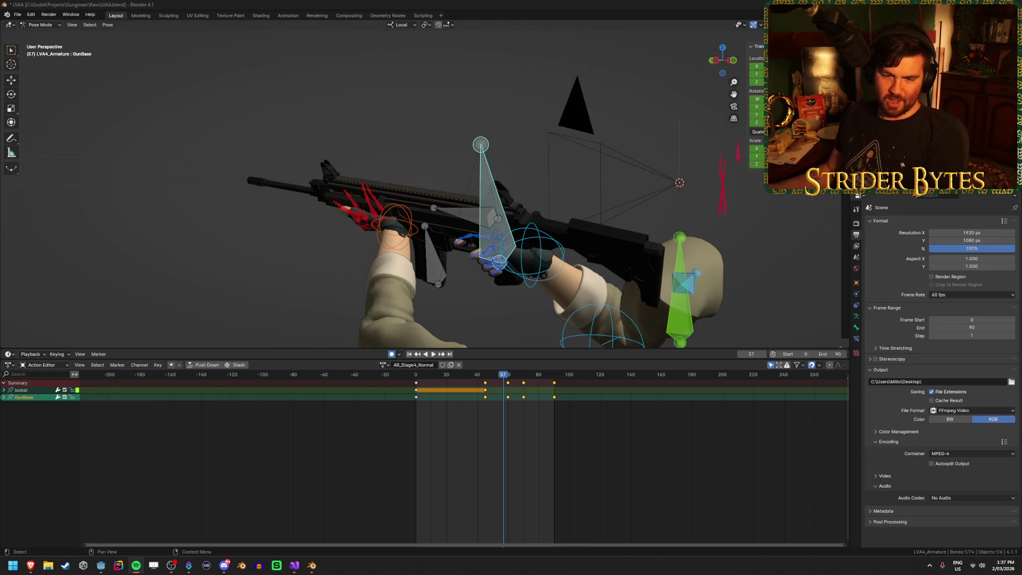
click(434, 4)
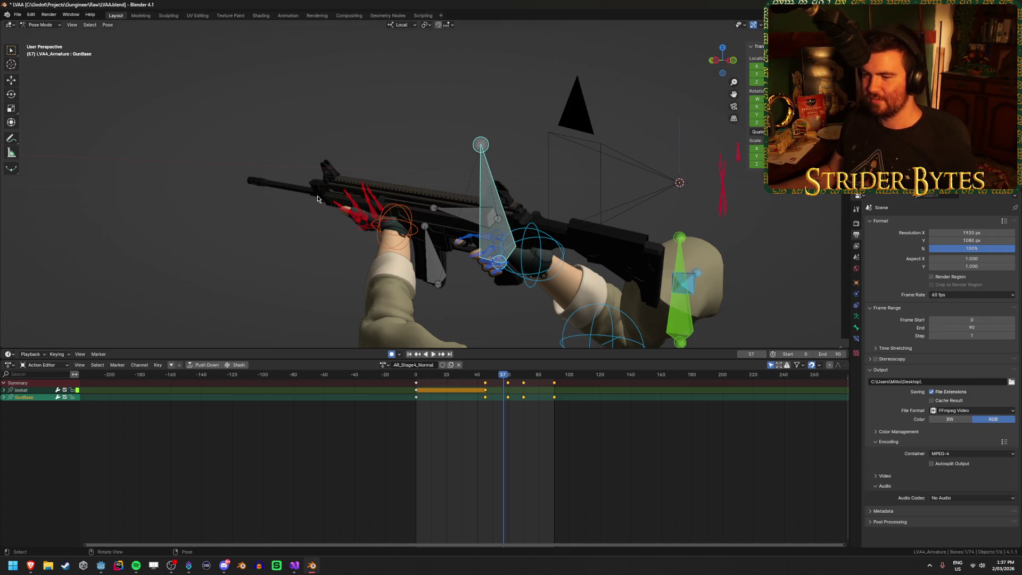
drag(502, 376, 508, 375)
key(space)
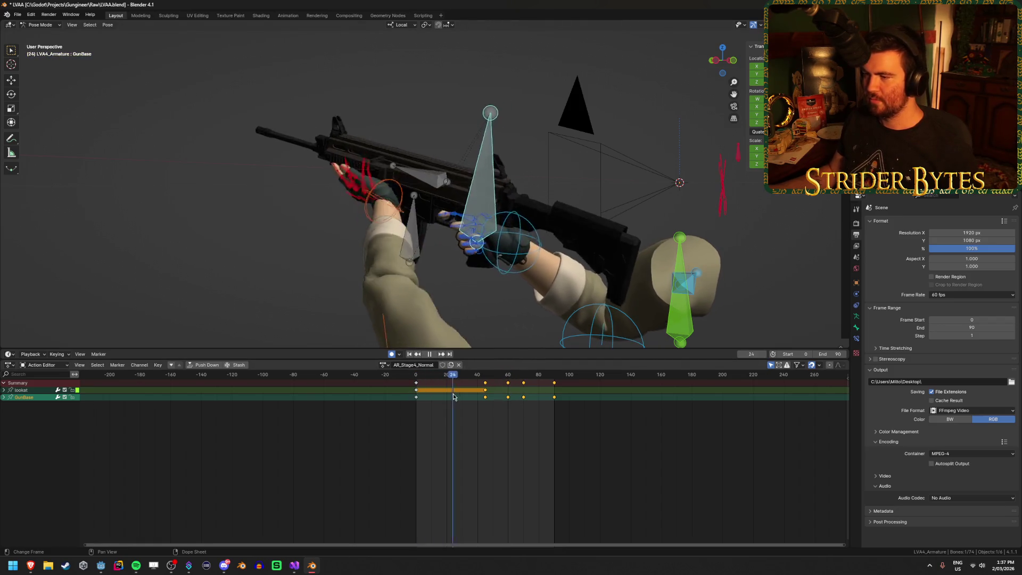
drag(487, 404, 539, 409)
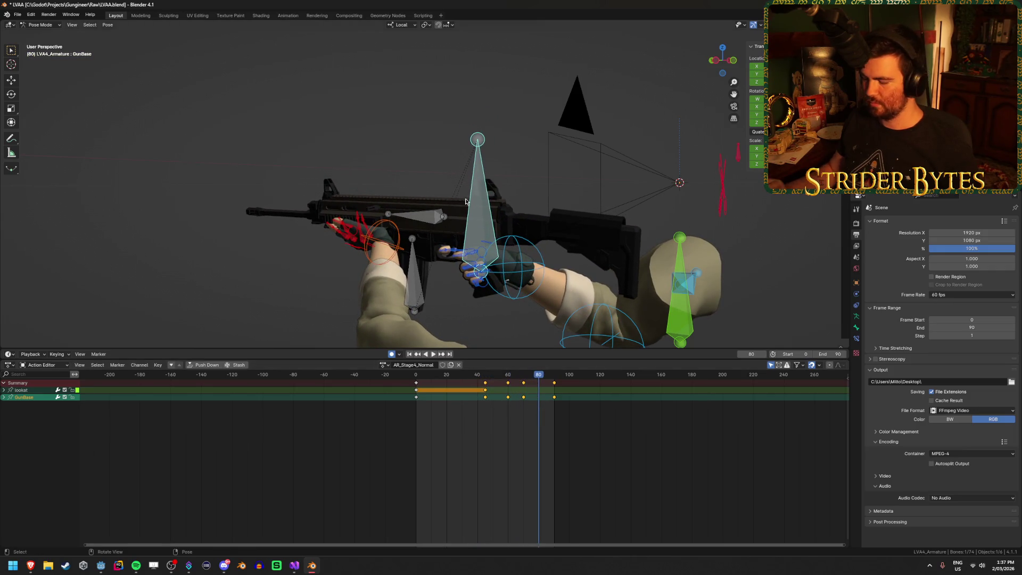
key(KP_0)
scroll(483, 236, down, 1)
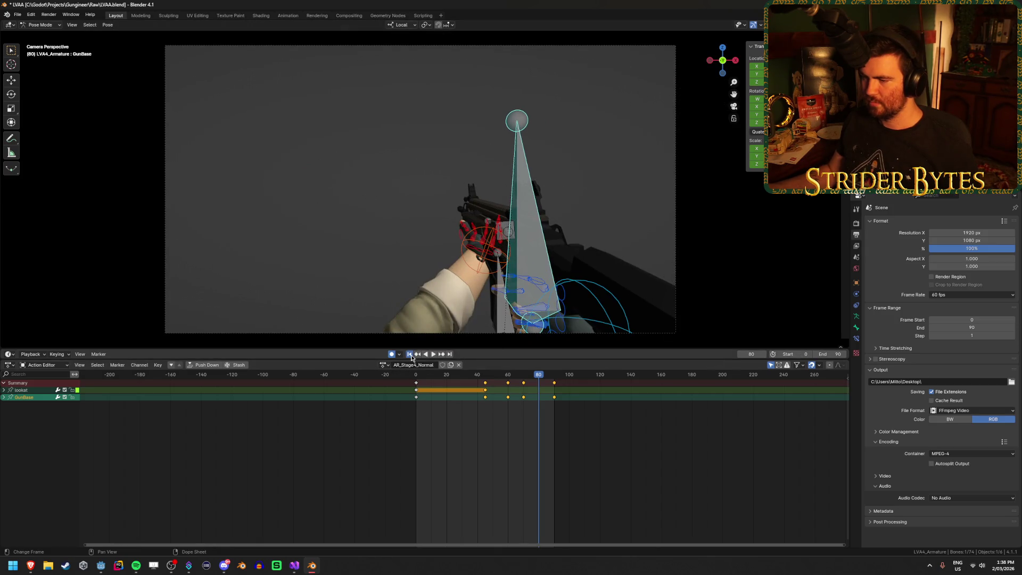
Play and scrub AR_Stage4_Normal from the start, around frames 41–57, the last frame, and frame 60.
click(410, 354)
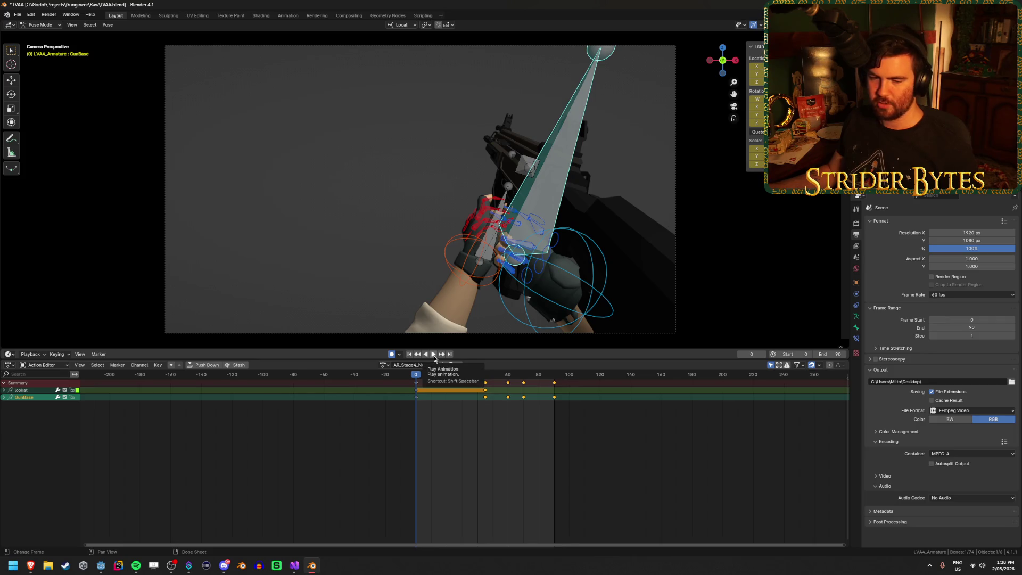
click(433, 355)
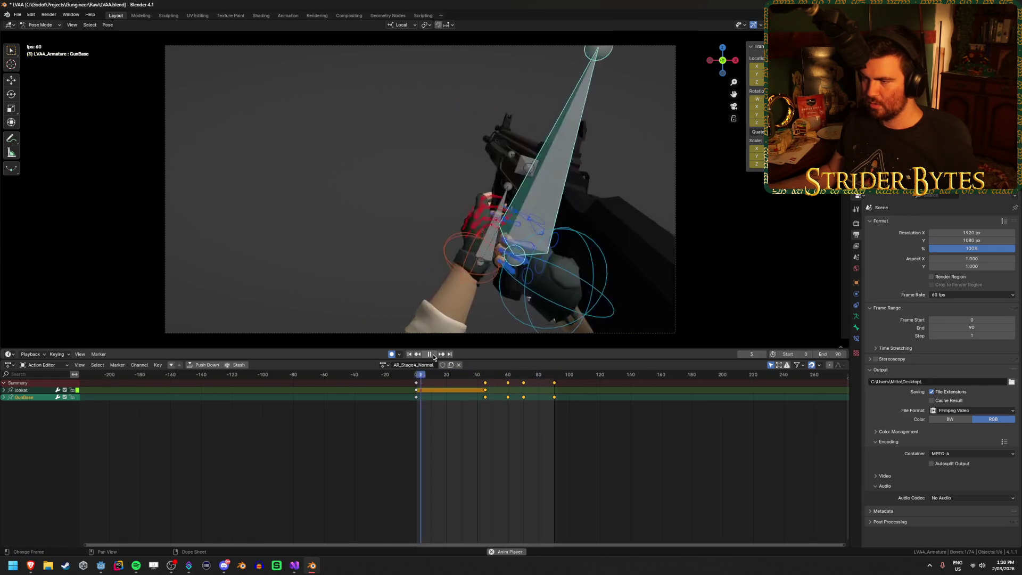
click(434, 355)
mouse_move(494, 376)
mouse_down()
mouse_move(481, 377)
mouse_move(525, 388)
mouse_up()
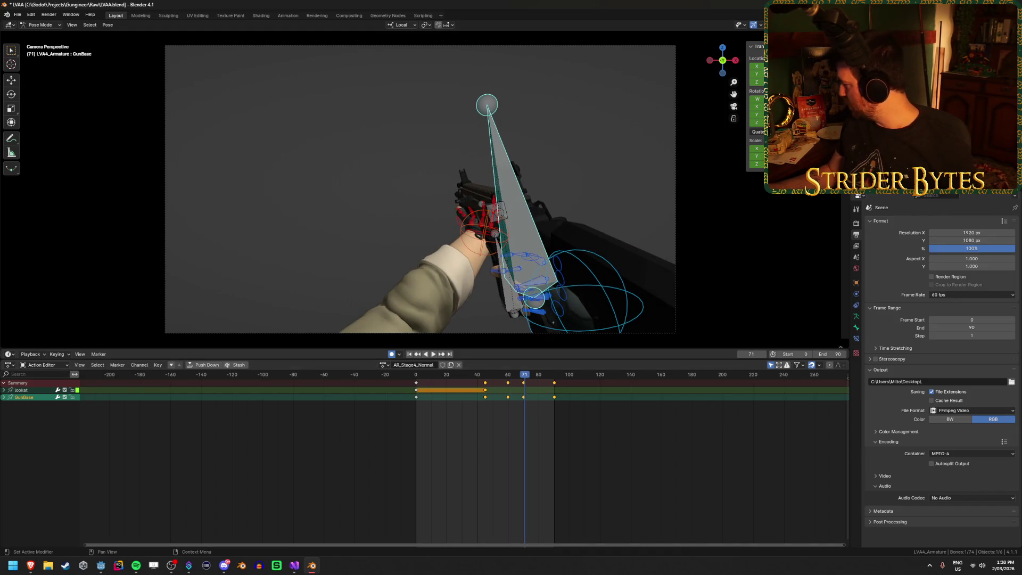
key(shift+Right)
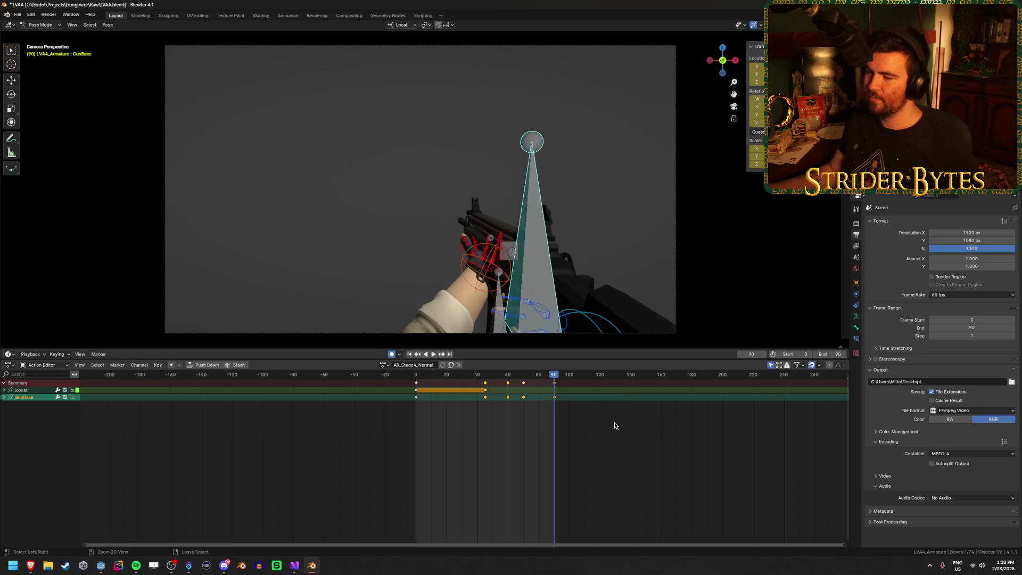
key(space)
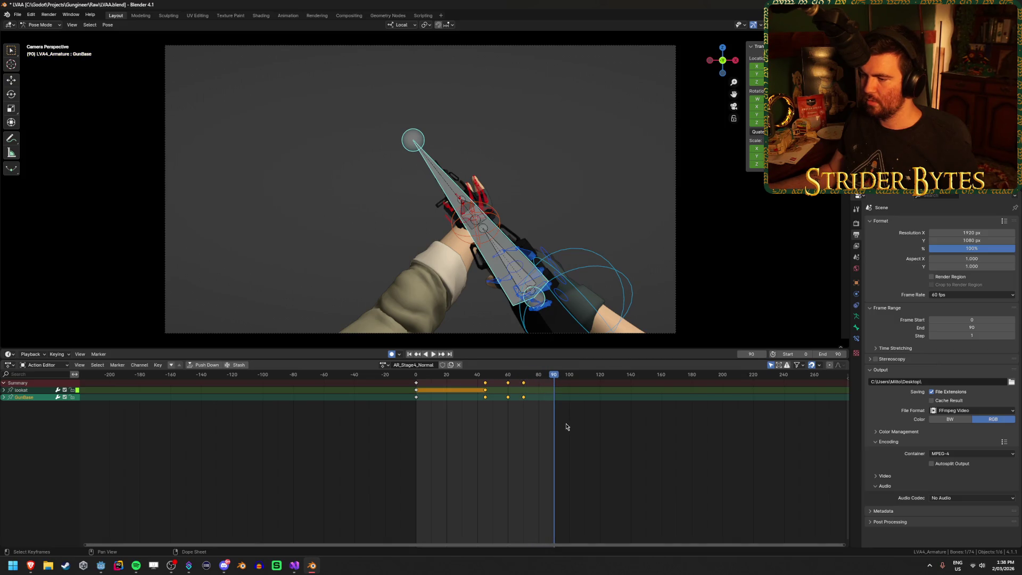
click(509, 374)
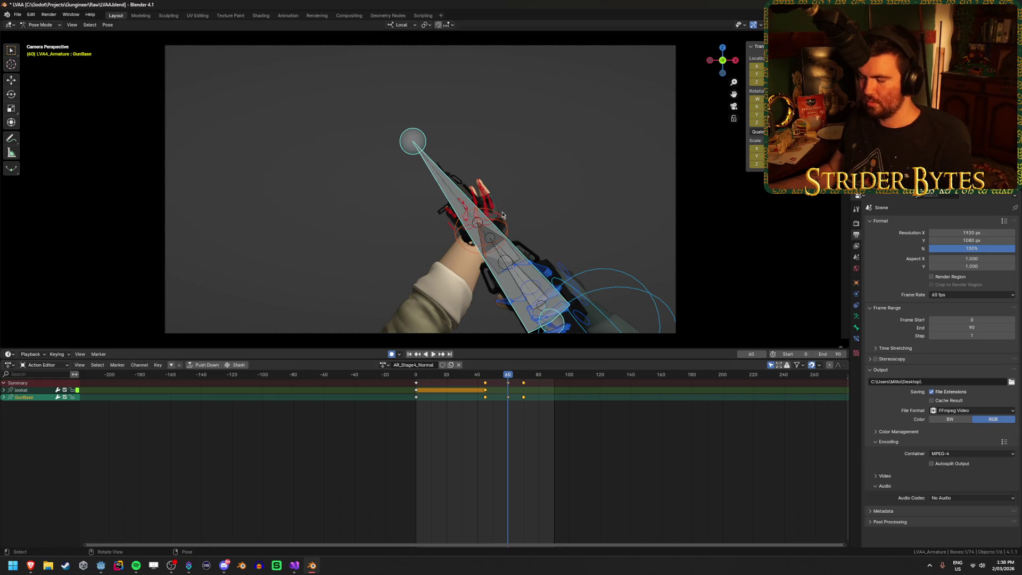
key(space)
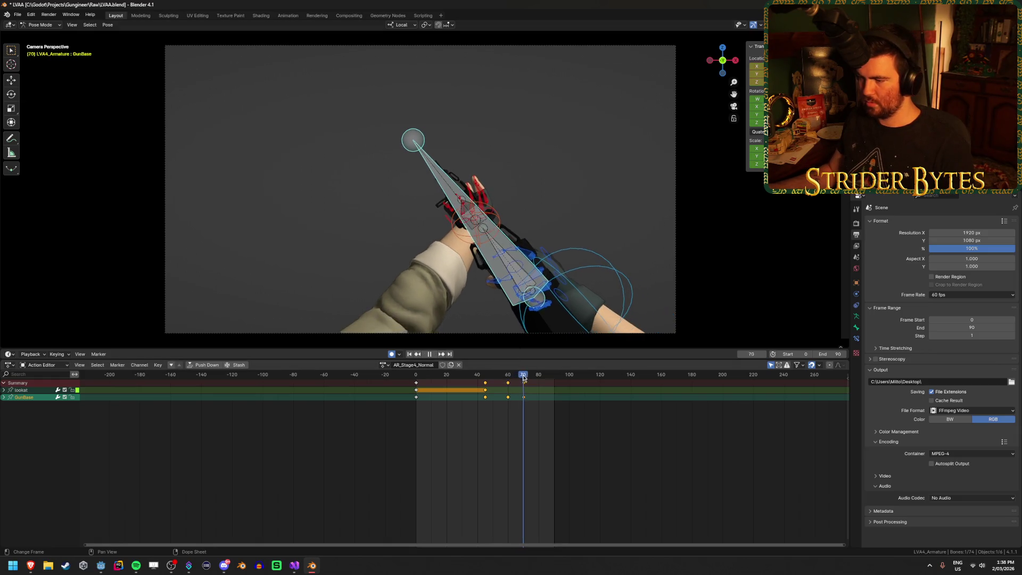
Dismiss the keyframe insertion menu and orbit around the rifle and arms while replaying the ending.
key(i)
click(524, 486)
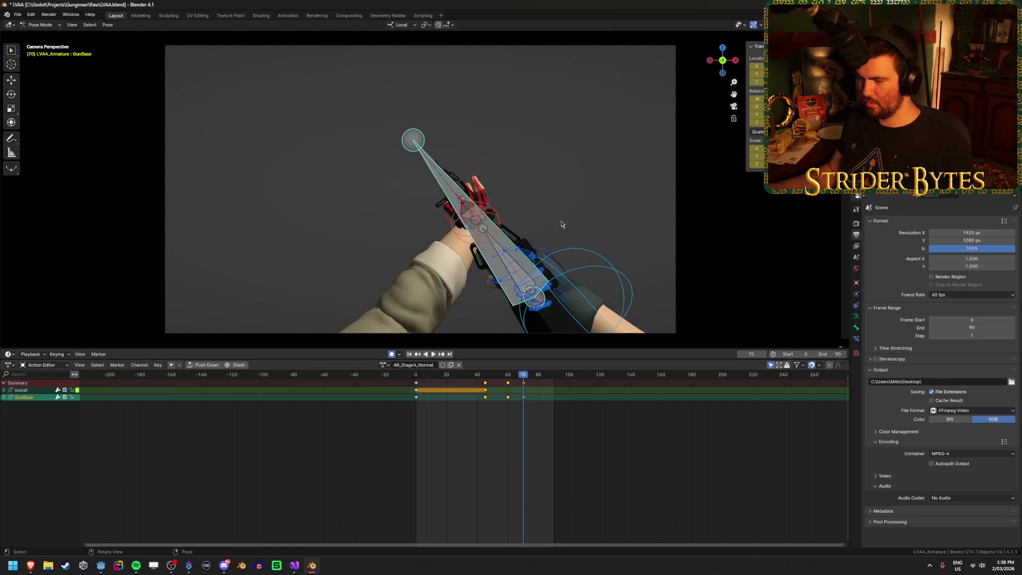
middle_drag(469, 224, 527, 232)
key(space)
drag(534, 379, 554, 379)
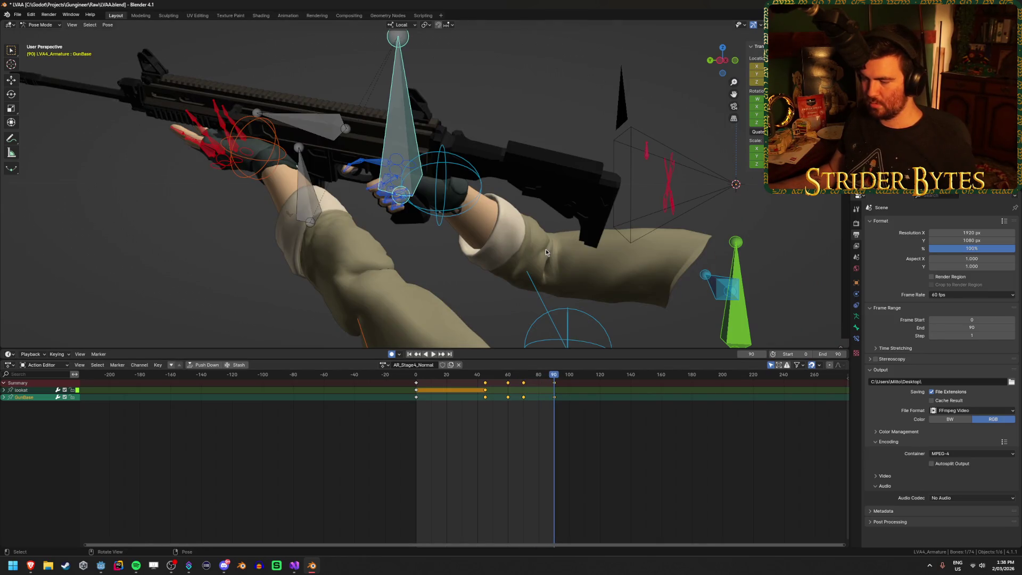
Paste the Idle action's frame-0 pose onto AR_Stage4_Normal at frame 90 and check it through the camera.
click(383, 364)
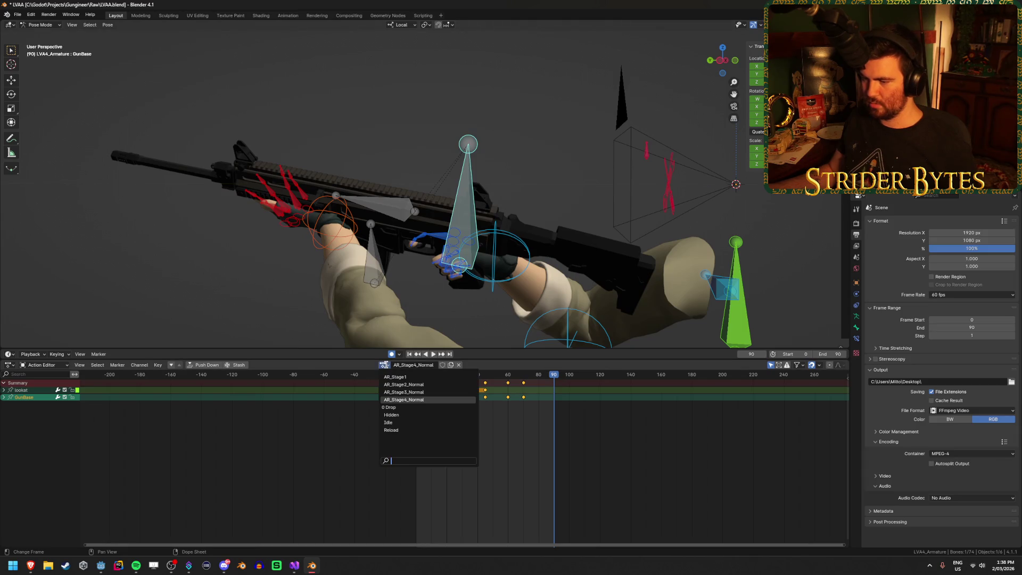
click(403, 425)
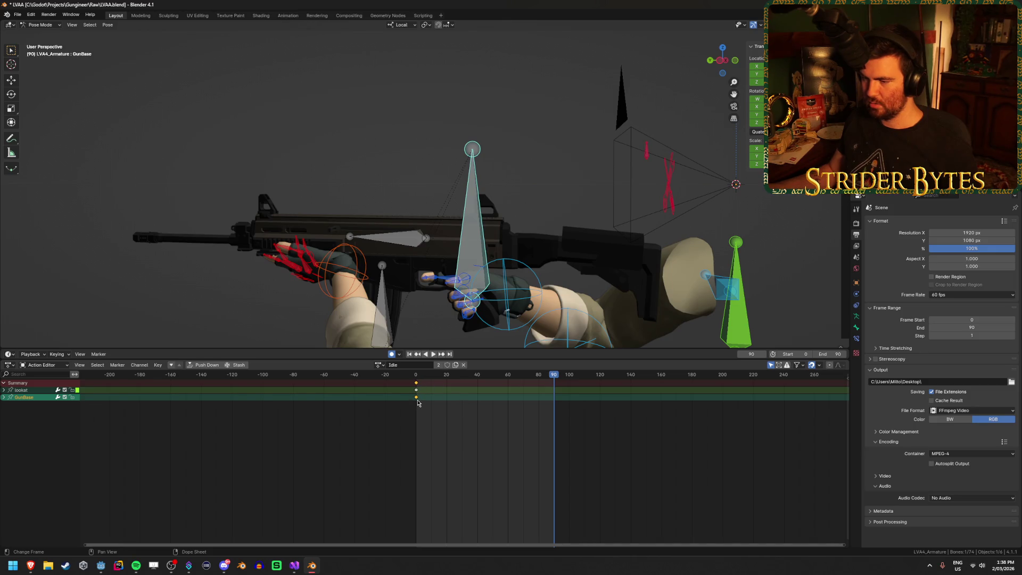
drag(416, 375, 417, 378)
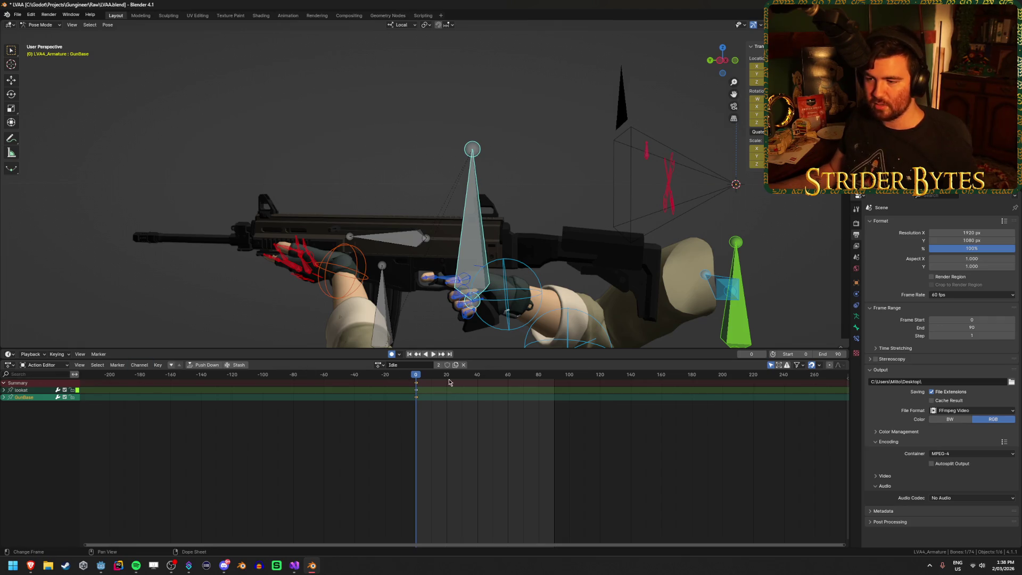
click(379, 365)
click(420, 403)
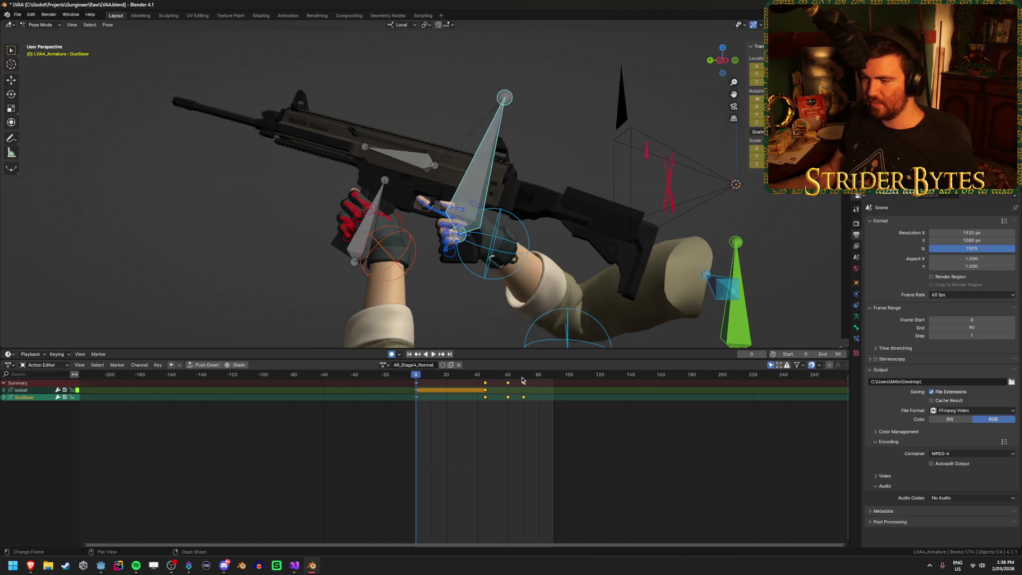
drag(543, 376, 553, 380)
key(ctrl+v)
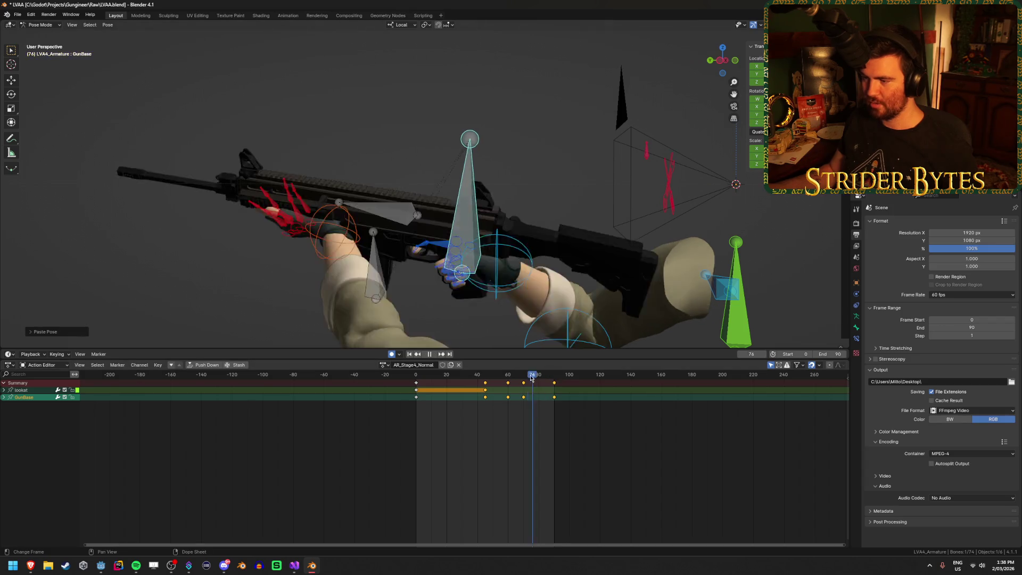
drag(470, 381, 554, 391)
key(space)
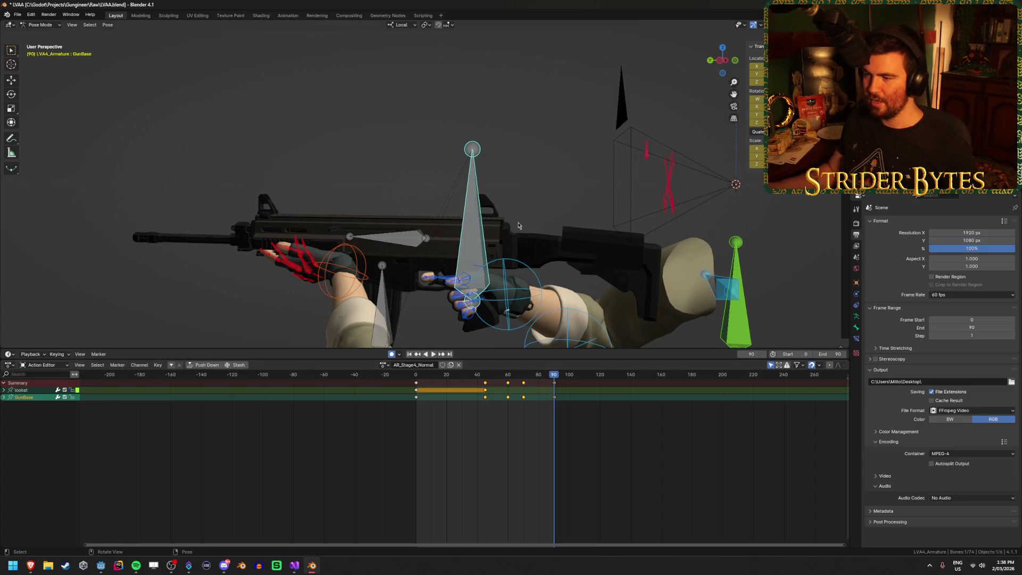
middle_drag(505, 234, 518, 225)
key(KP_0)
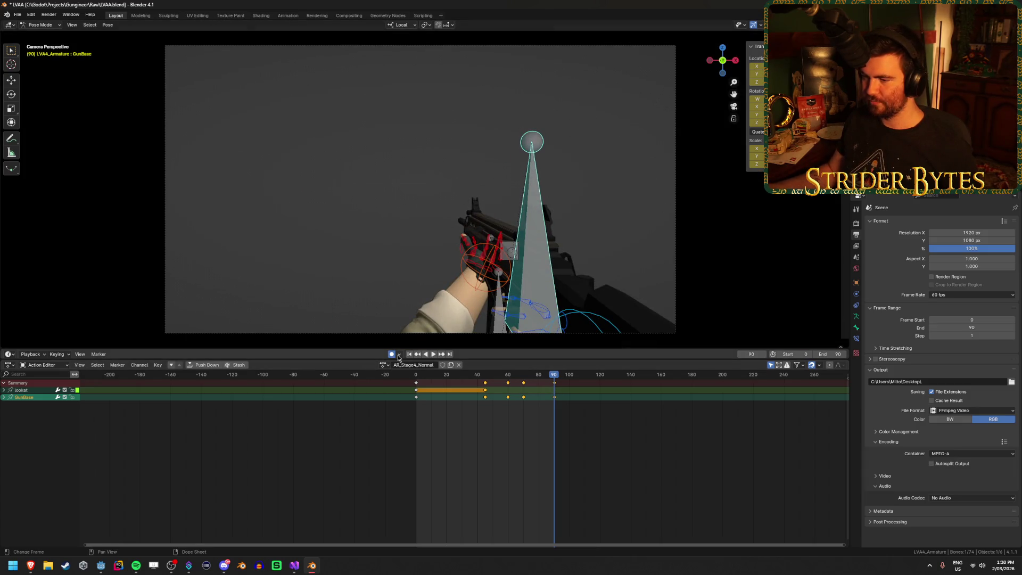
Replay AR_Stage4_Normal from frame 0 to confirm the Idle ending, then save LVAA.blend.
click(410, 354)
click(433, 354)
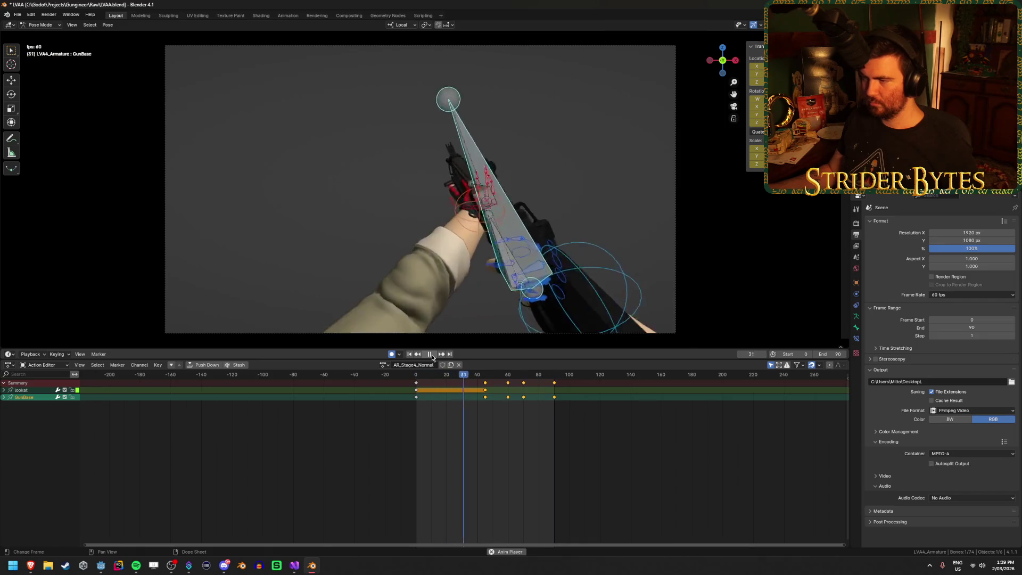
click(432, 356)
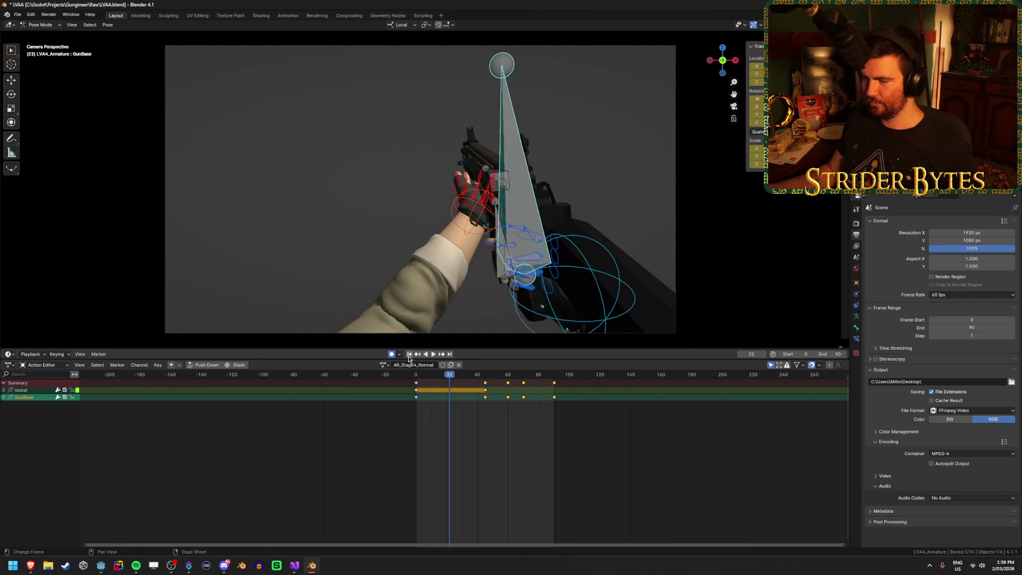
click(409, 354)
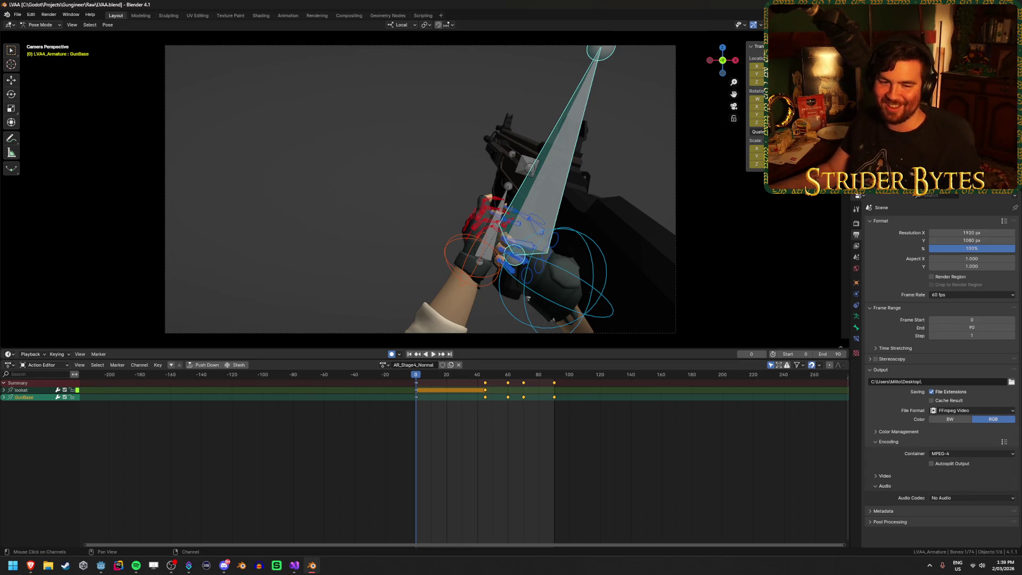
key(space)
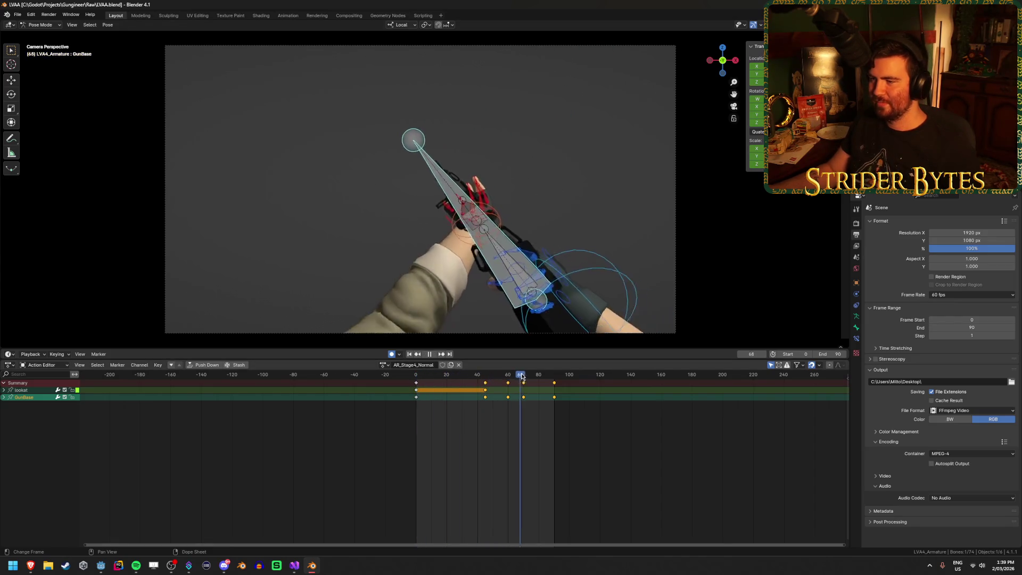
key(Escape)
key(ctrl+s)
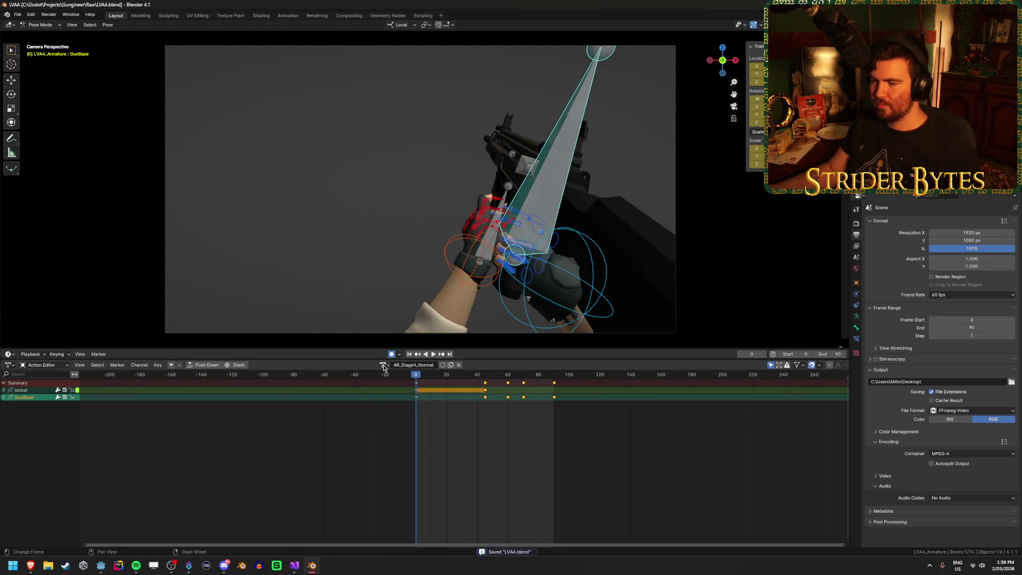
Load and scrub through the AR_Stage1 and AR_Stage2_Normal actions.
click(383, 366)
click(397, 379)
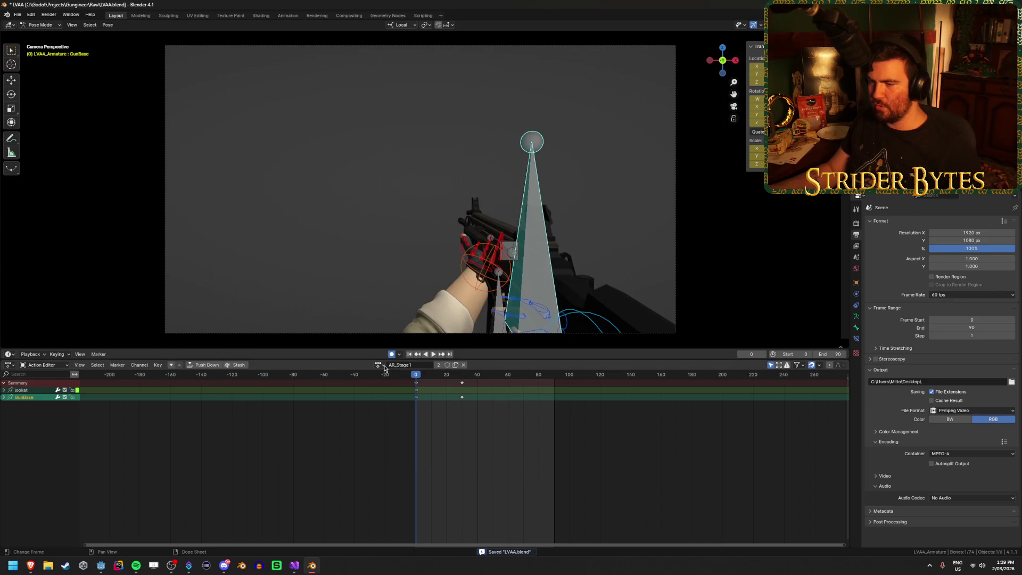
mouse_move(439, 384)
mouse_down()
mouse_move(479, 381)
mouse_move(386, 367)
mouse_move(508, 375)
mouse_up()
click(379, 365)
click(399, 394)
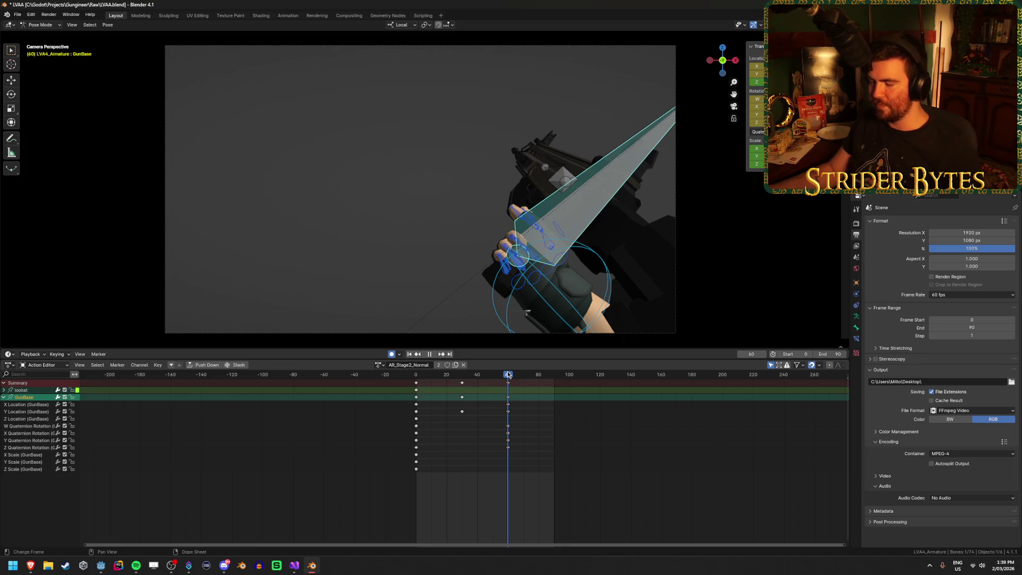
mouse_move(508, 375)
mouse_down()
mouse_move(416, 394)
mouse_move(508, 407)
mouse_up()
Load AR_Stage3_Normal, then play and scrub through it.
click(379, 364)
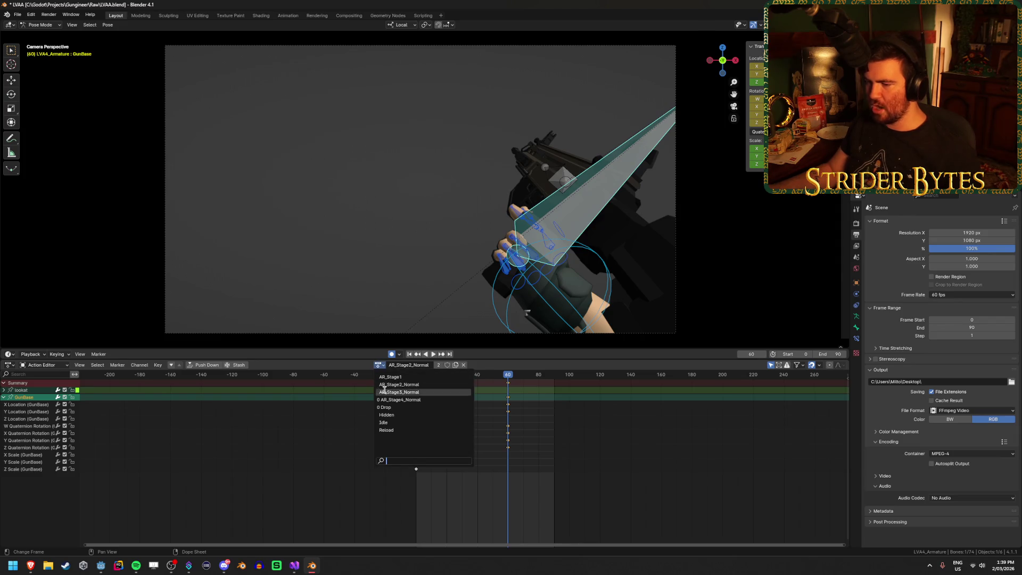
click(410, 388)
key(space)
click(500, 375)
mouse_move(500, 375)
mouse_down()
mouse_move(415, 381)
mouse_move(554, 381)
mouse_up()
key(space)
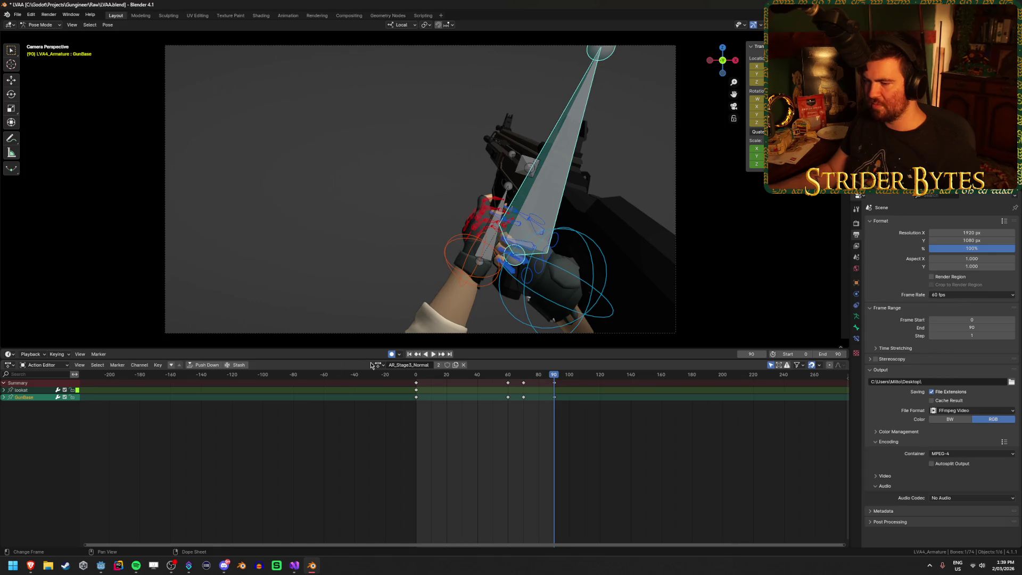
Play AR_Stage4_Normal, return it to frame 0, and save LVAA.blend.
click(378, 364)
click(402, 401)
key(space)
click(561, 375)
key(Escape)
key(ctrl+s)
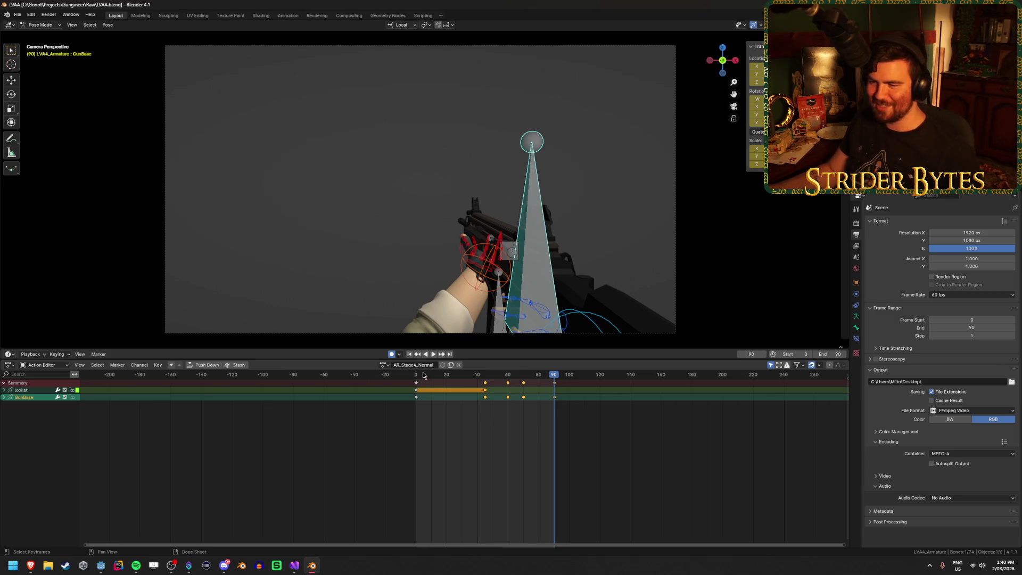
drag(424, 376, 416, 376)
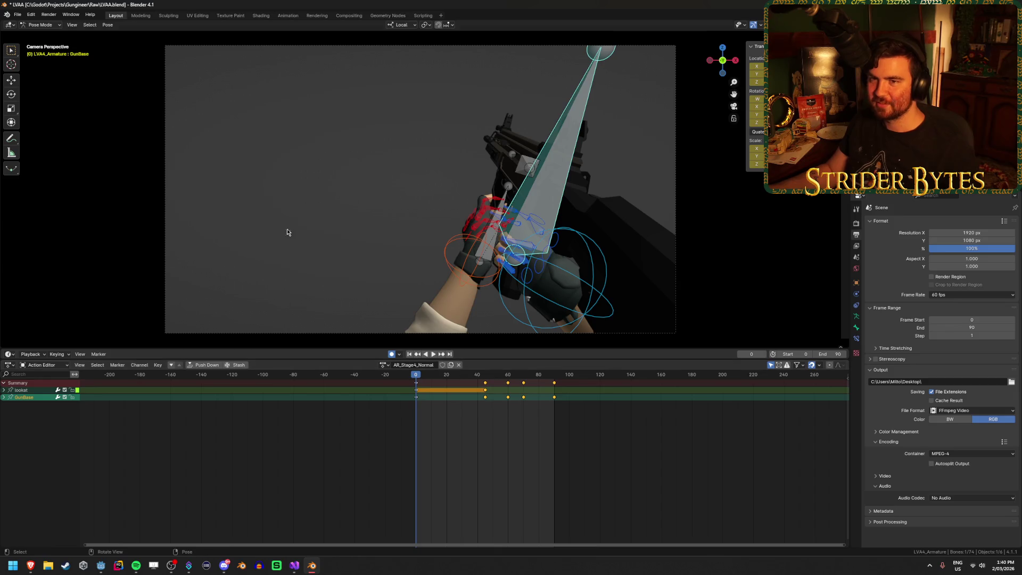
key(ctrl+s)
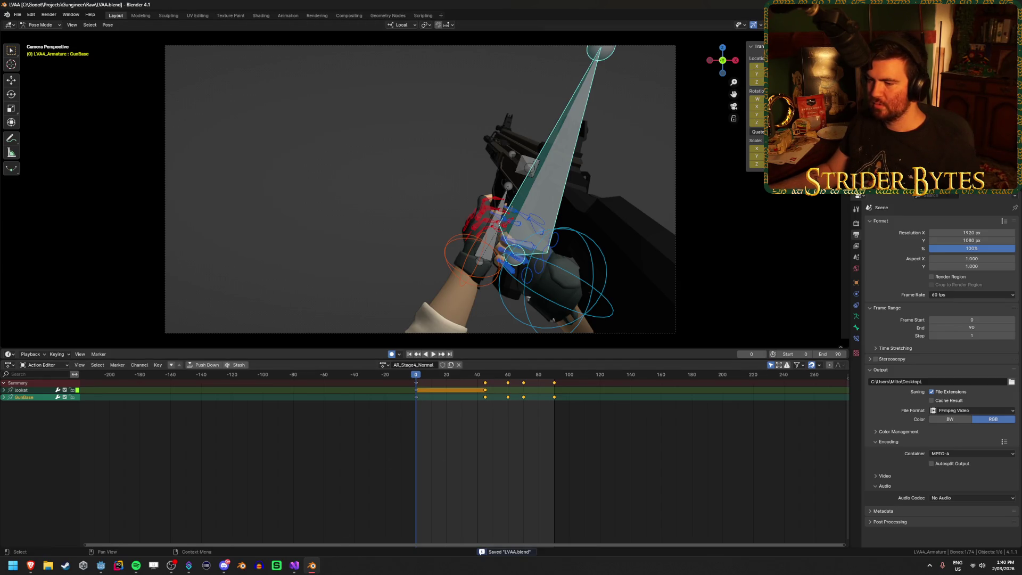
Deselect all keyframes, reload AR_Stage1, save, and bring up the glTF 2.0 export.
click(440, 441)
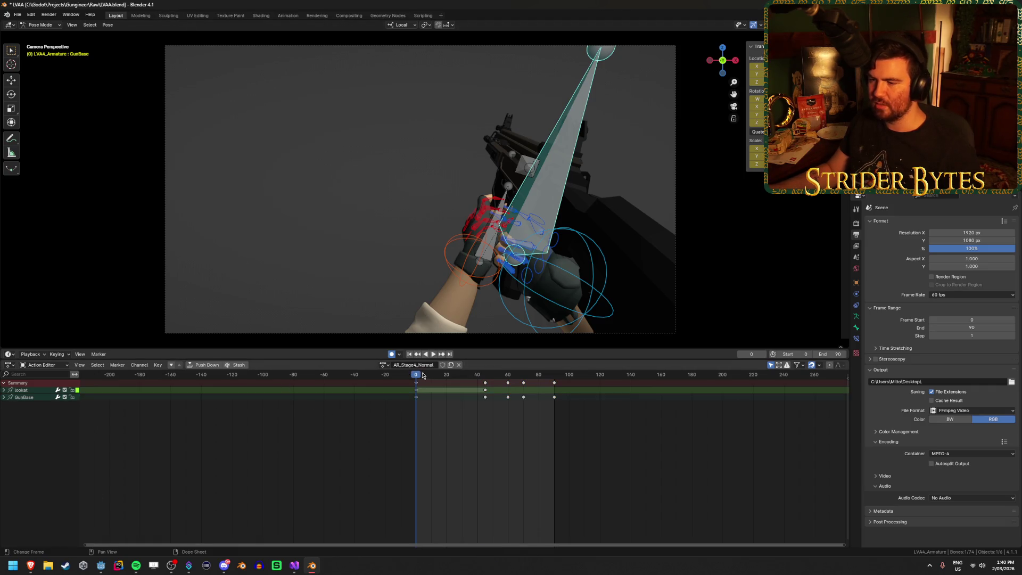
click(386, 366)
click(473, 426)
key(ctrl+s)
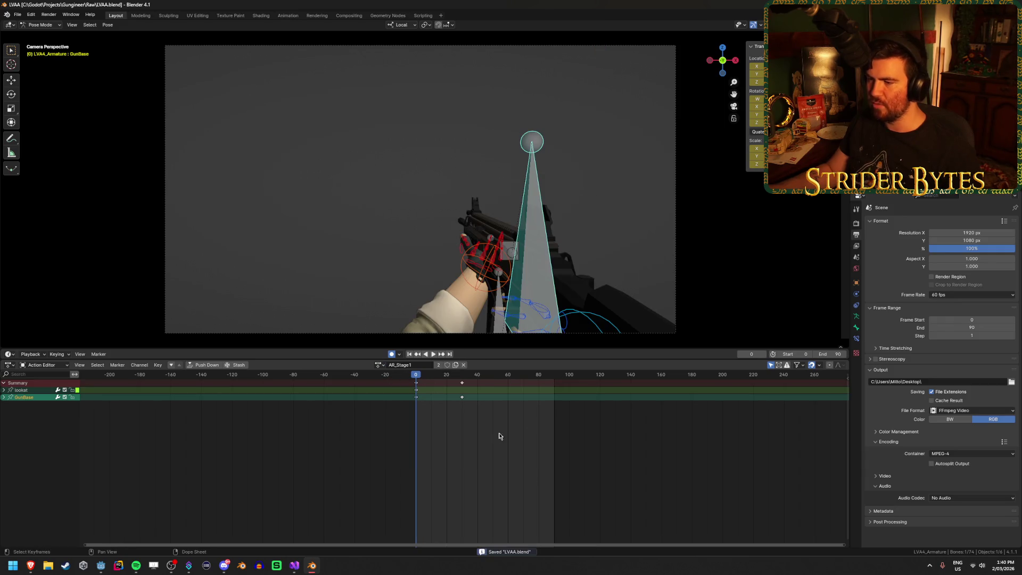
key(ctrl+shift+e)
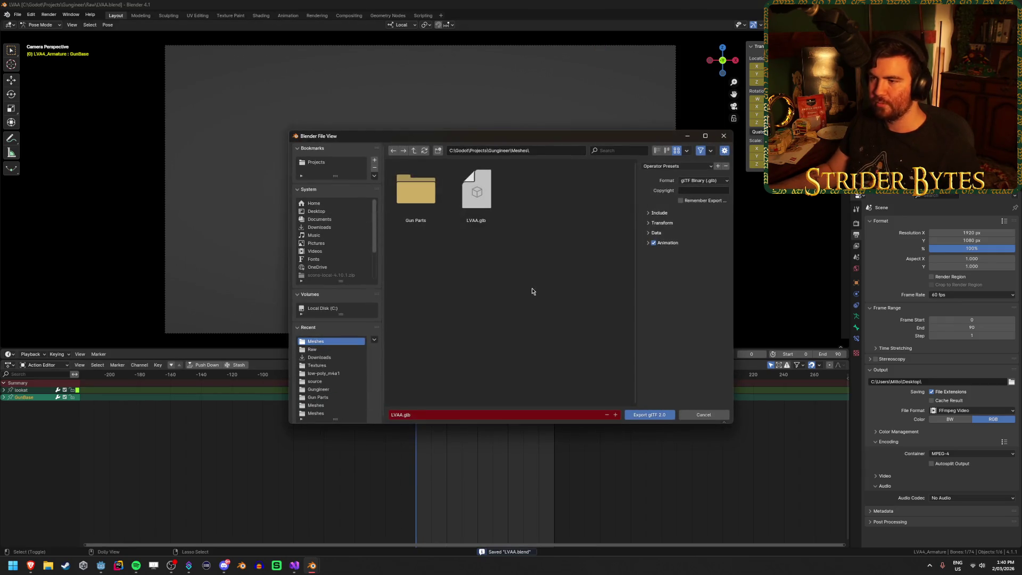
Export the arms rig over LVAA.glb in the Meshes folder and take the armature out of Pose Mode.
click(479, 194)
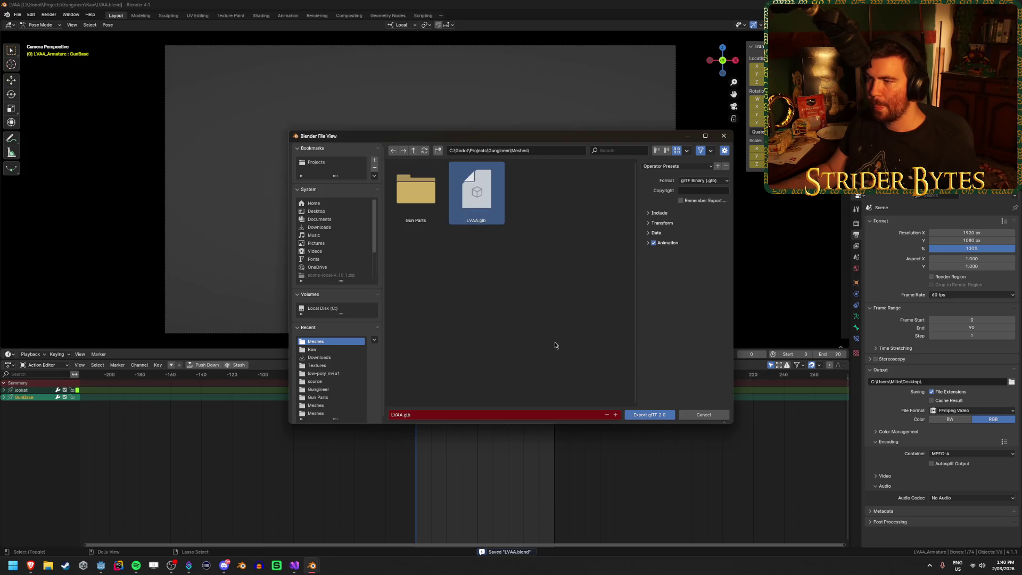
click(660, 237)
click(660, 263)
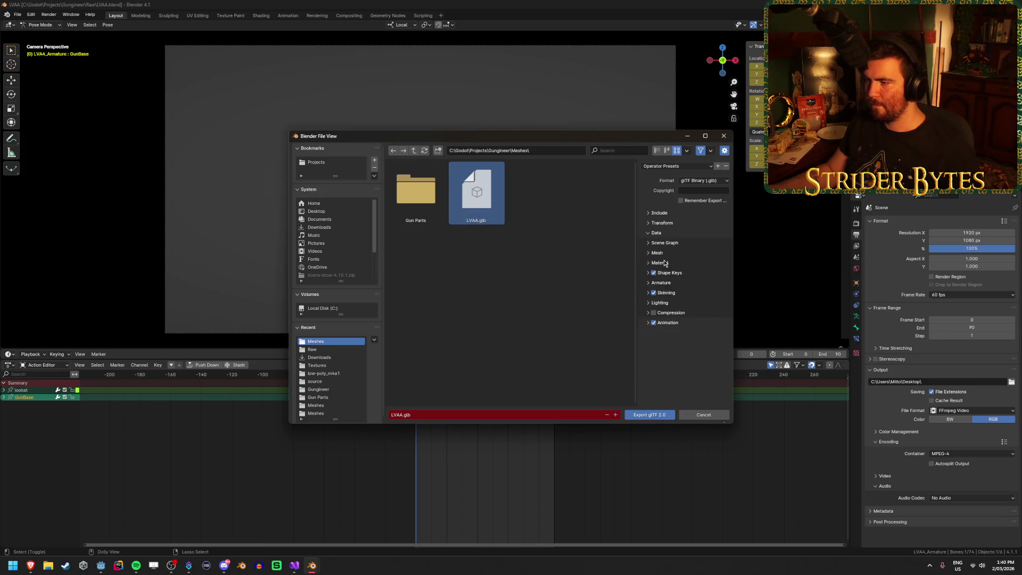
click(660, 263)
click(649, 415)
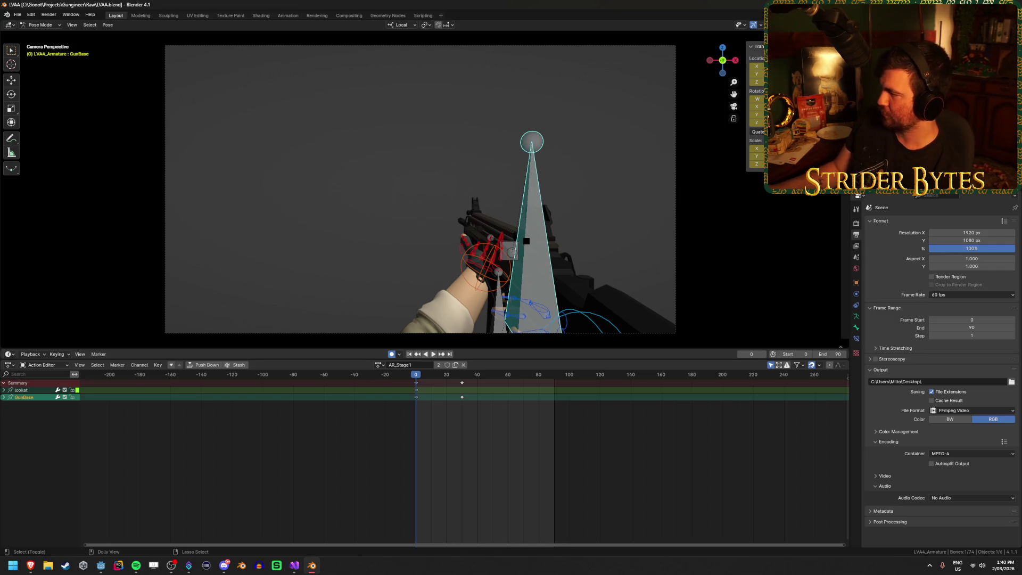
key(ctrl+Tab)
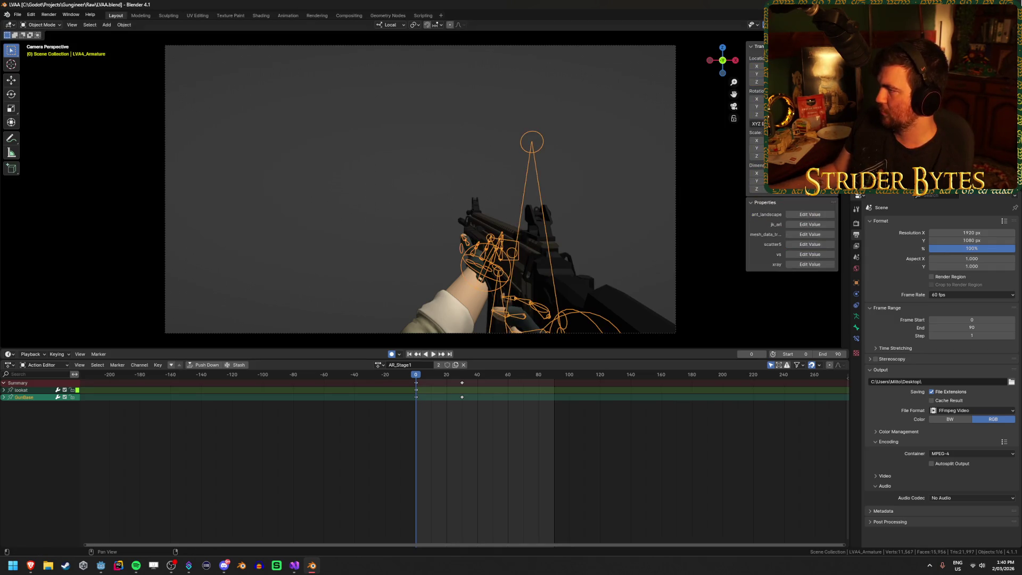
key(alt+Tab)
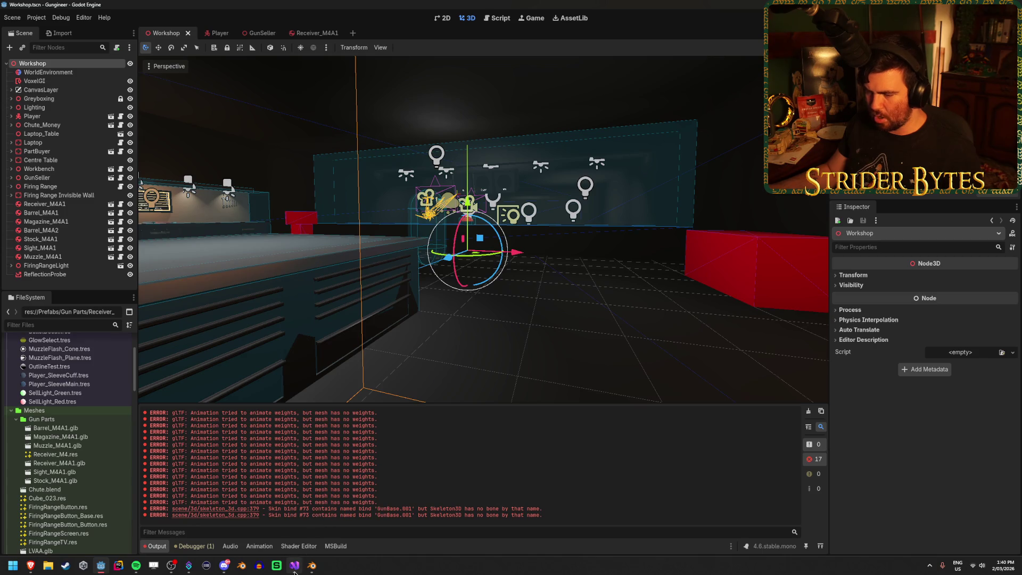
Check the GunController.cs gun setup code, then return to Blender and orbit around the gun rig.
click(295, 569)
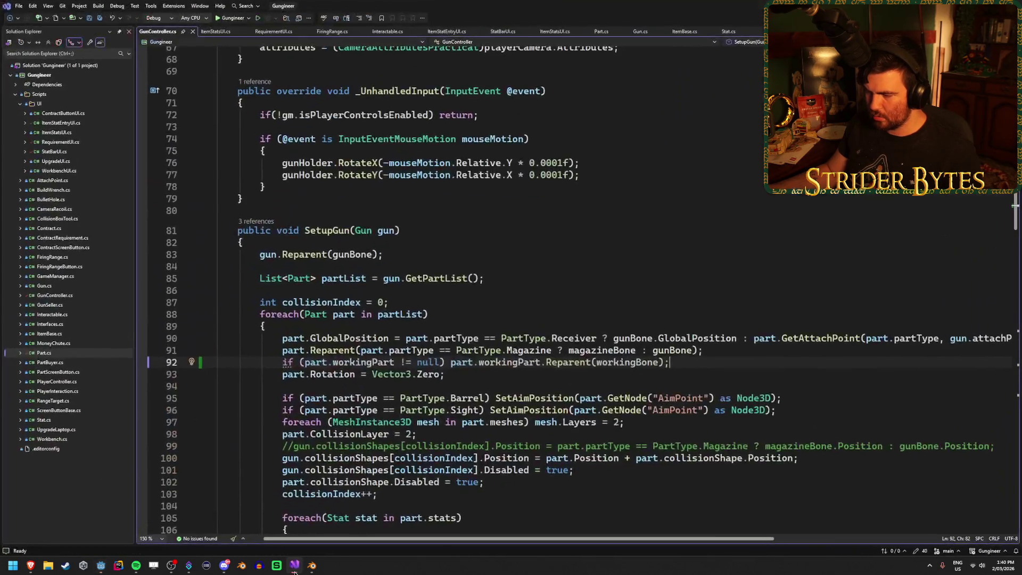
click(312, 565)
middle_drag(499, 225, 418, 200)
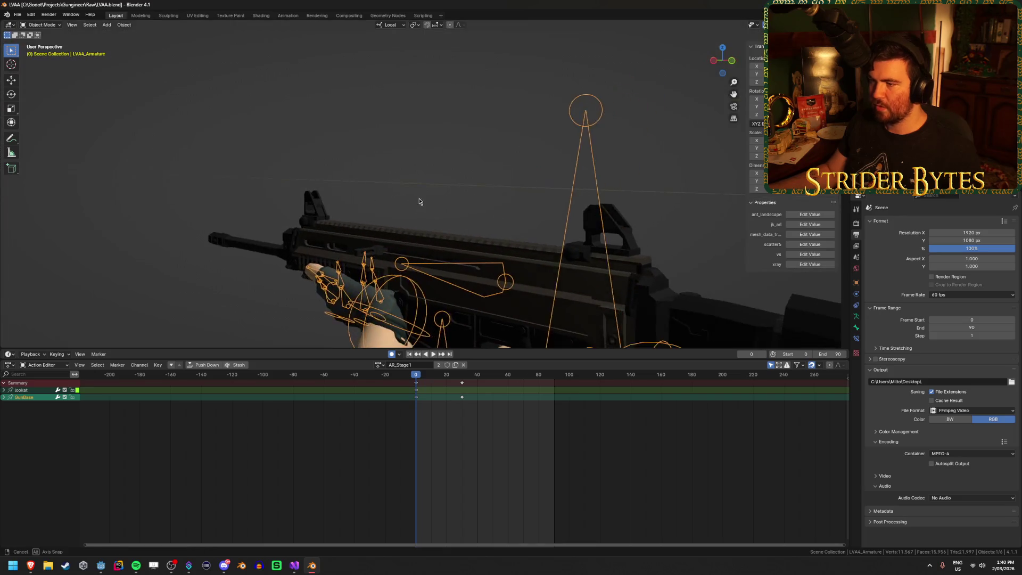
Enter Edit Mode on the armature and select the horizontal GunBase.001 bone.
key(Tab)
scroll(450, 261, up, 5)
scroll(449, 260, down, 3)
click(341, 128)
middle_drag(341, 127, 356, 231)
scroll(355, 232, down, 2)
scroll(355, 231, up, 2)
Rename the bone to Working, save LVAA.blend, check its Bone and Armature properties, and exit Edit Mode.
key(F2)
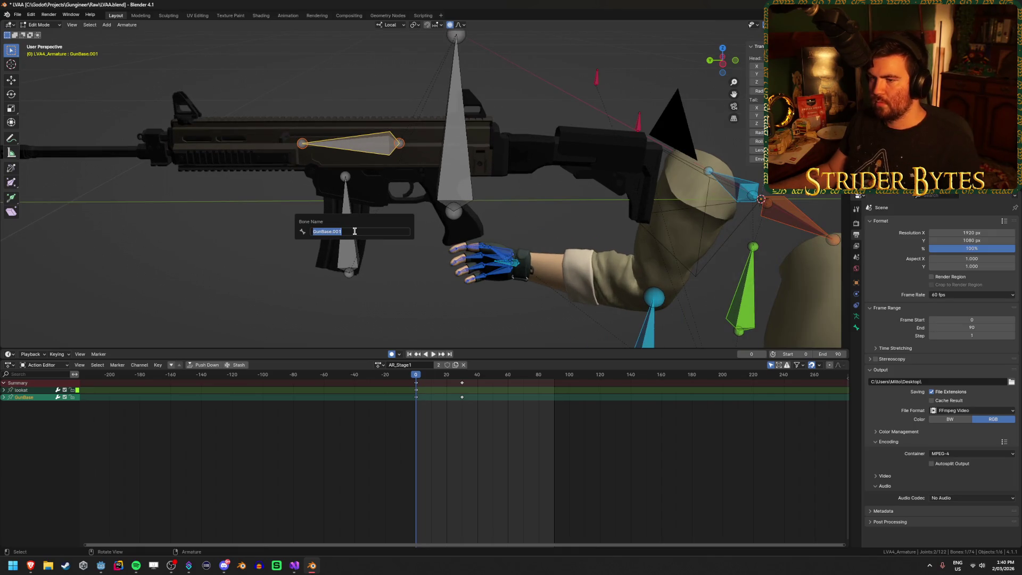
text(Working)
key(Return)
key(ctrl+s)
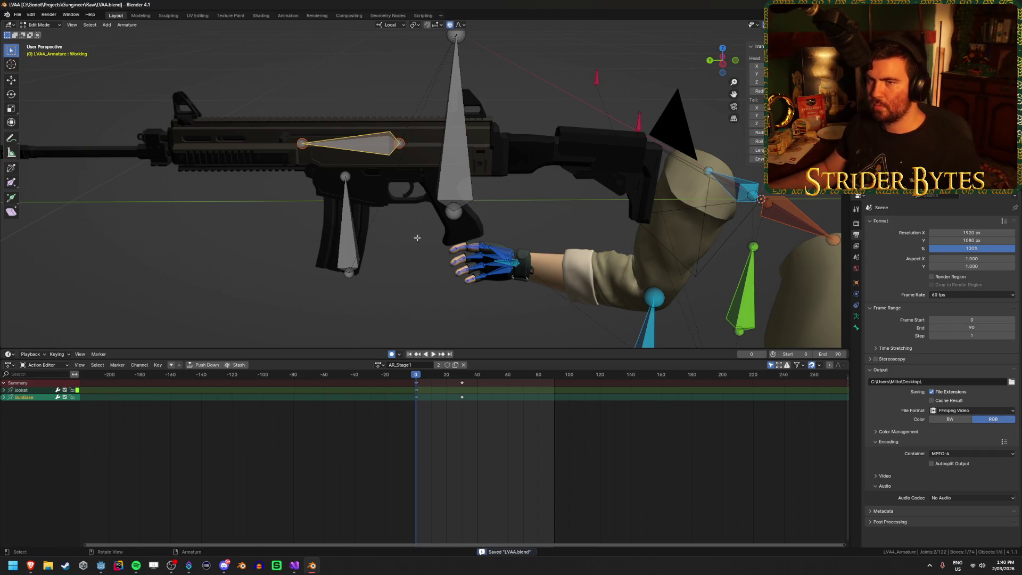
click(857, 326)
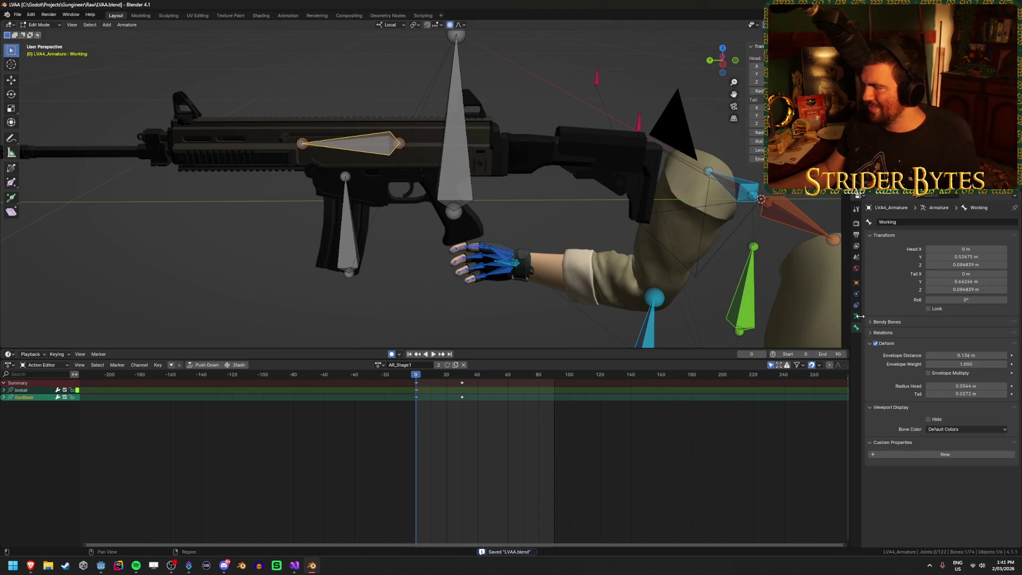
click(857, 318)
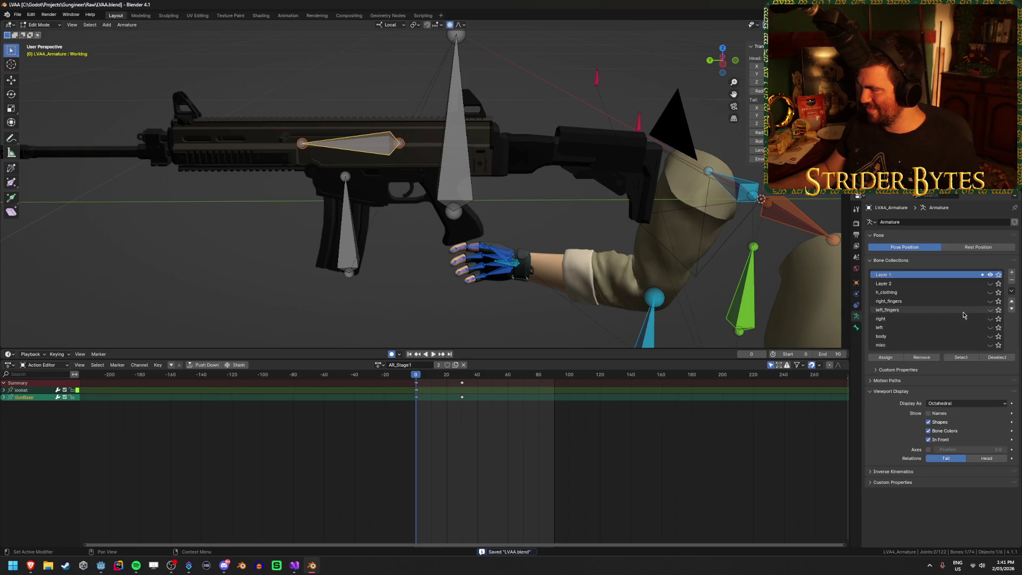
key(Tab)
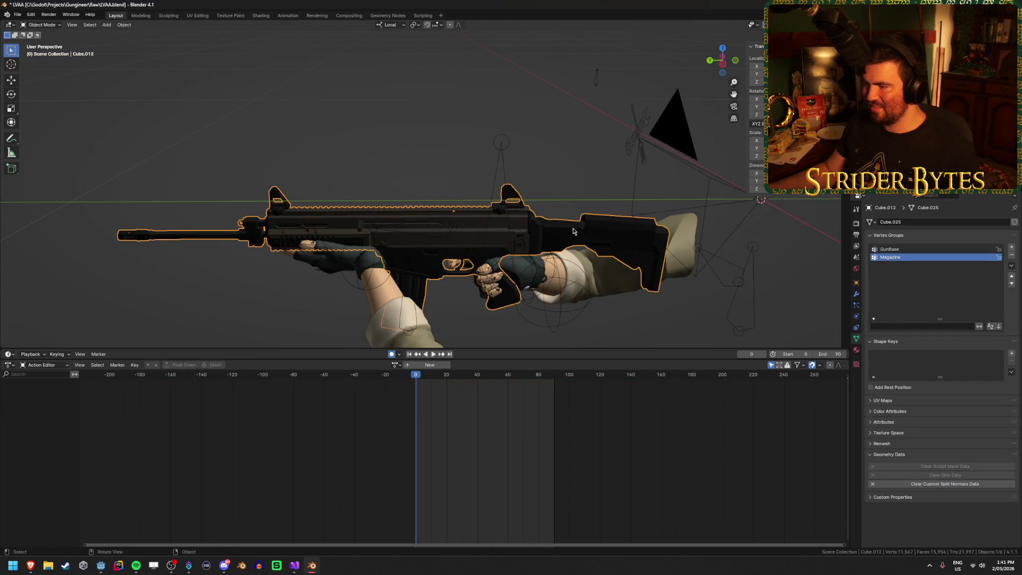
Select the rifle and blouse sleeve meshes to inspect their vertex groups.
click(443, 259)
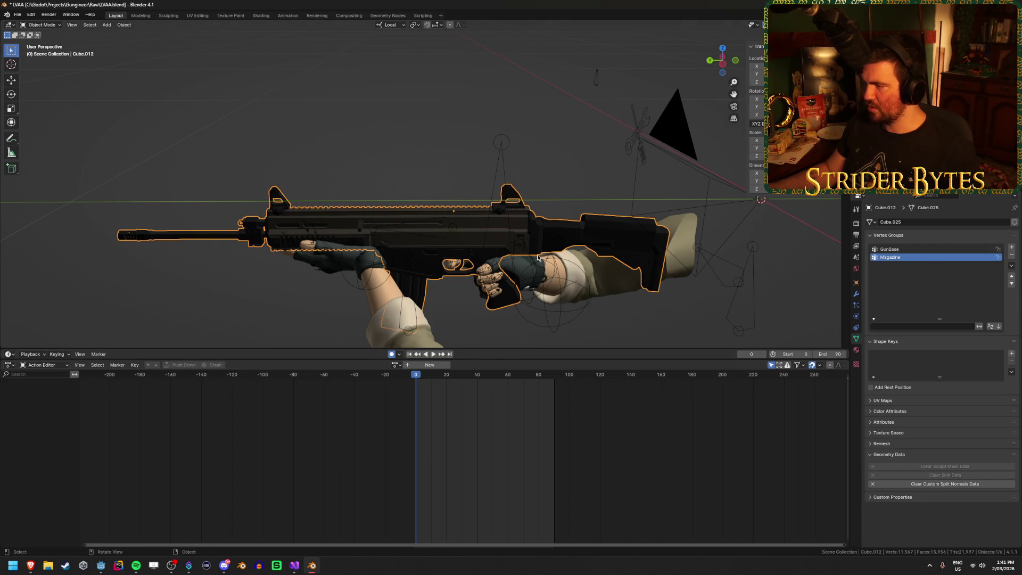
click(640, 297)
scroll(934, 282, down, 5)
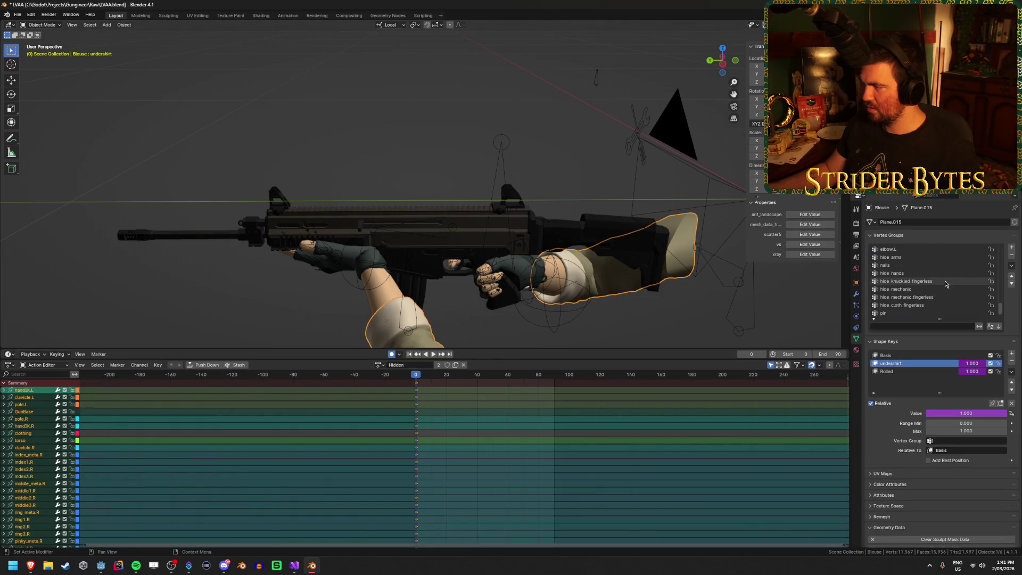
scroll(928, 304, down, 8)
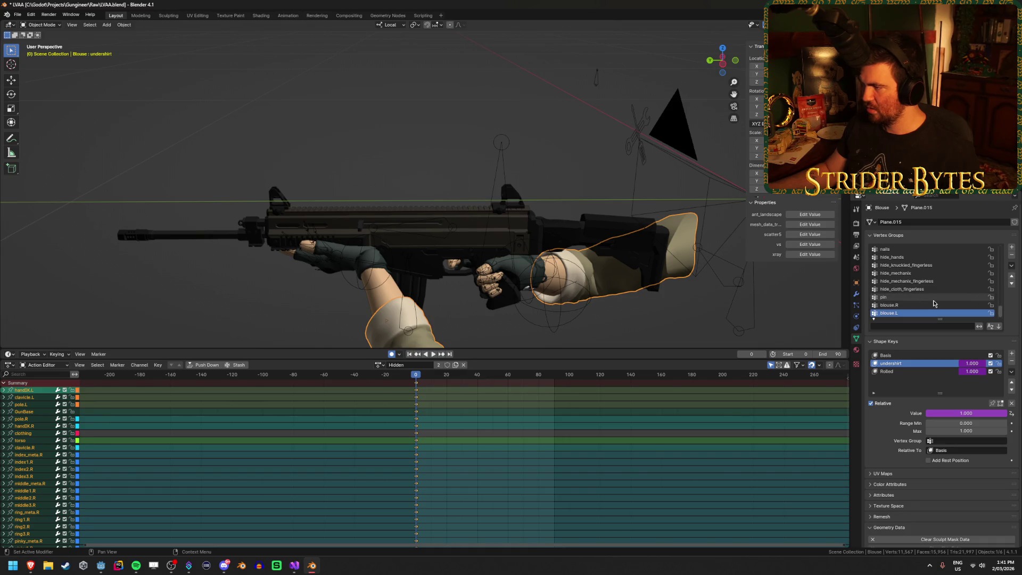
Save LVAA.blend and re-export the rig over LVAA.glb with the Working bone.
key(ctrl+s)
key(ctrl+e)
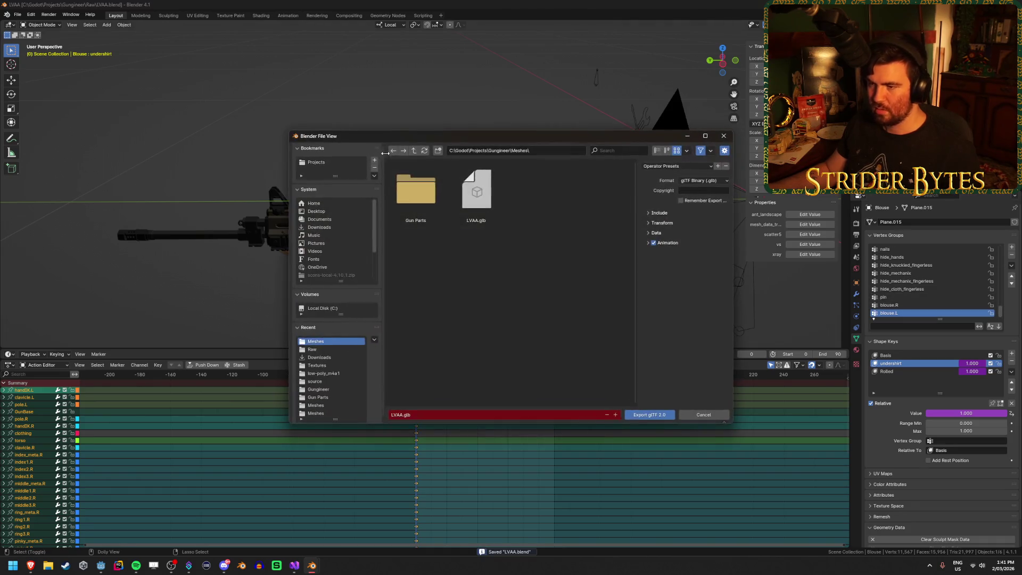
click(649, 415)
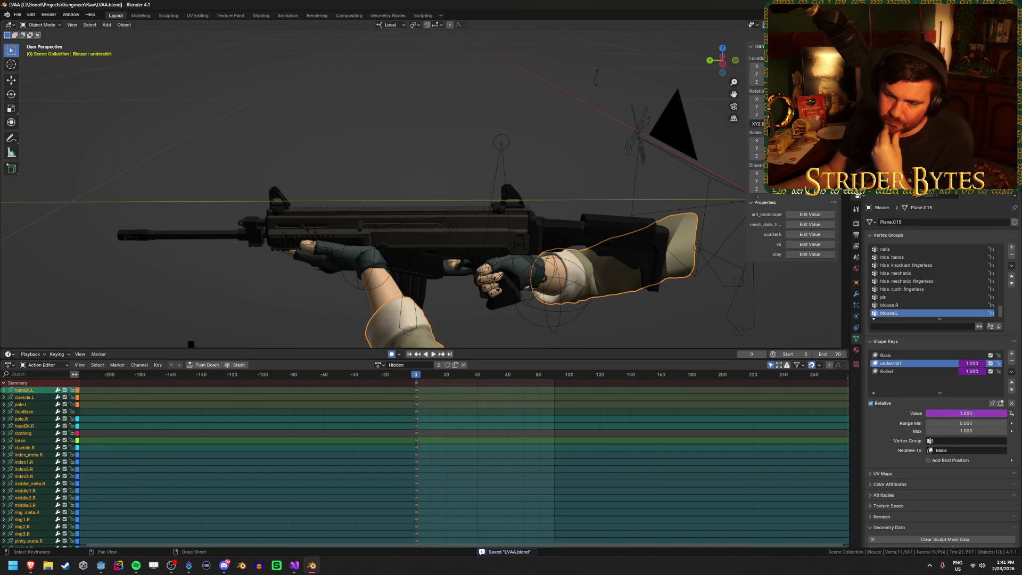
click(102, 567)
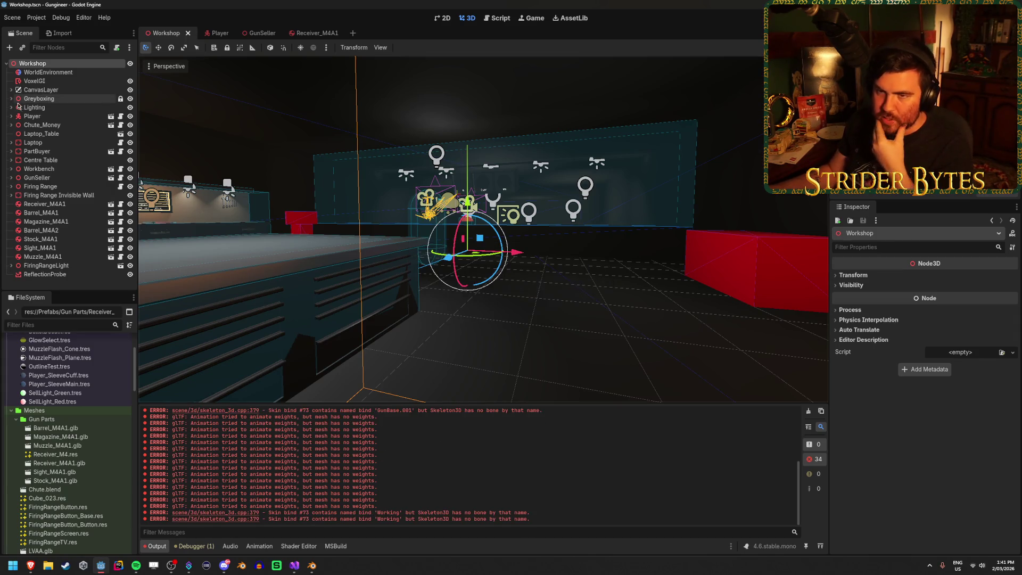
Delete the old Receiver_M4.res mesh from the FileSystem dock.
scroll(51, 460, up, 3)
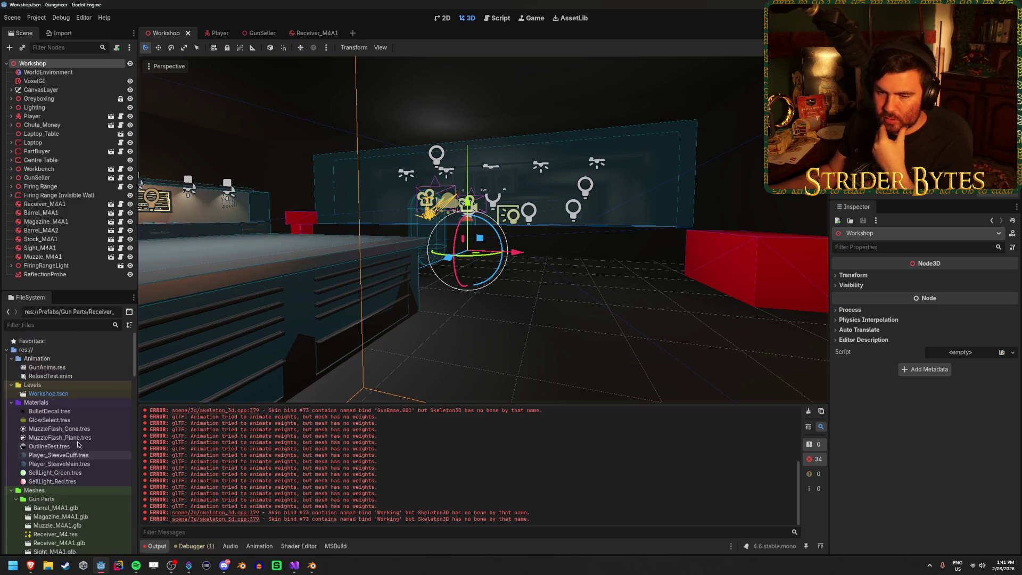
scroll(97, 438, down, 2)
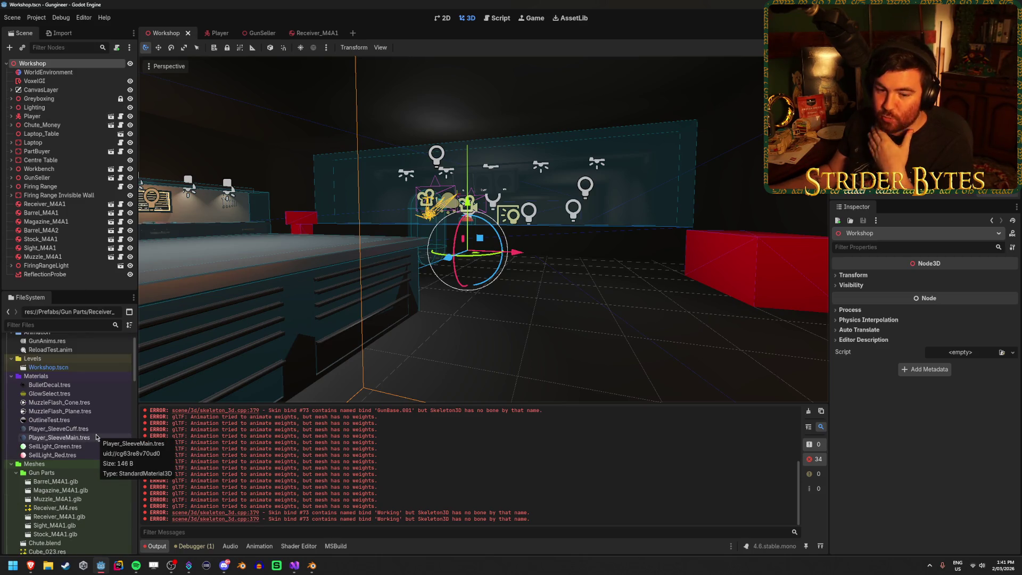
scroll(97, 436, down, 2)
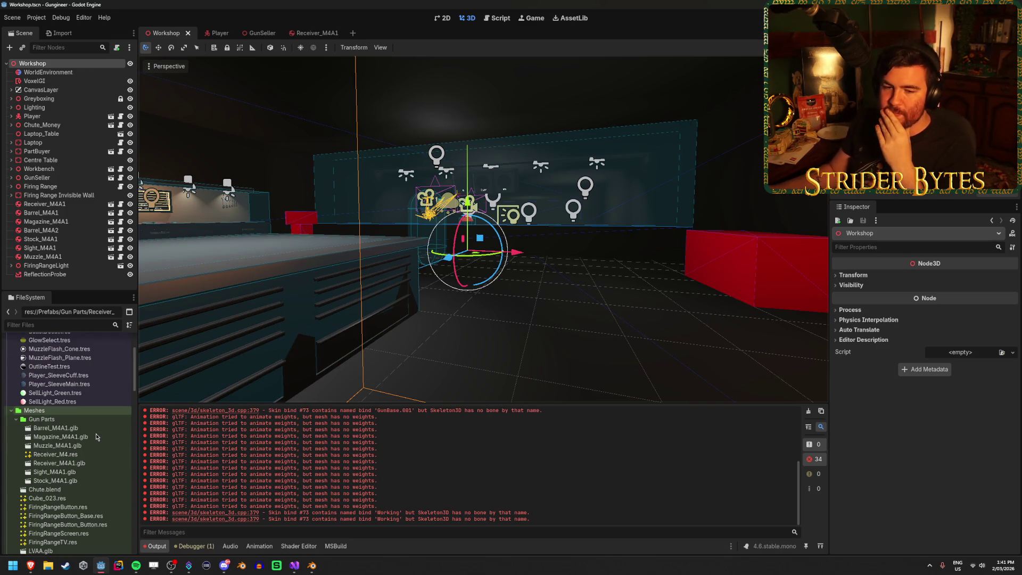
scroll(97, 437, down, 2)
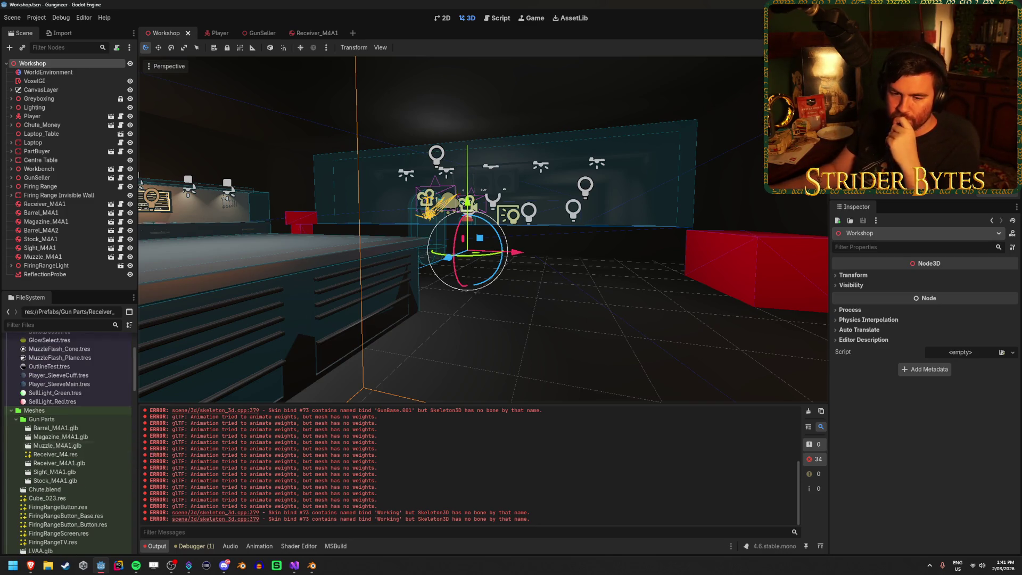
scroll(59, 442, down, 2)
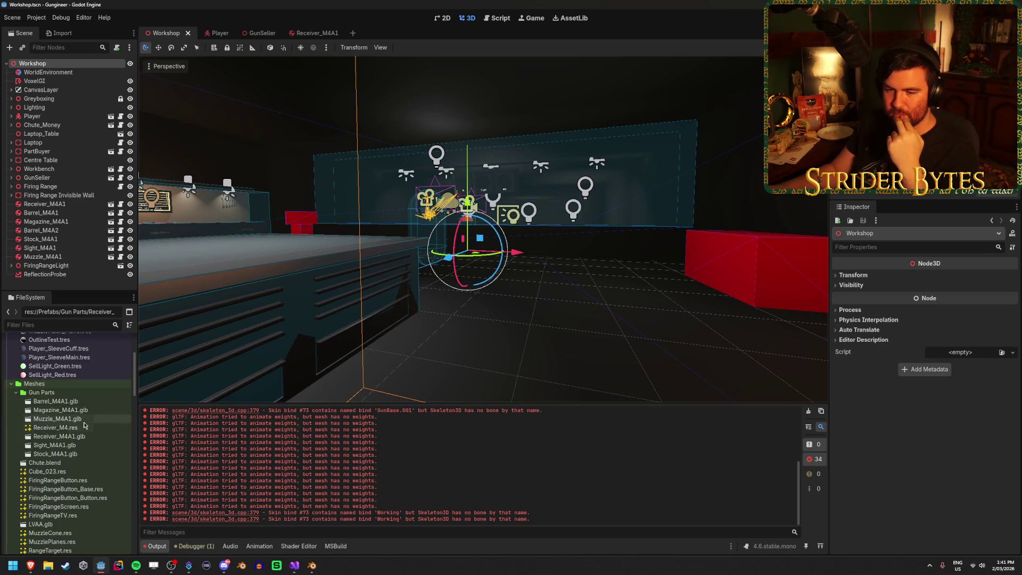
click(72, 428)
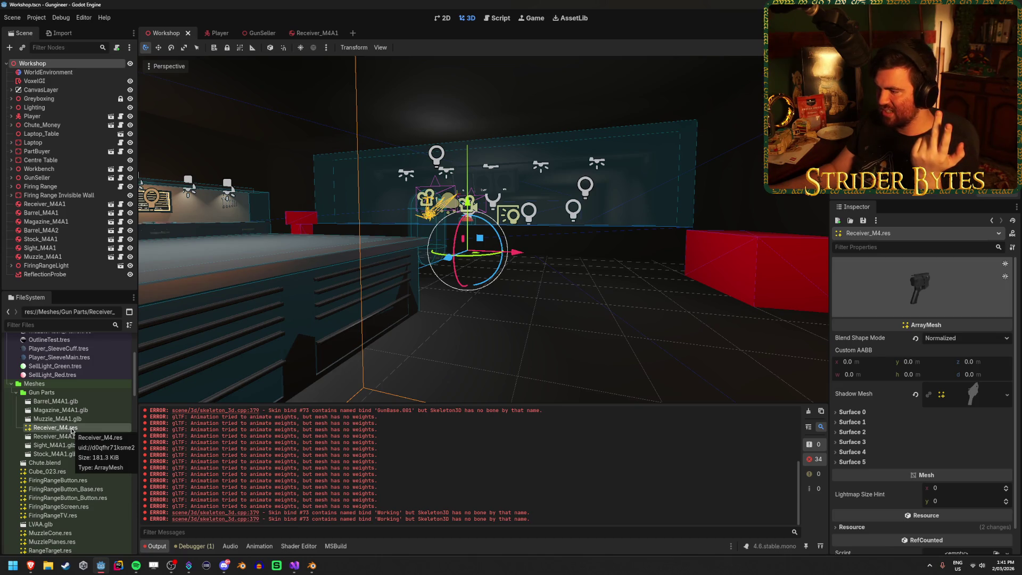
key(Delete)
key(Return)
Review the Advanced Import Settings of Receiver_M4A1.glb and LVAA.glb, then open the Player scene.
scroll(73, 432, up, 5)
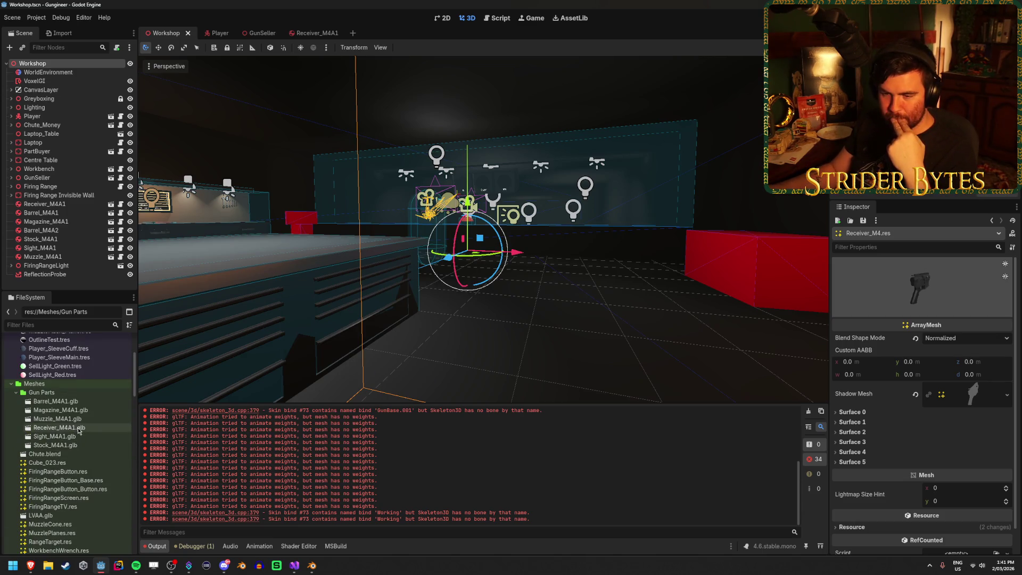
double_click(79, 430)
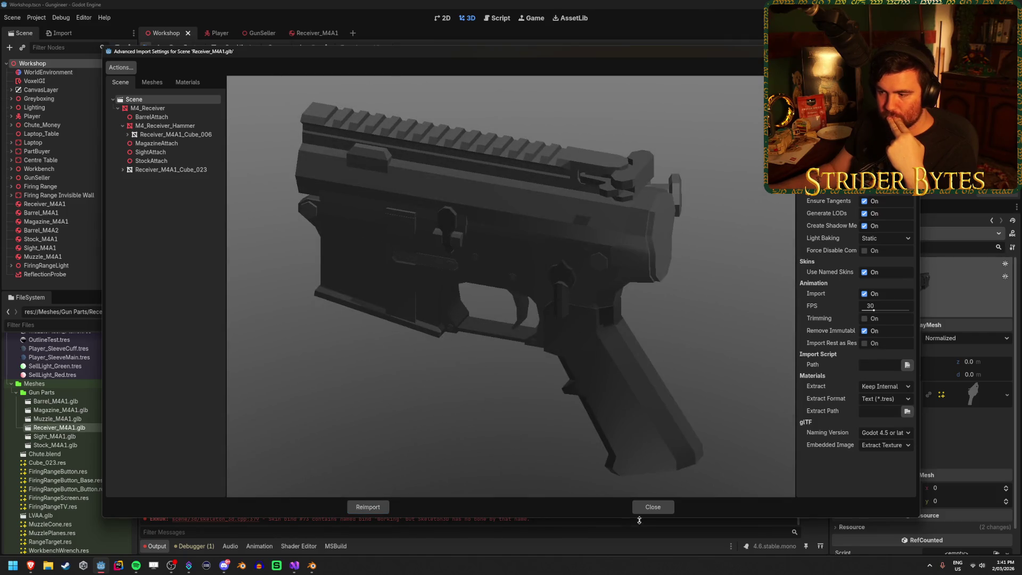
click(653, 506)
scroll(68, 422, down, 3)
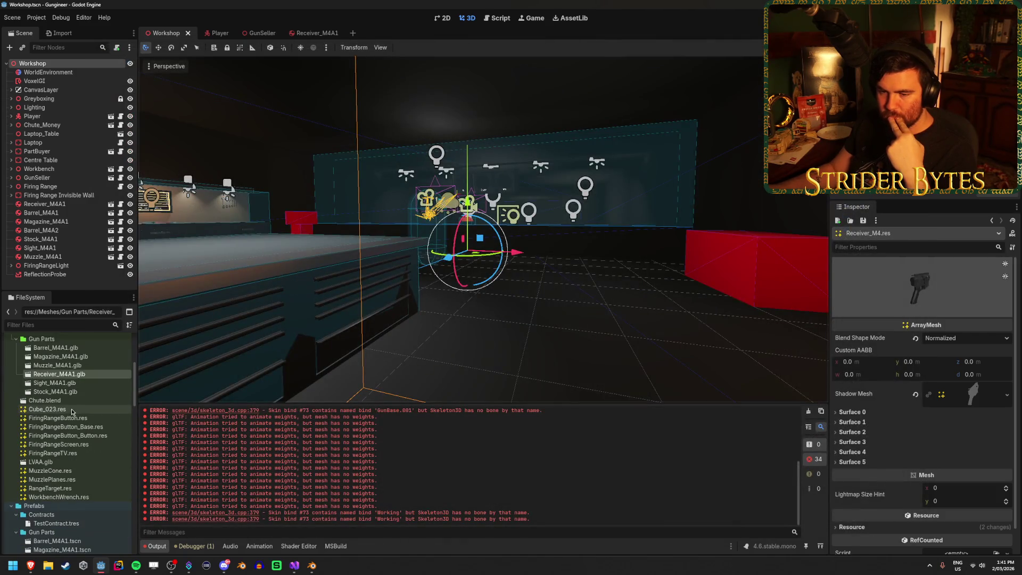
double_click(41, 462)
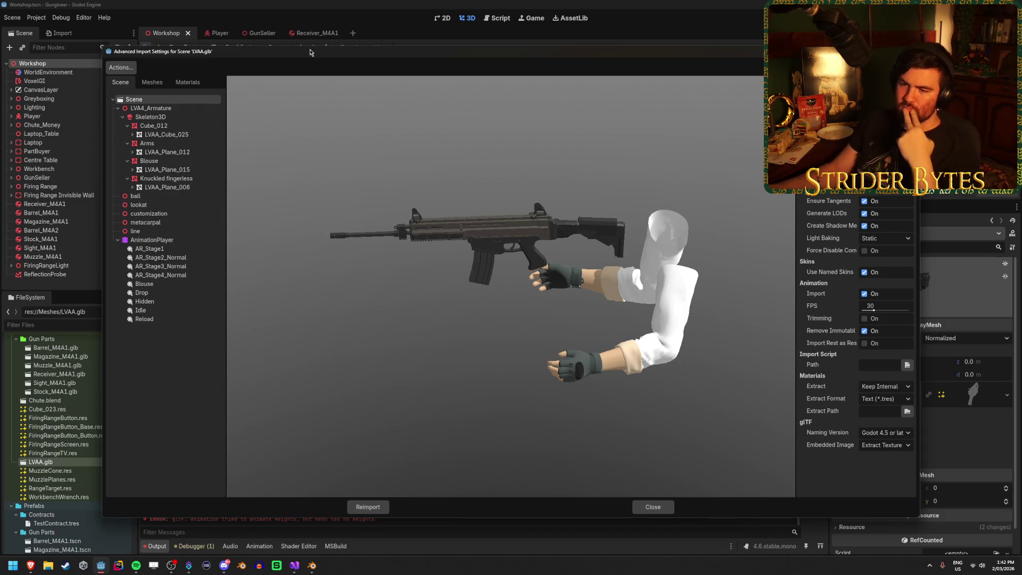
click(653, 506)
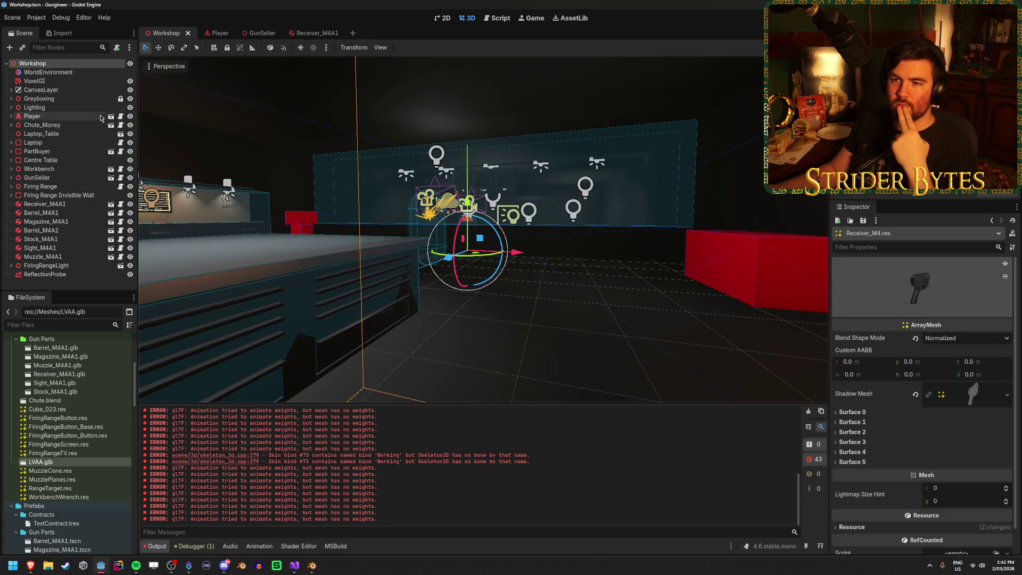
click(113, 118)
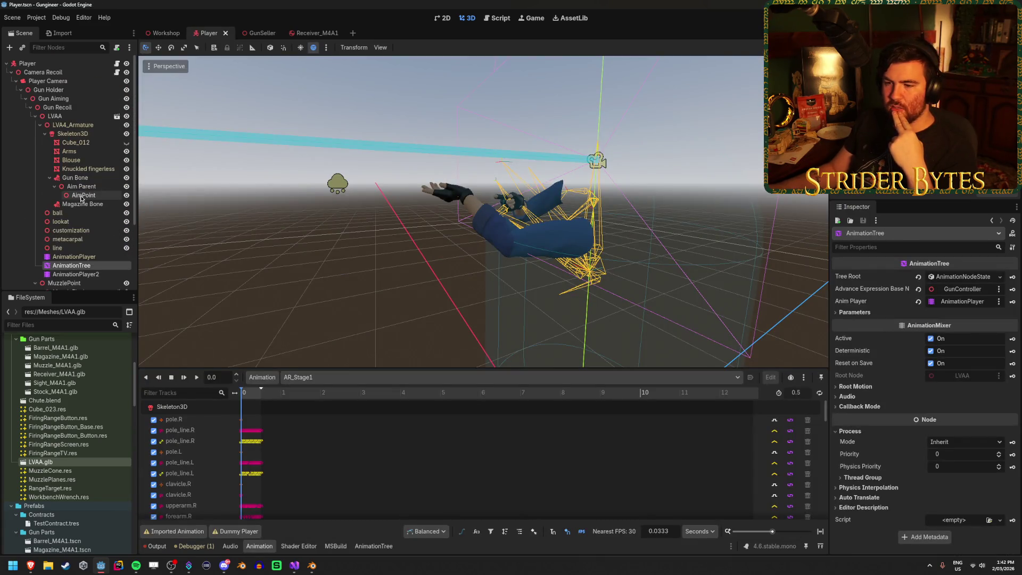
Compare the arms skeleton's Working bone pose against the Magazine bone pose.
click(83, 116)
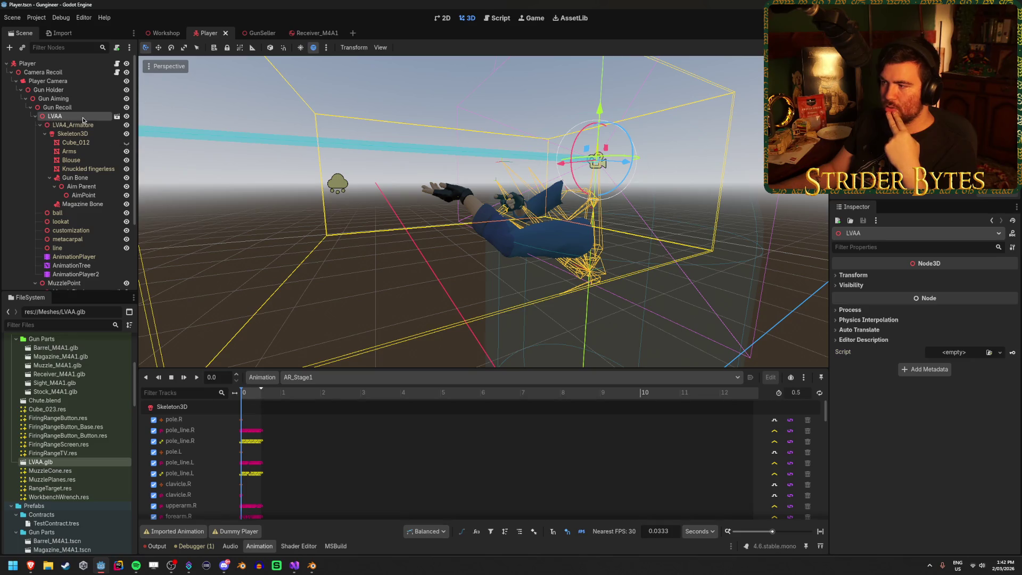
click(72, 133)
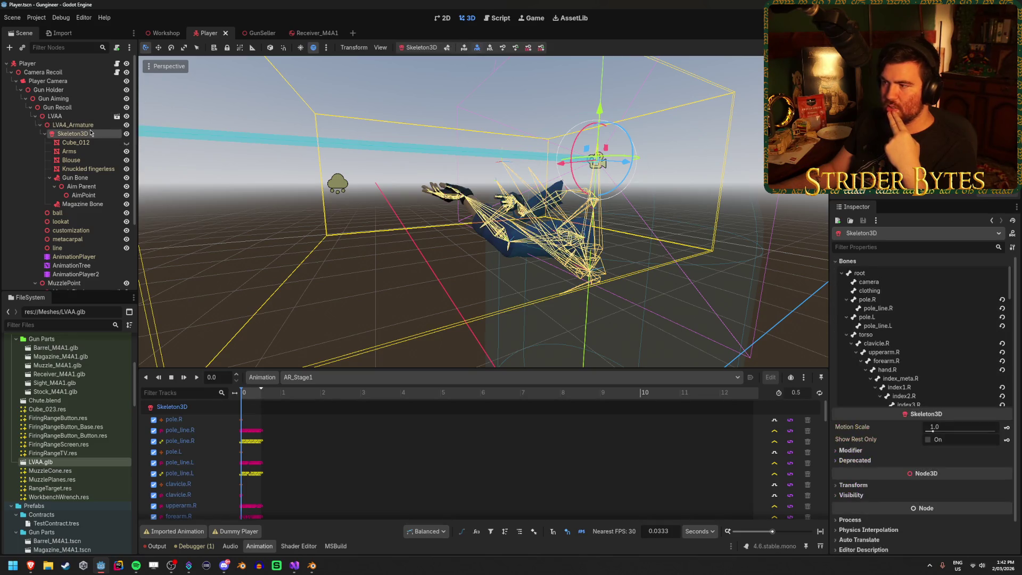
scroll(900, 328, down, 15)
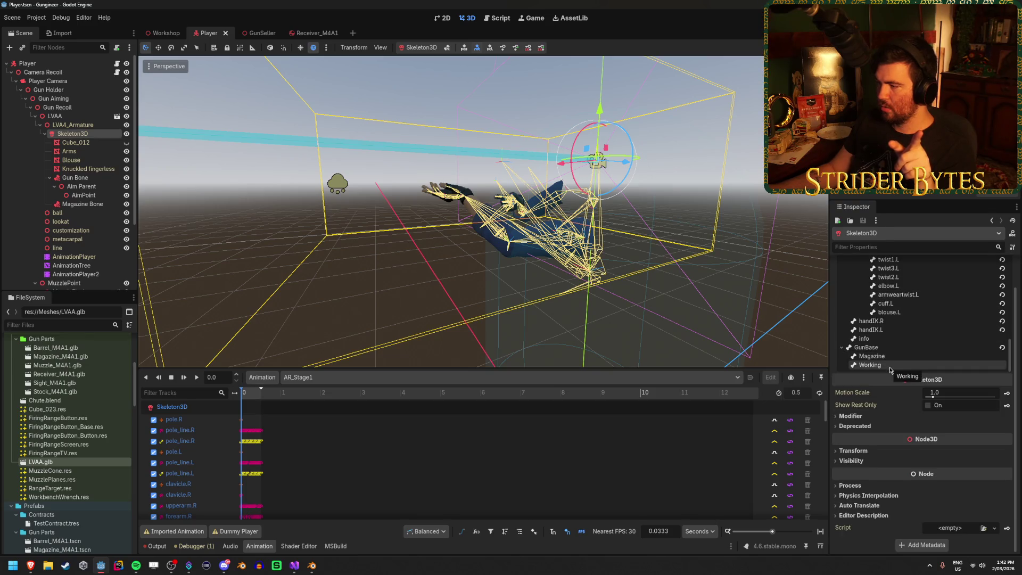
click(890, 366)
key(Up)
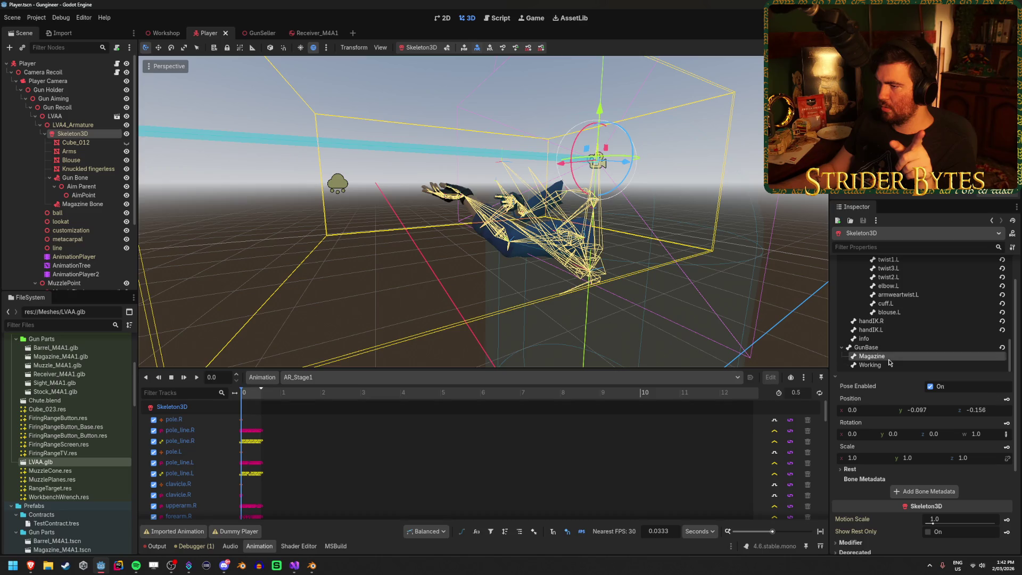
click(889, 366)
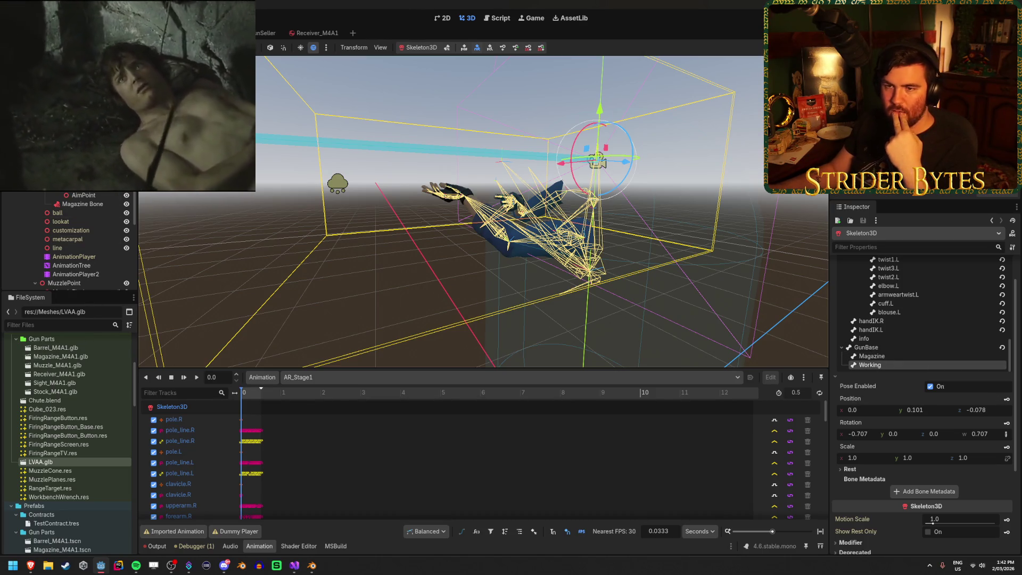
Select the Player node, go to the Workshop scene and run the game.
click(282, 352)
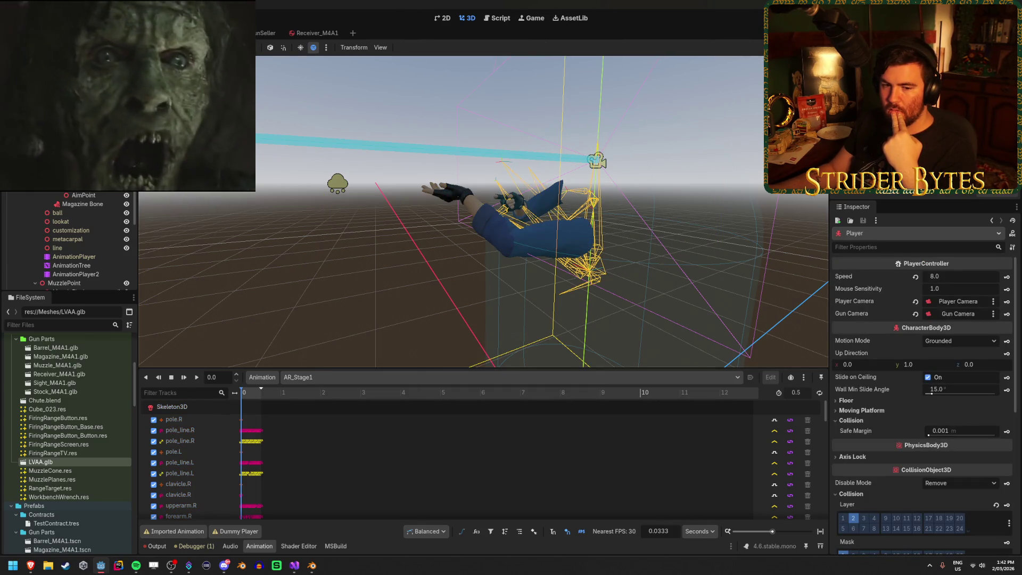
key(ctrl+Tab)
key(F5)
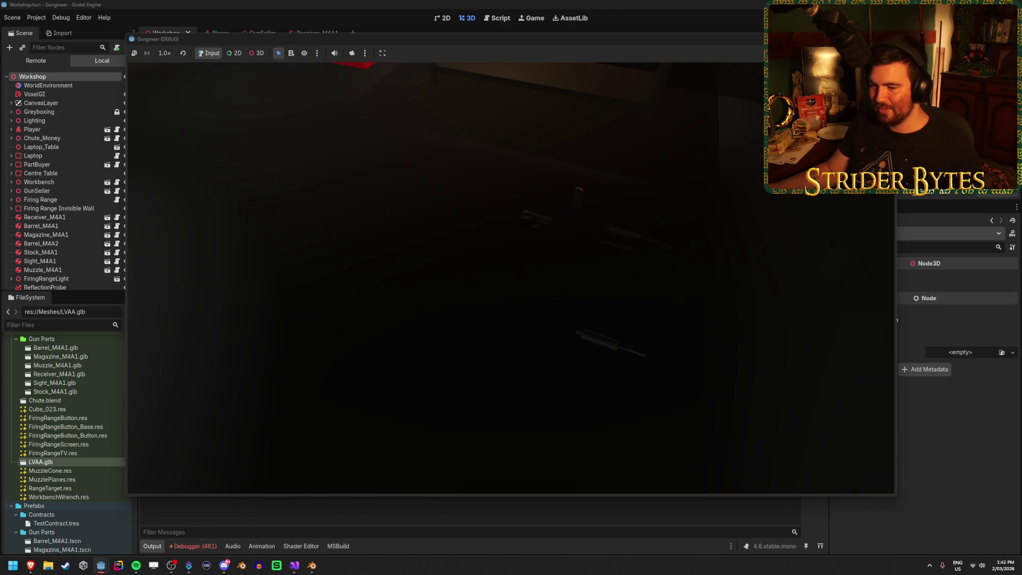
key(F8)
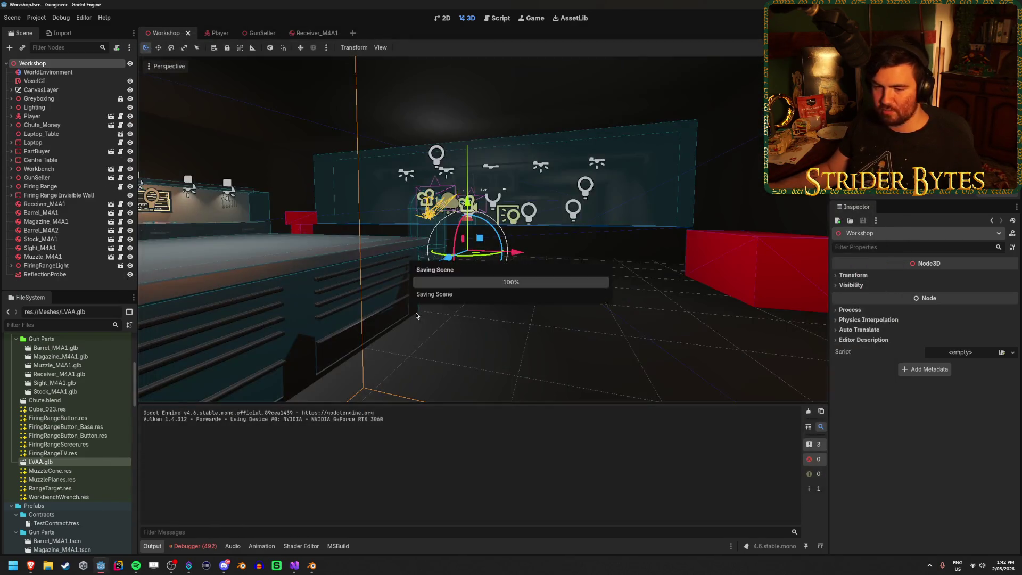
Open the Receiver_M4A1 prefab scene and view the receiver side-on.
scroll(81, 418, down, 5)
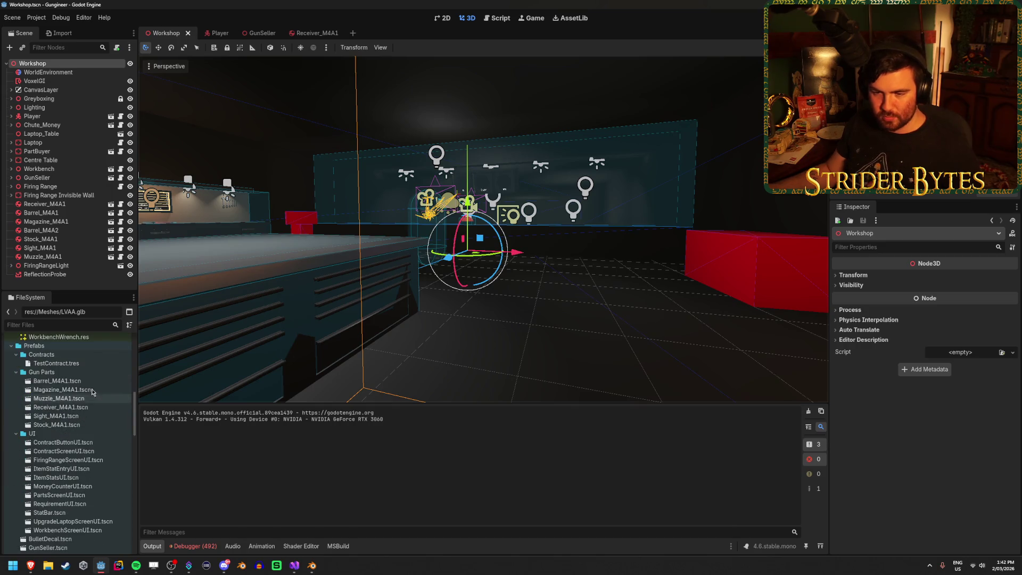
click(89, 409)
double_click(89, 407)
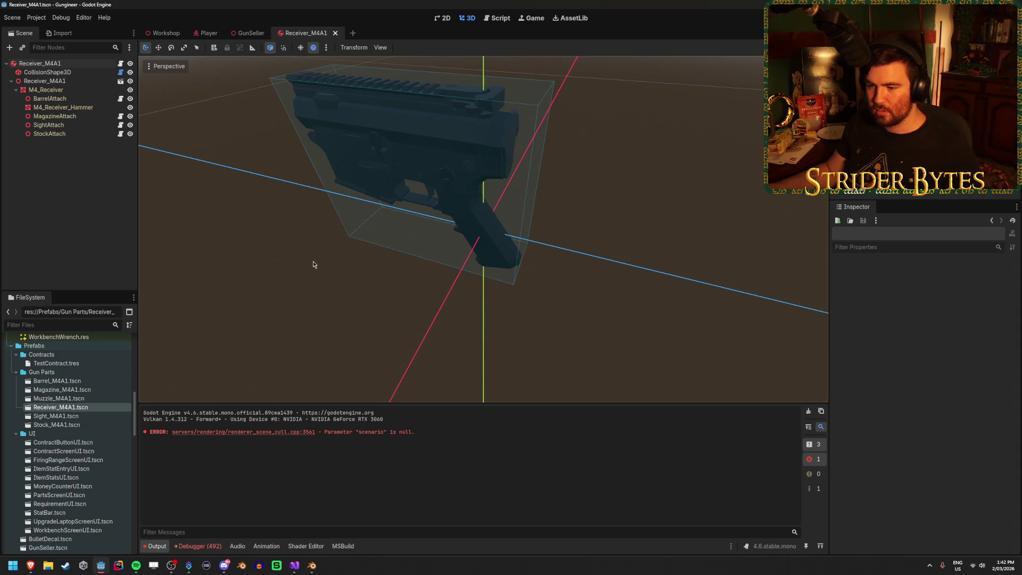
middle_drag(312, 265, 298, 250)
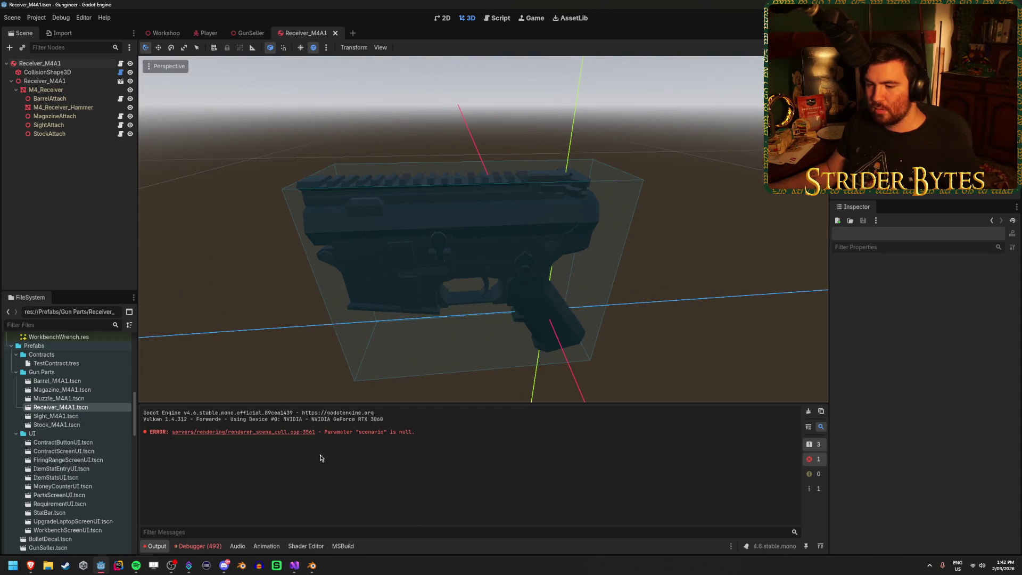
Jump from the Debugger errors list to the SetGlow error in the script.
click(197, 545)
double_click(460, 466)
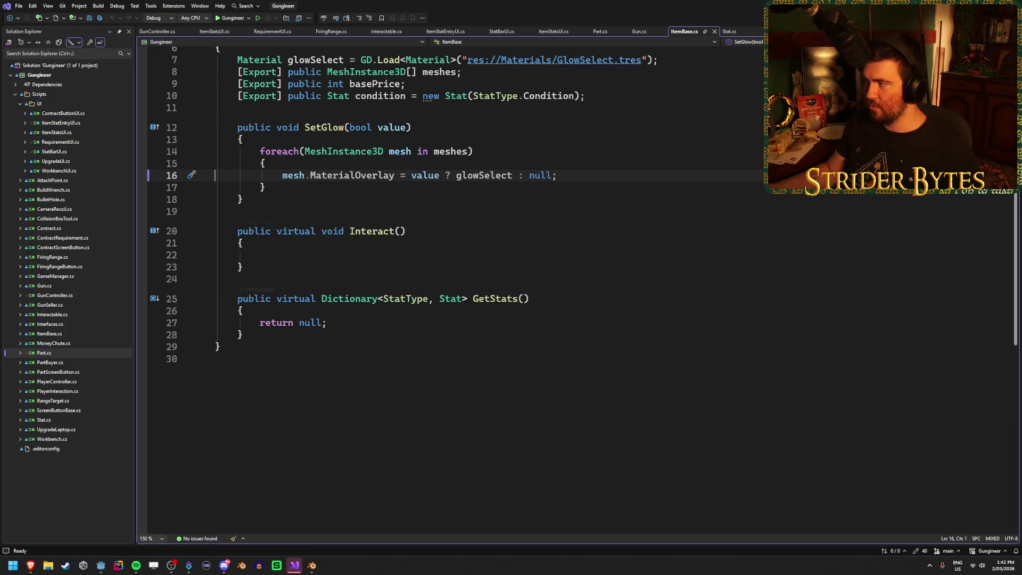
key(alt+Tab)
Inspect the M4_Receiver mesh's material, geometry and mesh settings, then save the scene.
click(45, 81)
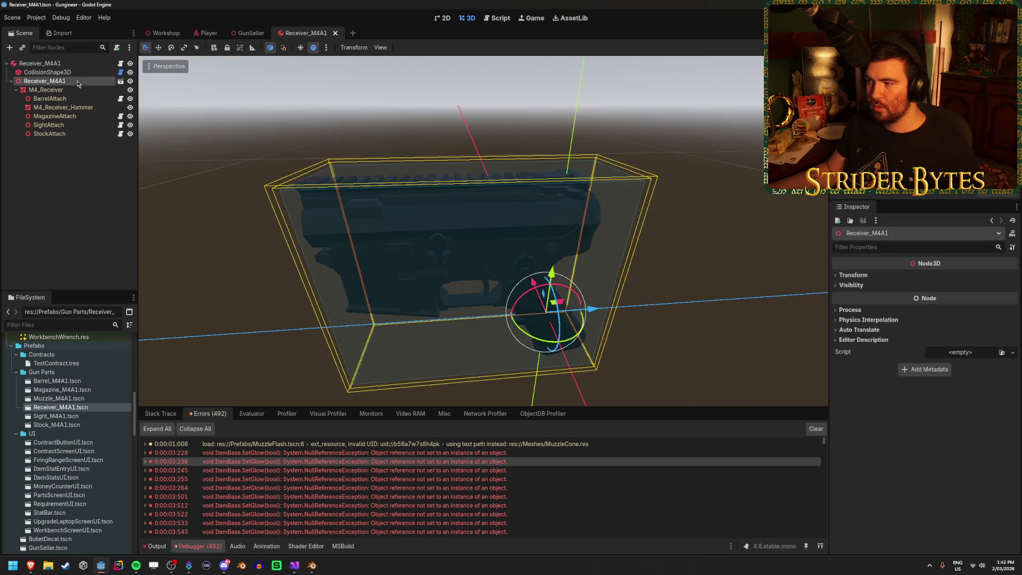
click(78, 91)
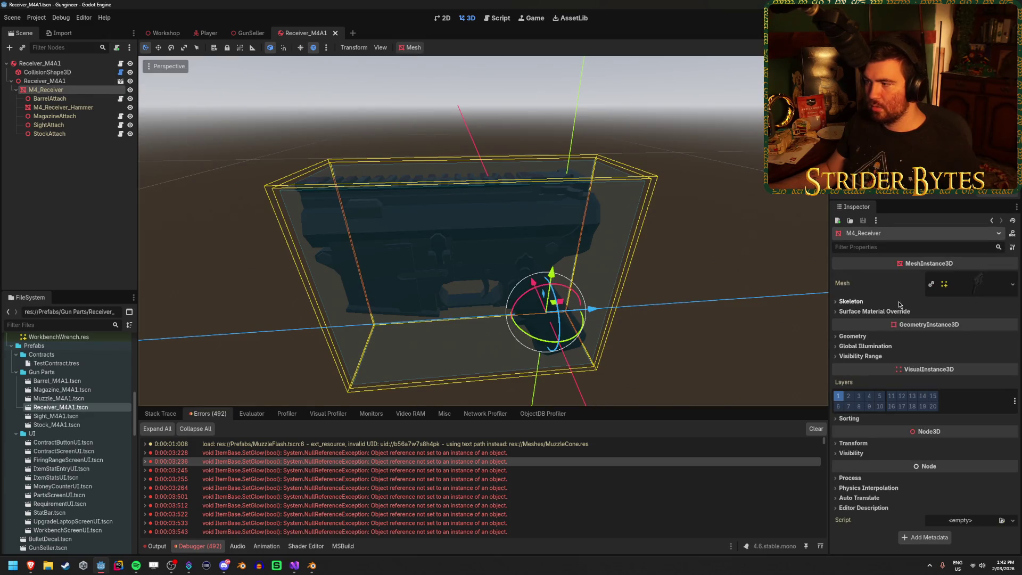
click(864, 313)
click(863, 312)
click(858, 337)
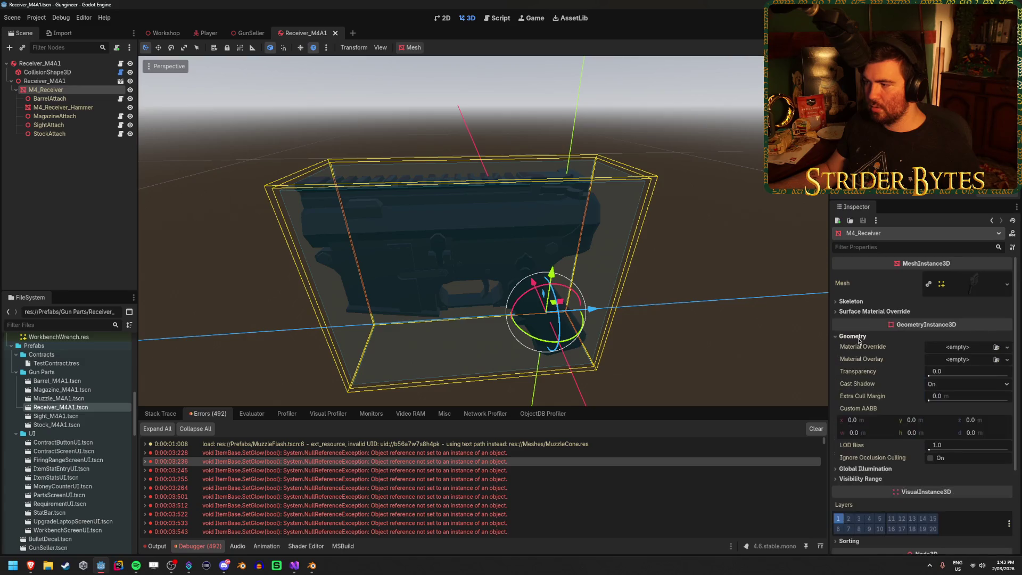
click(854, 337)
click(989, 292)
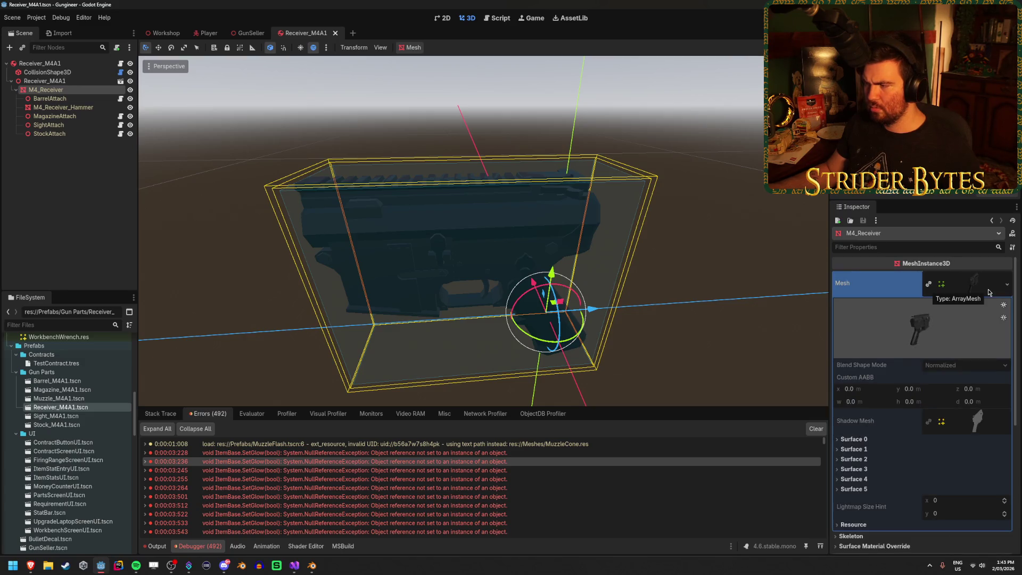
click(989, 292)
key(ctrl+s)
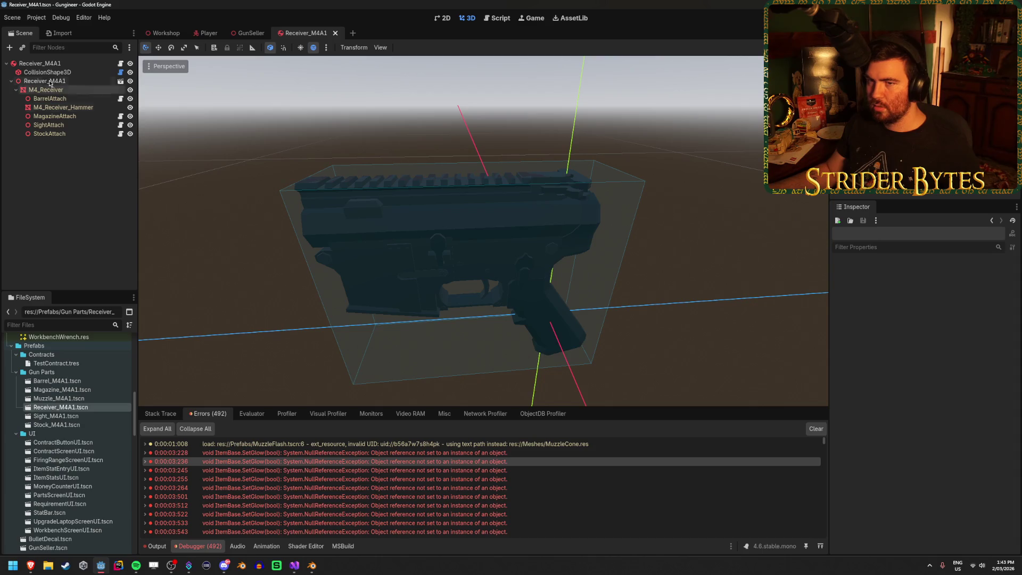
Return to the Workshop scene with the Receiver_M4A1 instance selected.
click(54, 64)
click(165, 33)
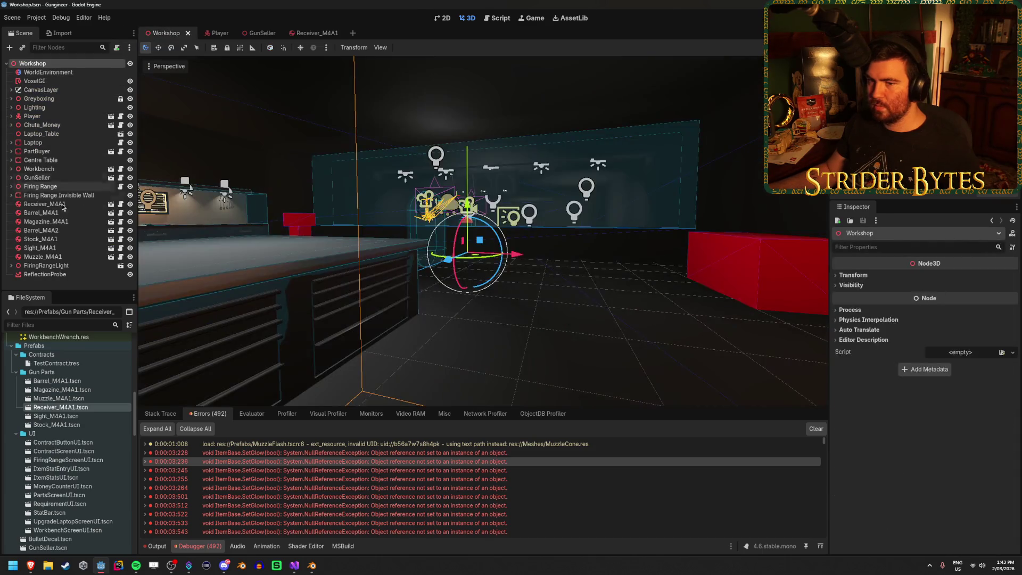
click(55, 205)
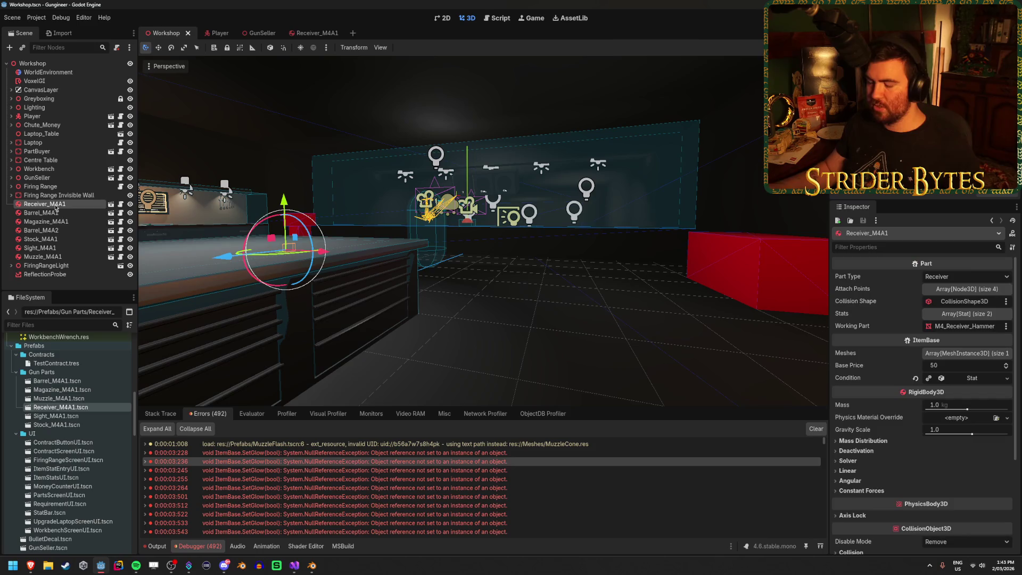
Delete the Receiver_M4A1 instance from the Workshop and drag the prefab back in.
key(Delete)
key(Return)
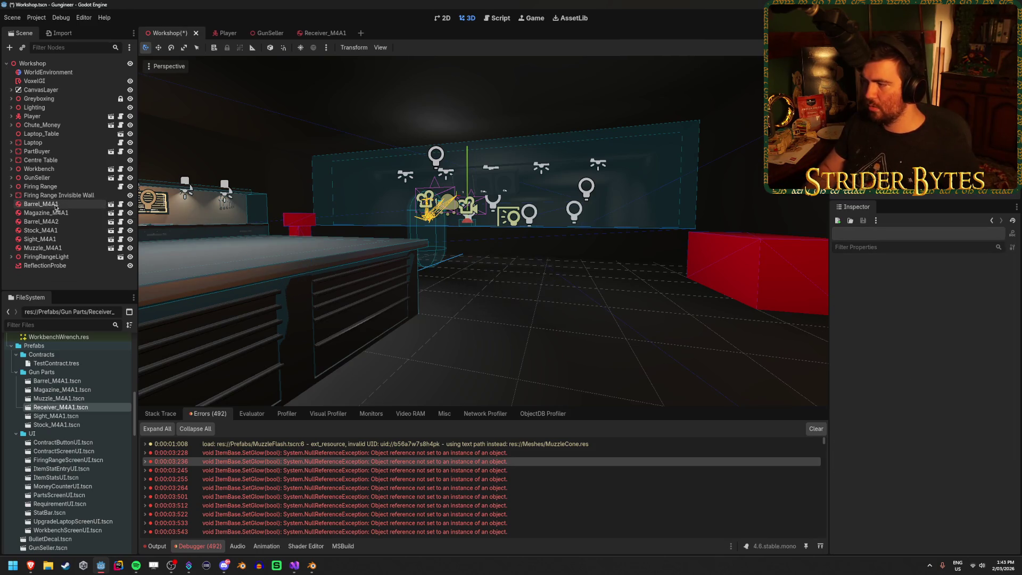
drag(60, 407, 56, 205)
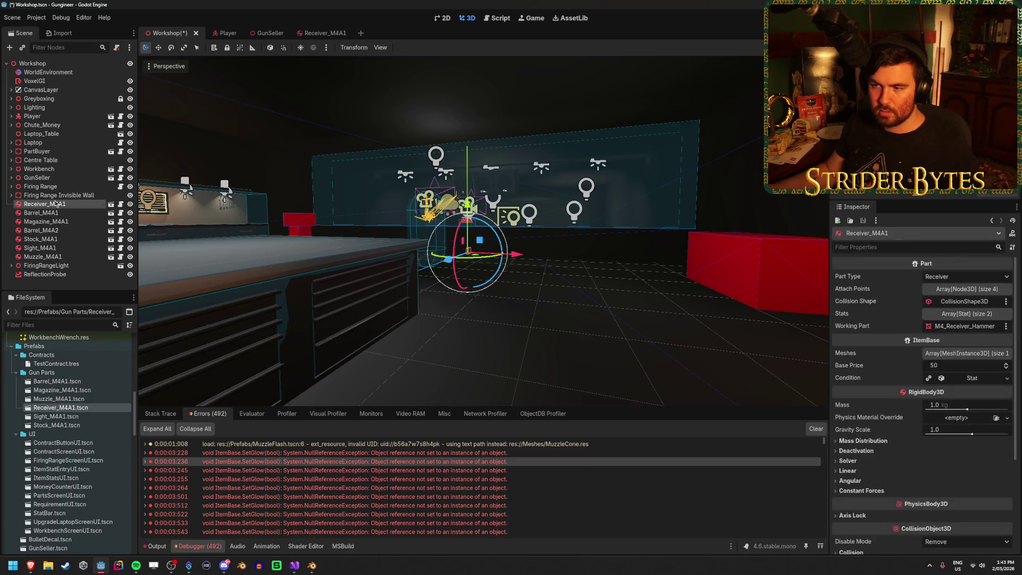
Fill Receiver_M4A1's Attach Points with BarrelAttach, MagazineAttach, SightAttach and StockAttach.
click(324, 33)
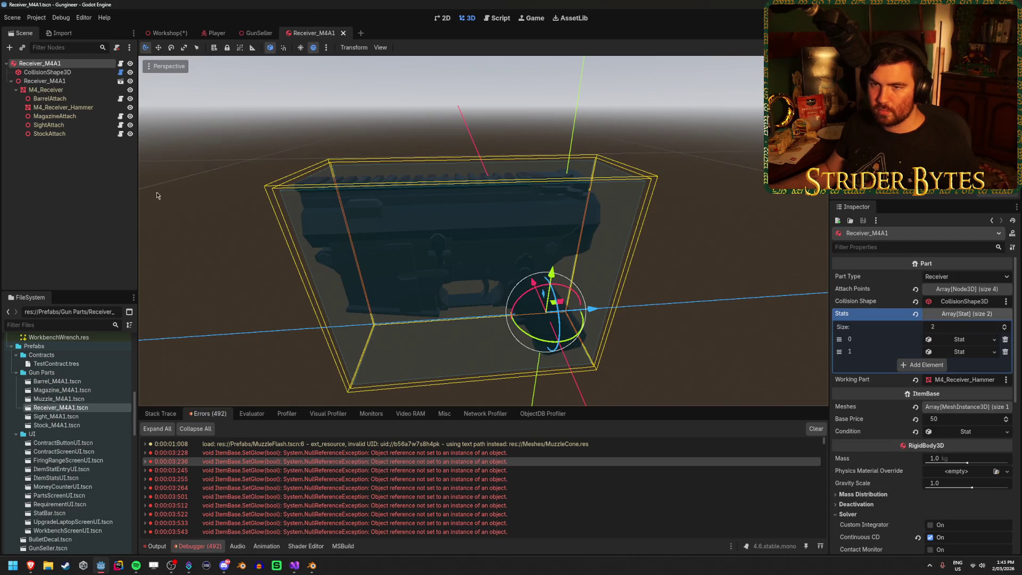
click(988, 290)
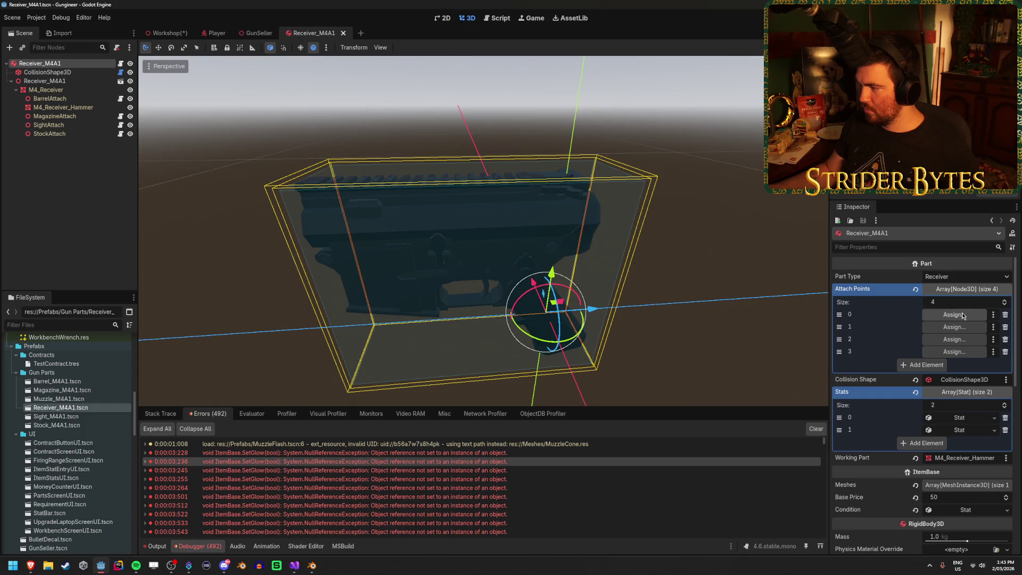
drag(73, 101, 954, 315)
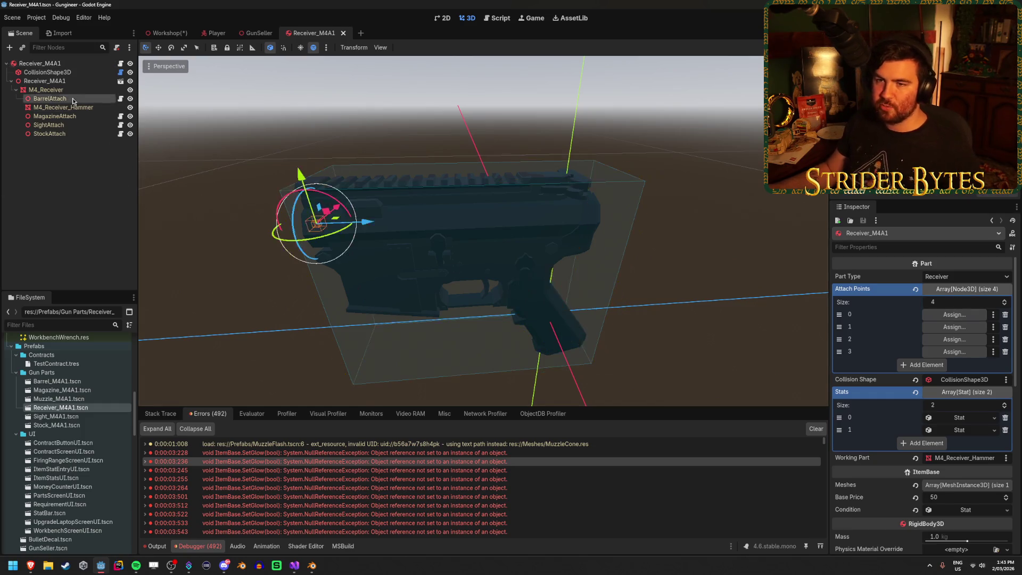
drag(52, 121, 954, 327)
drag(48, 124, 952, 339)
drag(83, 138, 956, 357)
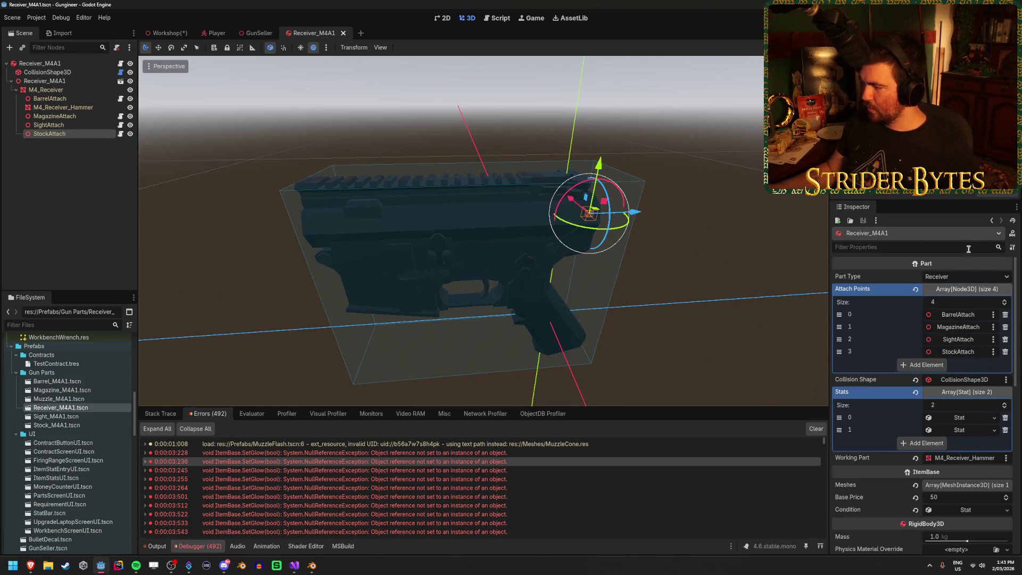
click(969, 289)
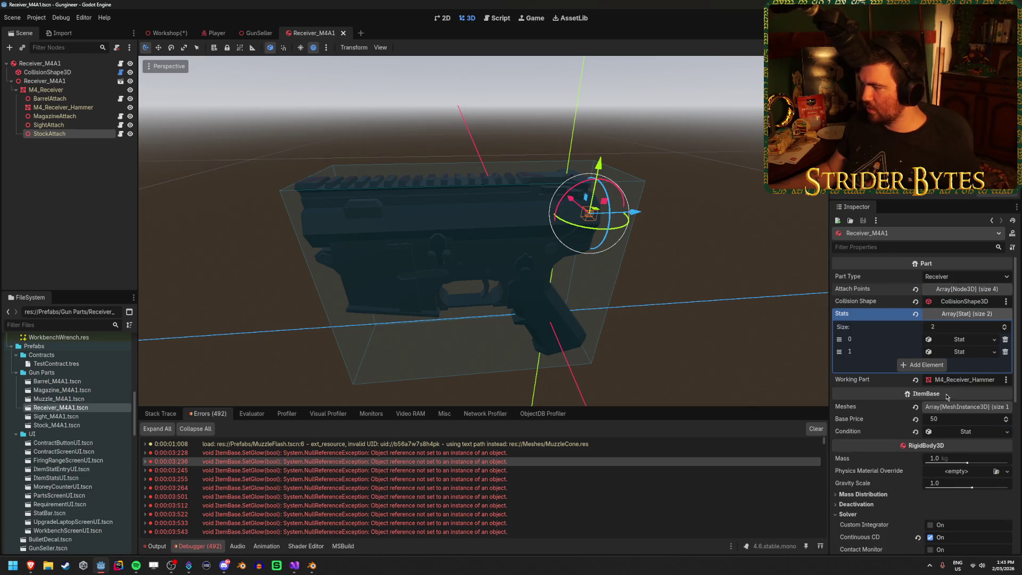
Assign M4_Receiver and M4_Receiver_Hammer to the Meshes list and save the prefab.
click(966, 406)
click(963, 434)
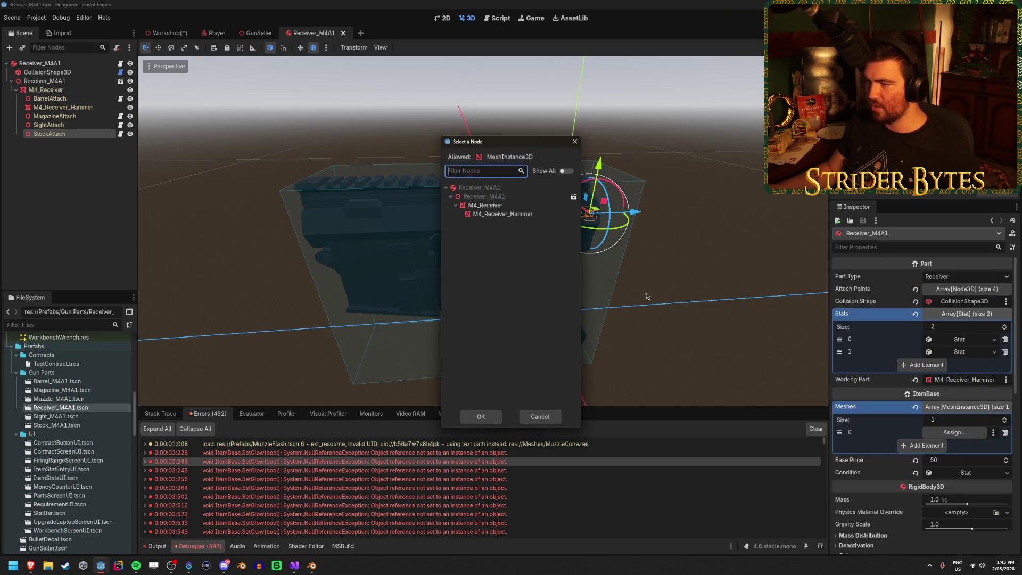
click(511, 206)
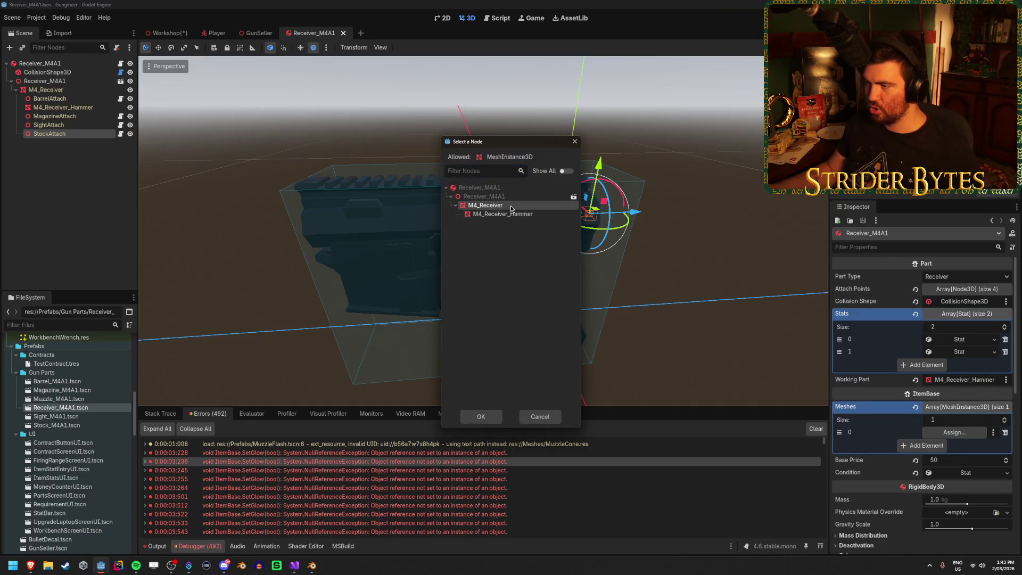
click(480, 416)
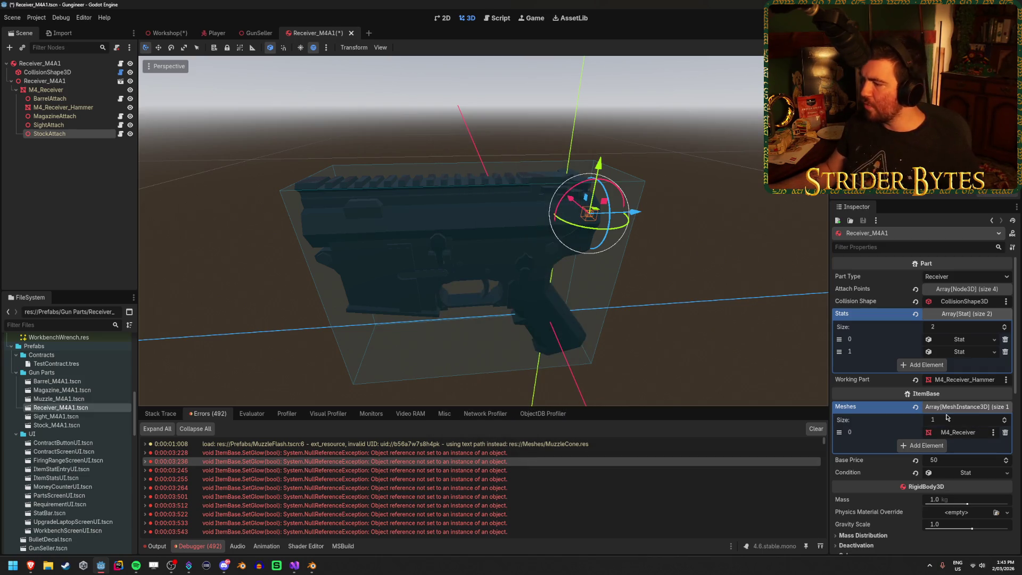
click(941, 448)
click(973, 445)
click(482, 214)
click(481, 417)
key(ctrl+s)
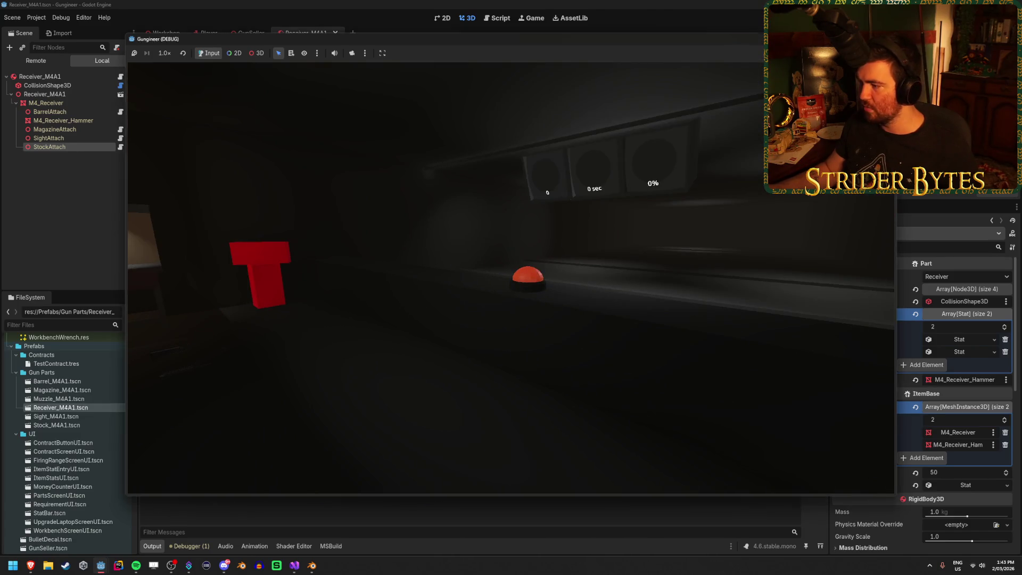
Stop the running game and select the M4_Receiver mesh node.
key(F8)
click(68, 87)
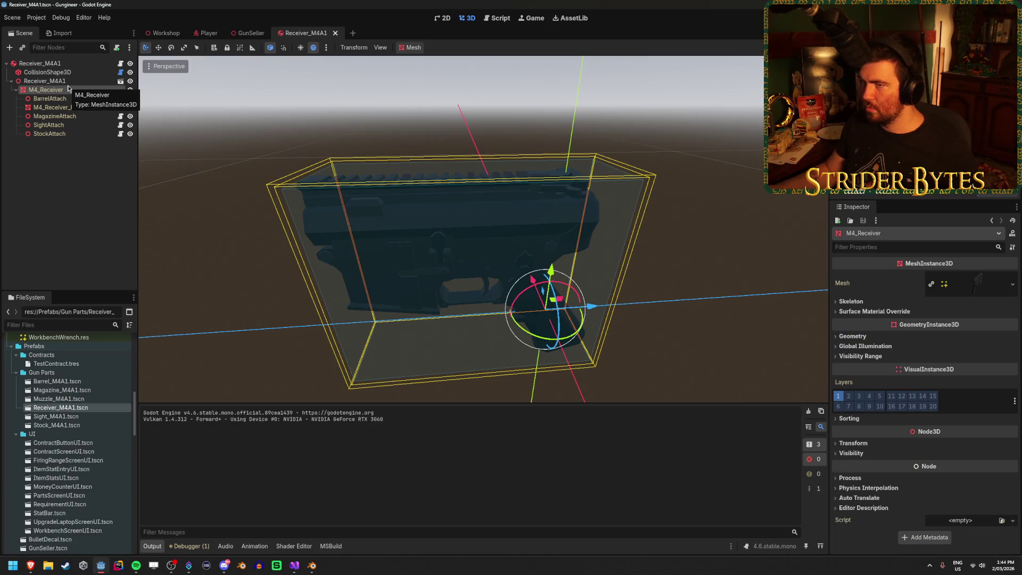
Open Muzzle_M4A1.tscn and step through its M4_Muzzle and CollisionShape3D nodes.
click(64, 399)
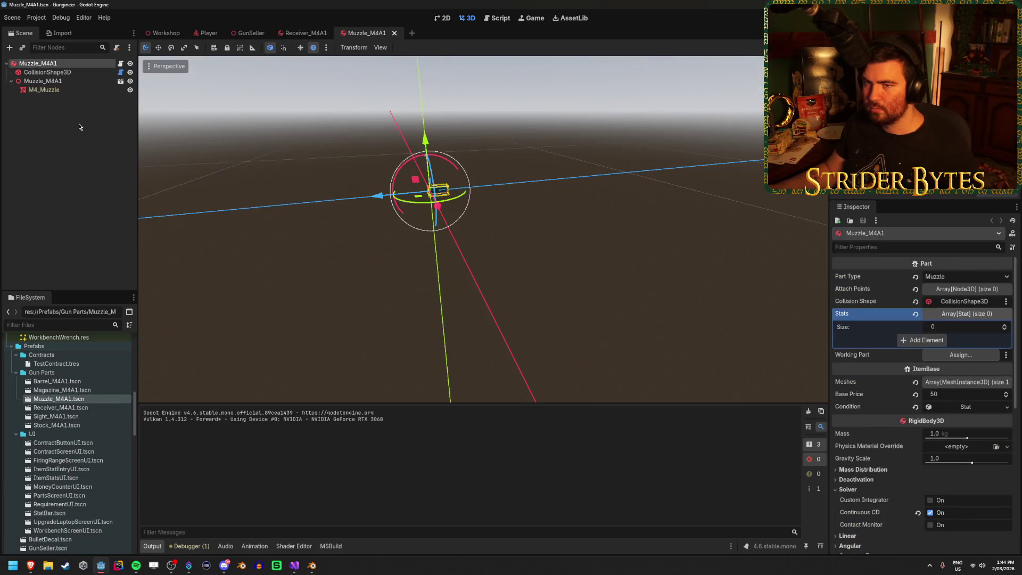
click(61, 82)
key(Down)
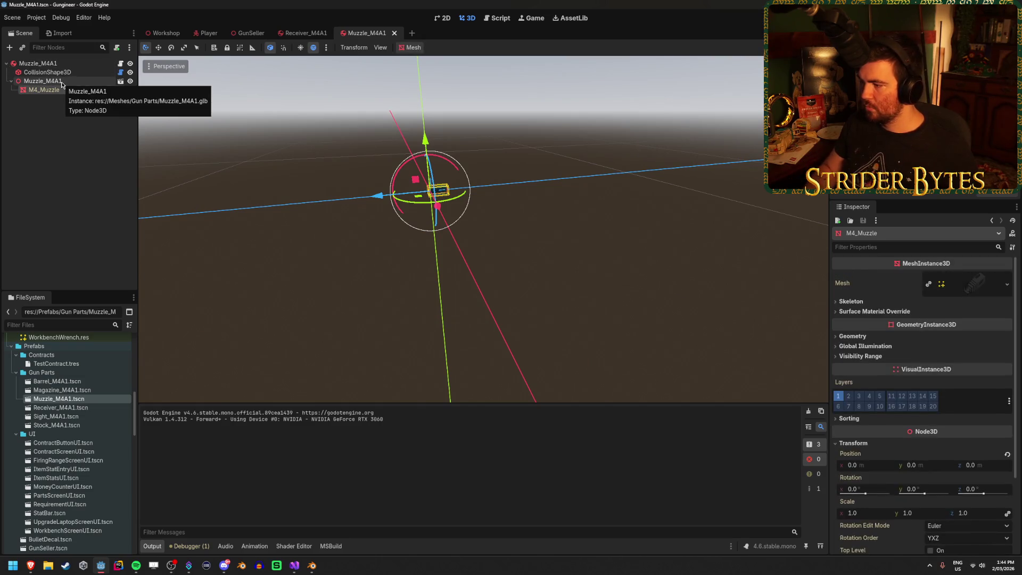
key(Up)
key(Up)
key(Up)
key(Down)
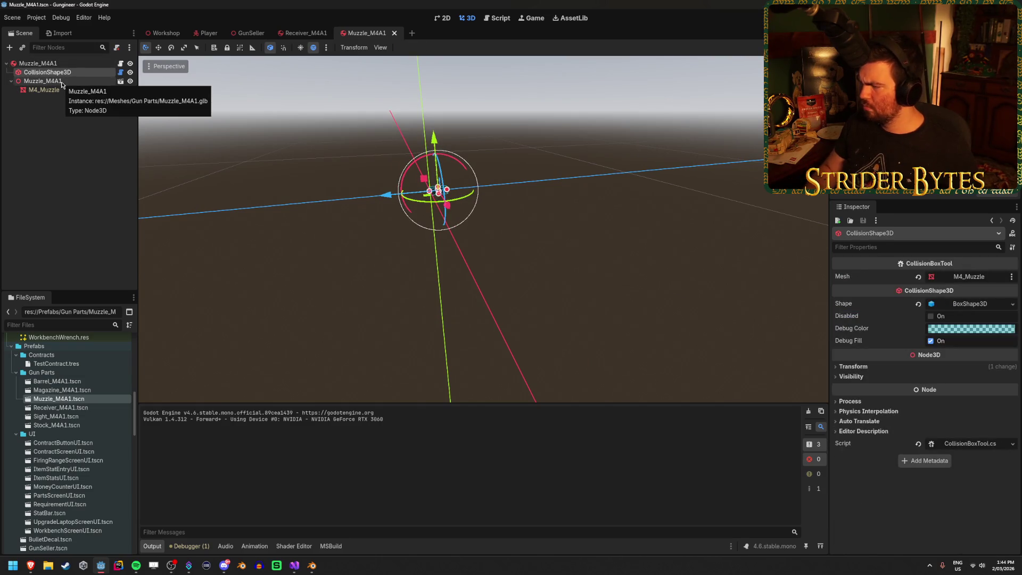
click(86, 65)
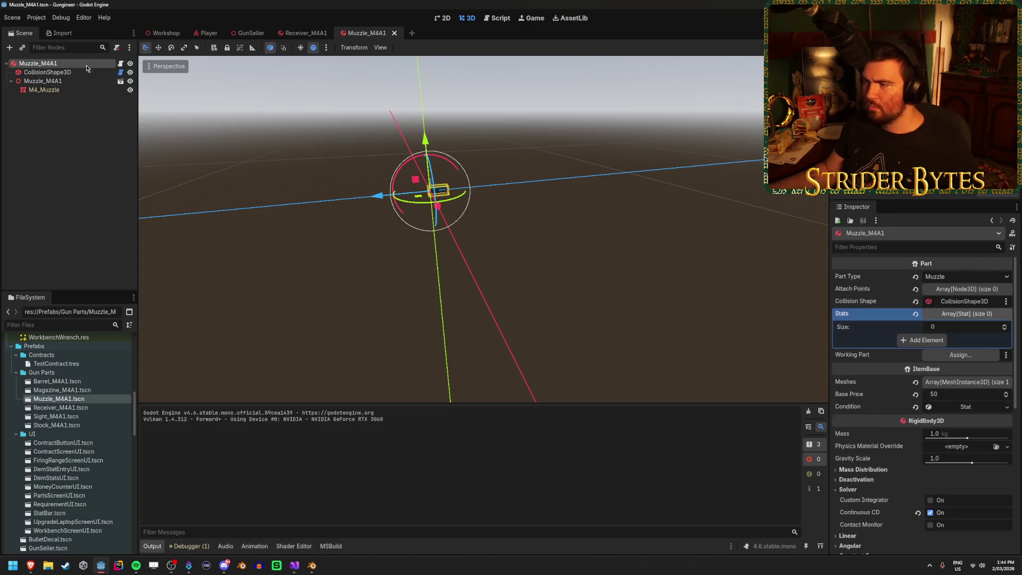
Review the muzzle root's part and visibility properties, then go back to Receiver_M4A1.
scroll(848, 378, down, 5)
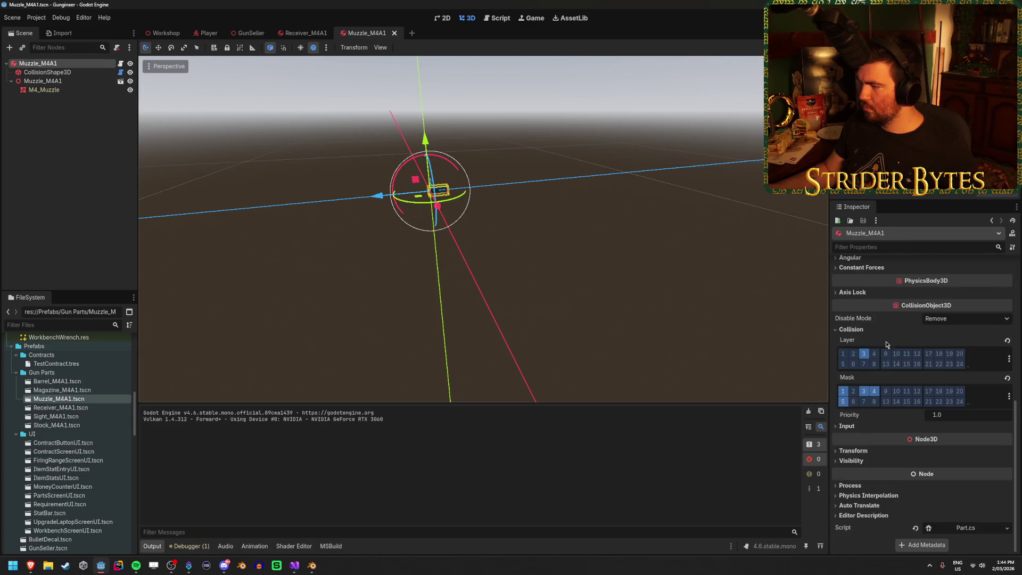
scroll(863, 401, up, 1)
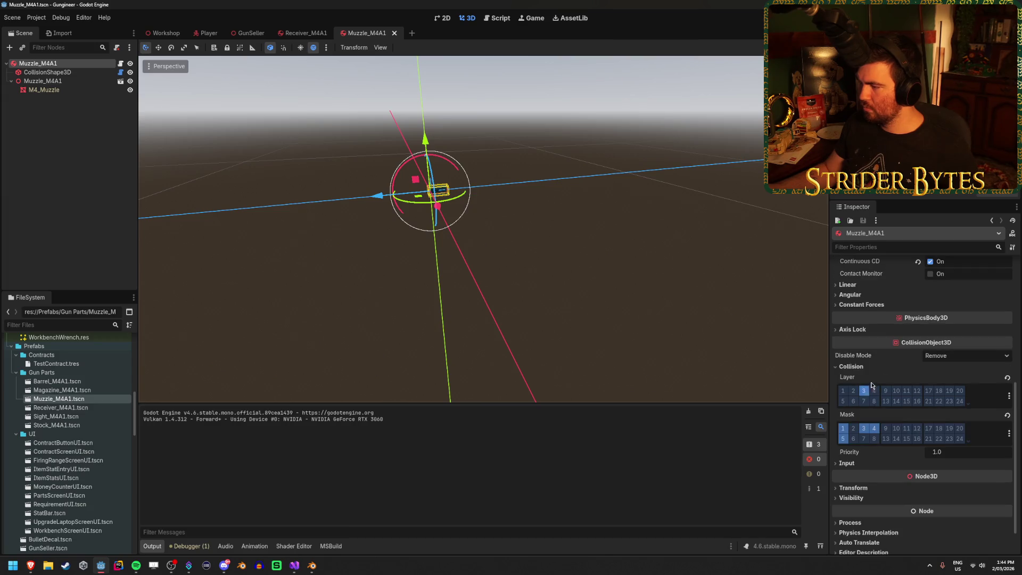
scroll(878, 332, down, 1)
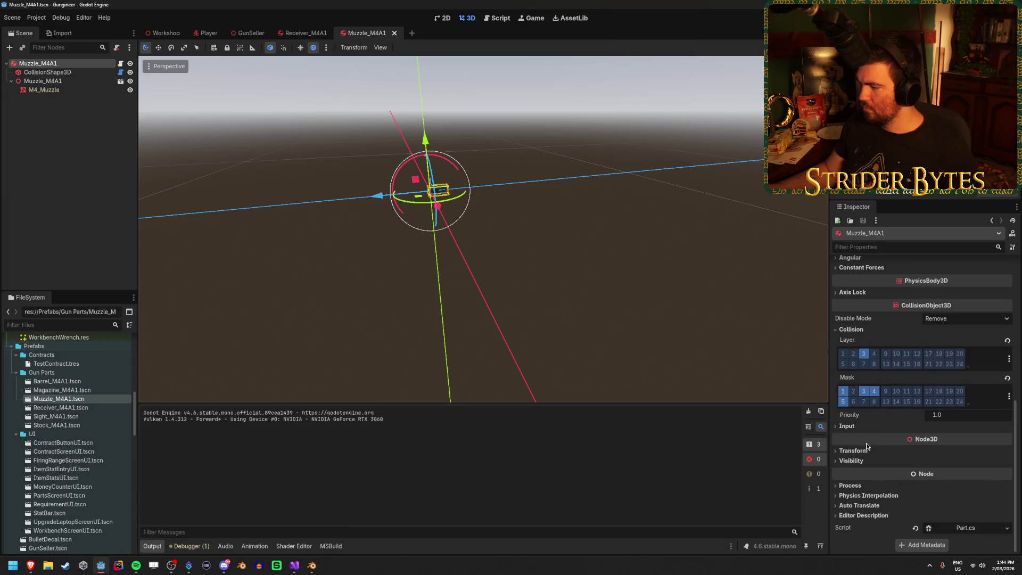
click(852, 461)
click(864, 461)
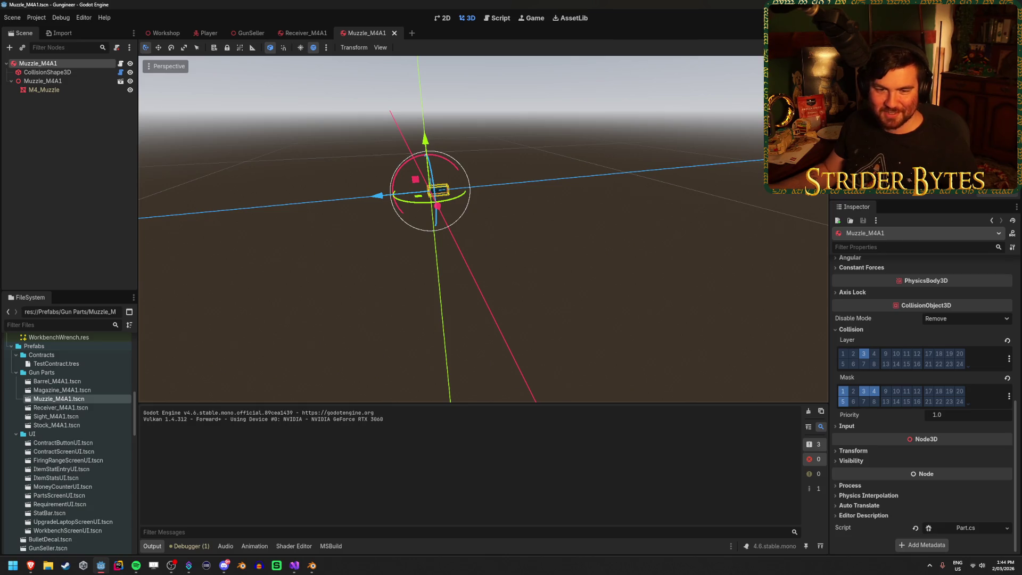
click(78, 92)
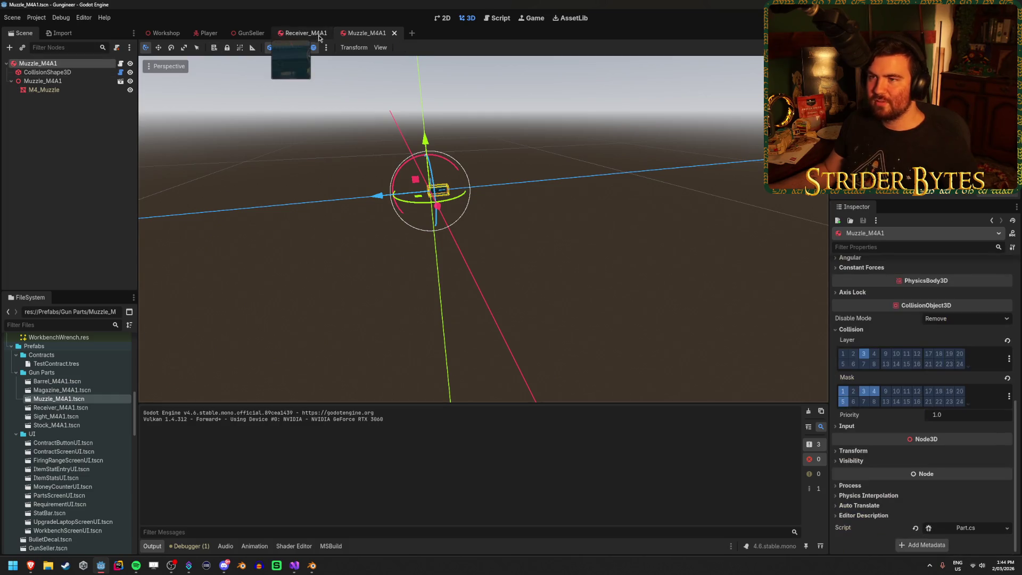
click(292, 36)
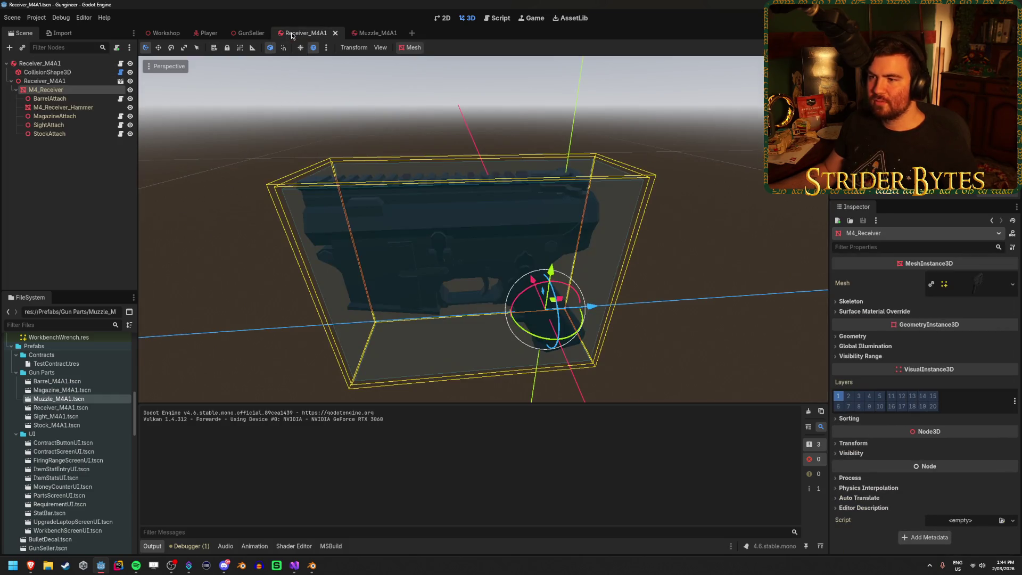
Check M4_Receiver_Hammer and the Receiver_M4A1 root's Inspector settings.
click(69, 108)
click(40, 64)
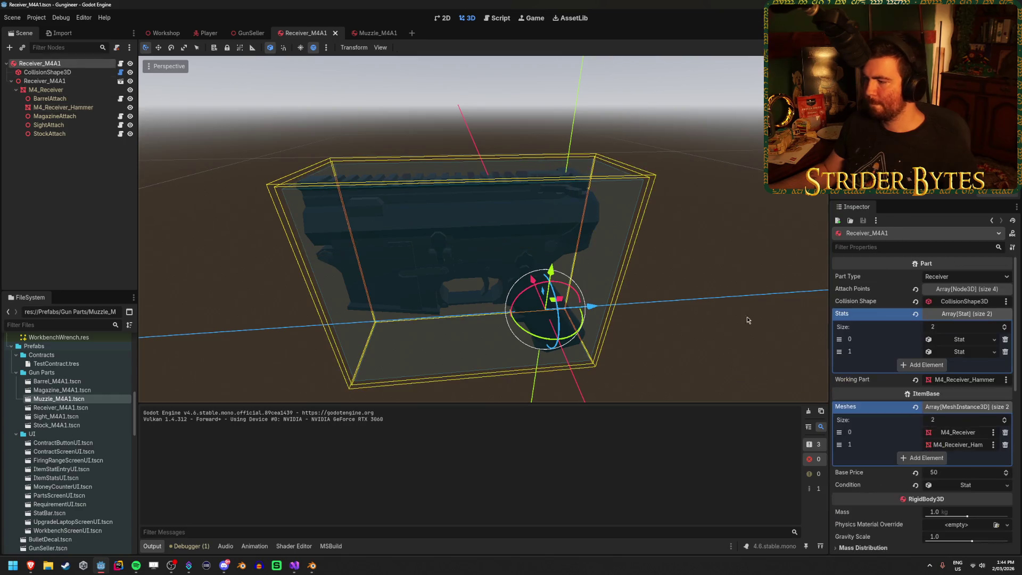
scroll(857, 398, down, 10)
scroll(857, 398, down, 2)
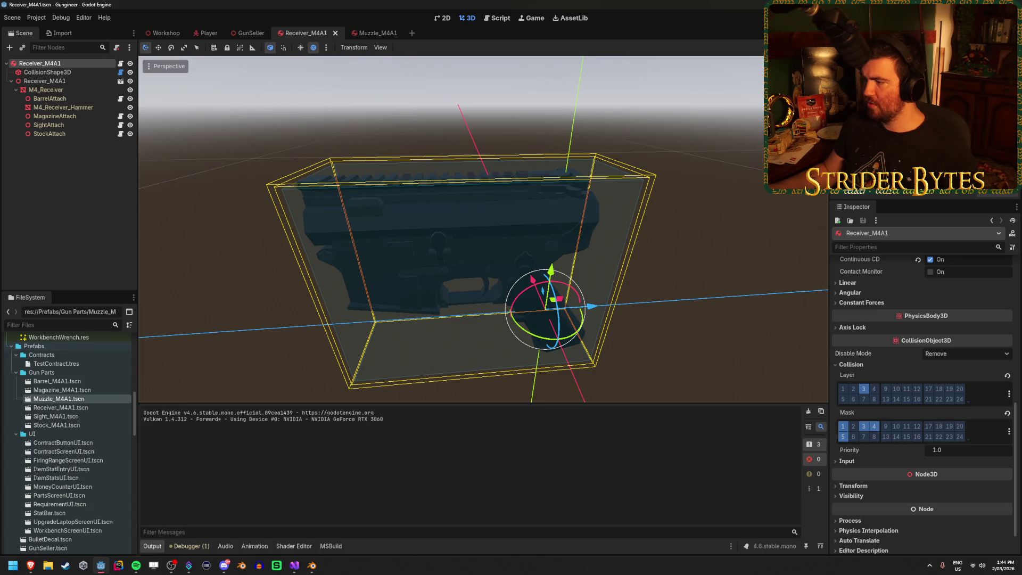
Play-test the game briefly, stop it and return to the Workshop scene.
key(F5)
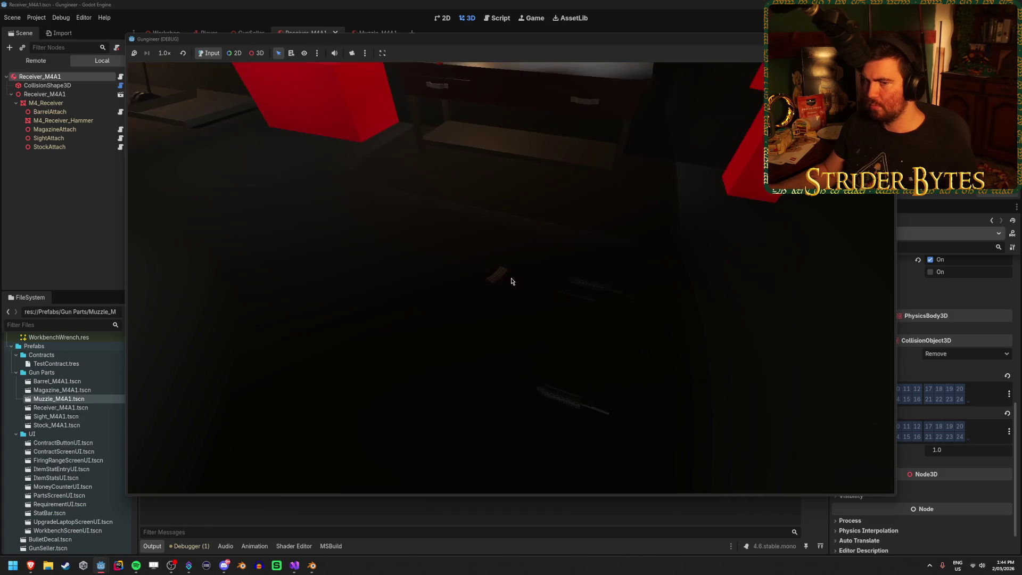
key(F8)
click(166, 33)
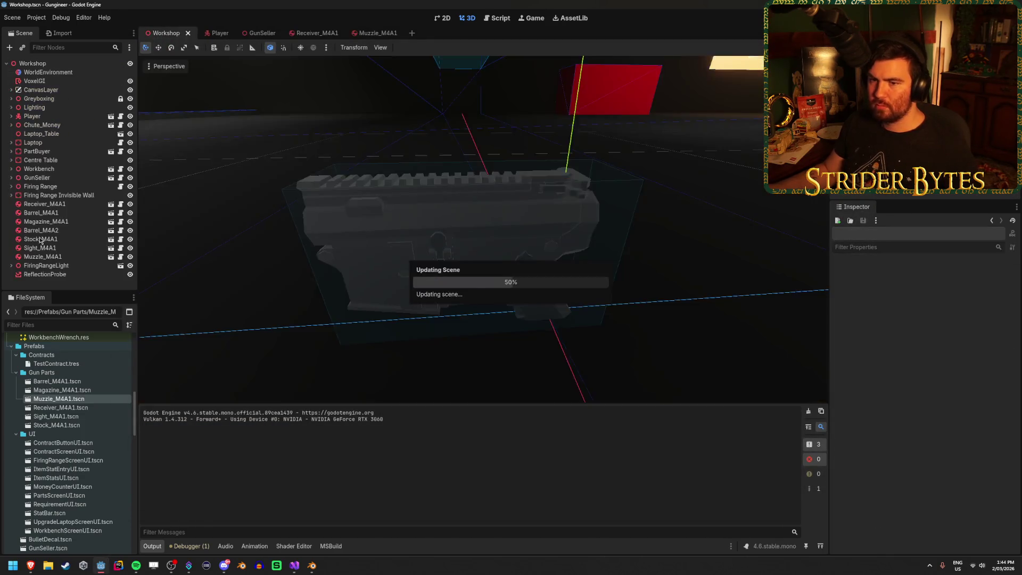
Move Receiver_M4A1 left across the Workshop floor and save the scene.
click(65, 207)
middle_drag(362, 232, 663, 324)
drag(676, 324, 399, 240)
key(f)
scroll(559, 253, up, 5)
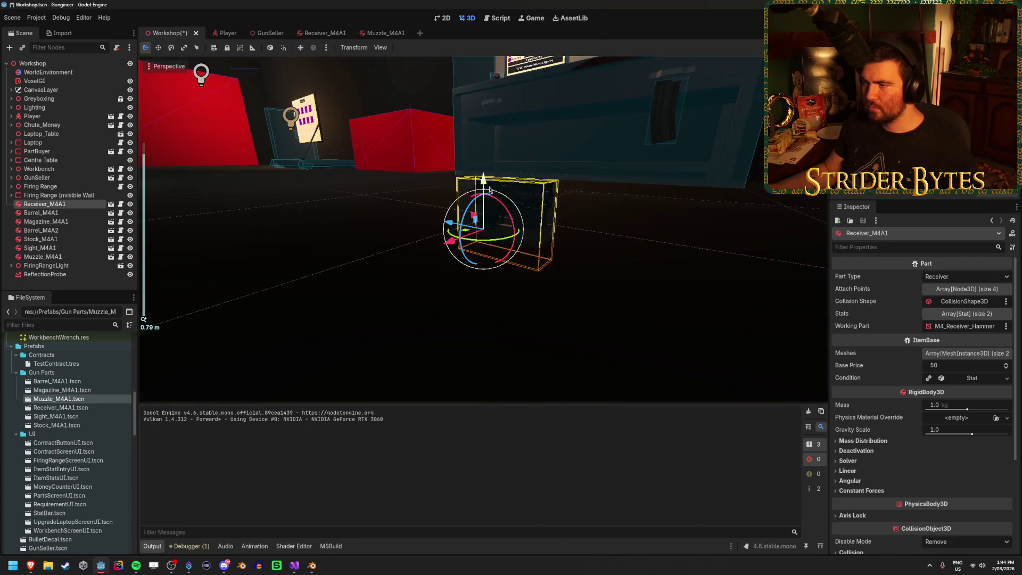
key(ctrl+s)
mouse_move(593, 243)
right_down()
mouse_move(532, 224)
mouse_move(404, 278)
right_up()
key(ctrl+s)
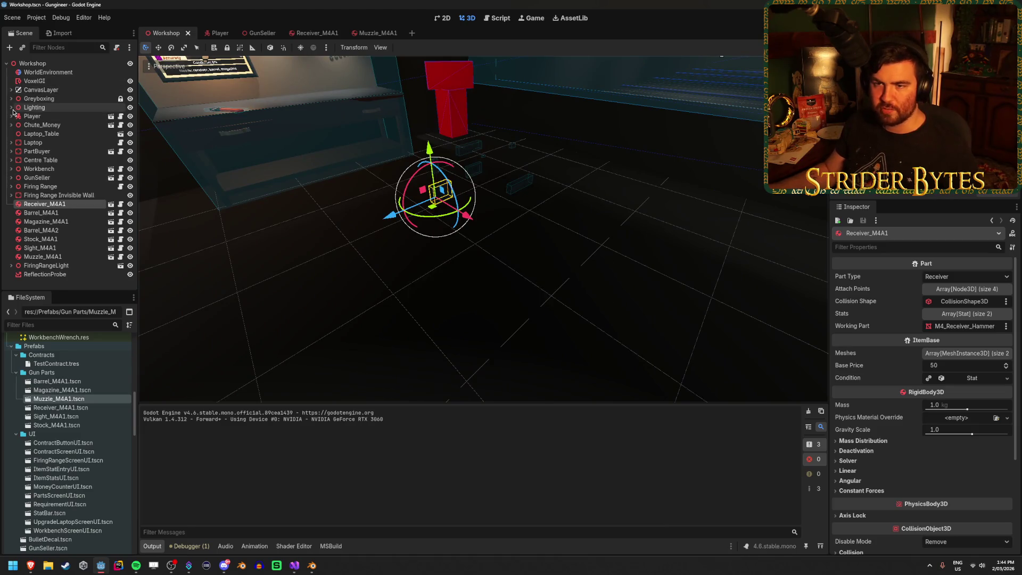
Duplicate an OmniLight3D as OmniLight3D11, shift it left along X, save, and run.
click(11, 107)
click(46, 116)
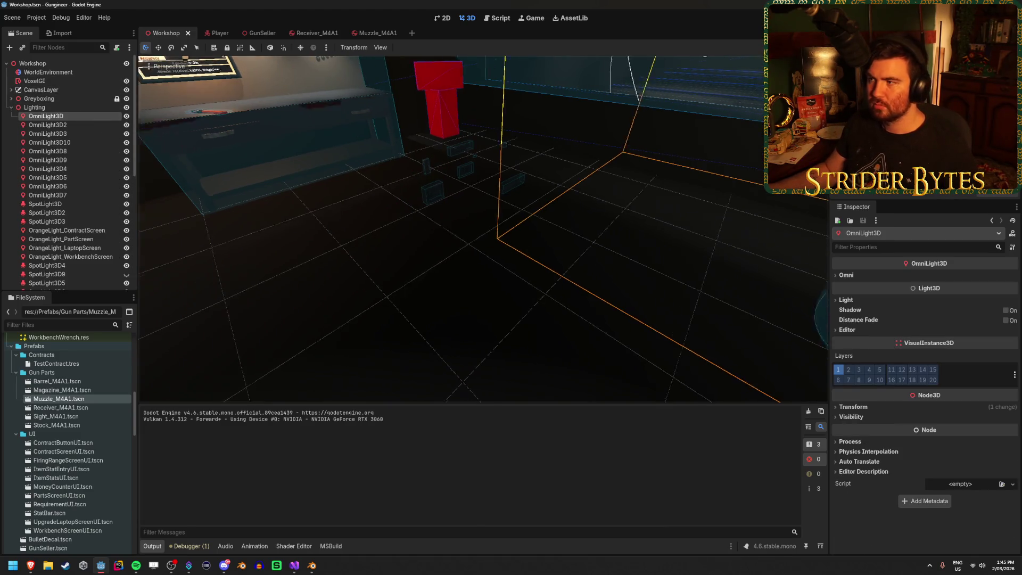
key(f)
key(ctrl+d)
right_drag(532, 212, 641, 174)
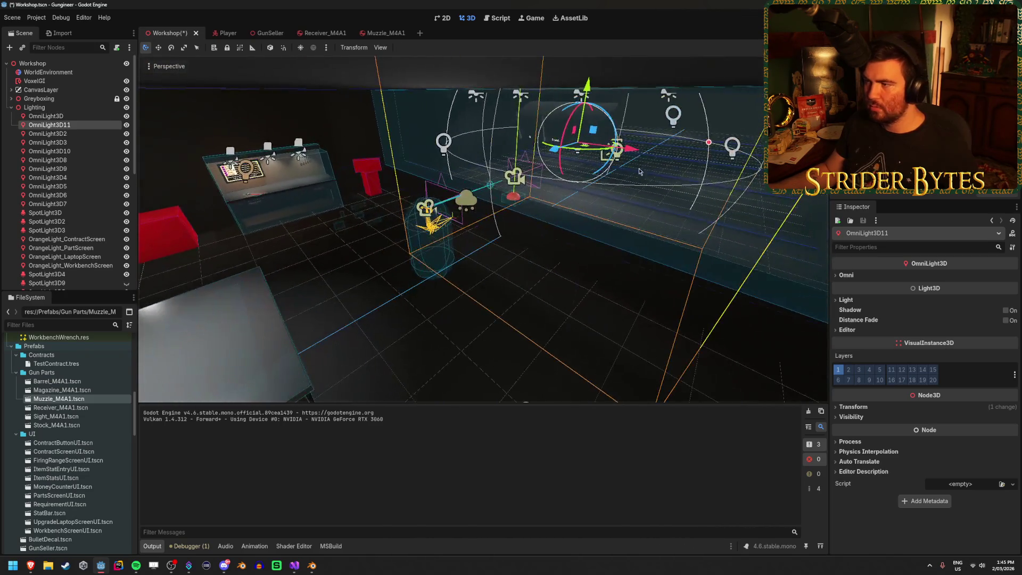
mouse_move(568, 153)
mouse_down()
mouse_move(447, 202)
mouse_move(409, 183)
mouse_move(391, 192)
mouse_move(366, 169)
mouse_up()
key(ctrl+s)
key(F5)
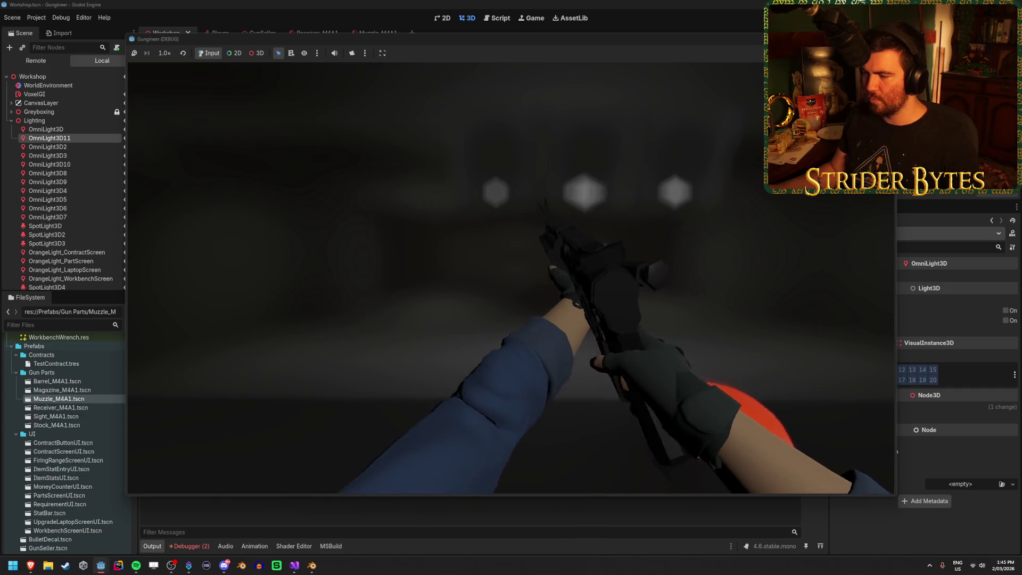
Trigger the rifle reload animation four times with R in first person.
key(r)
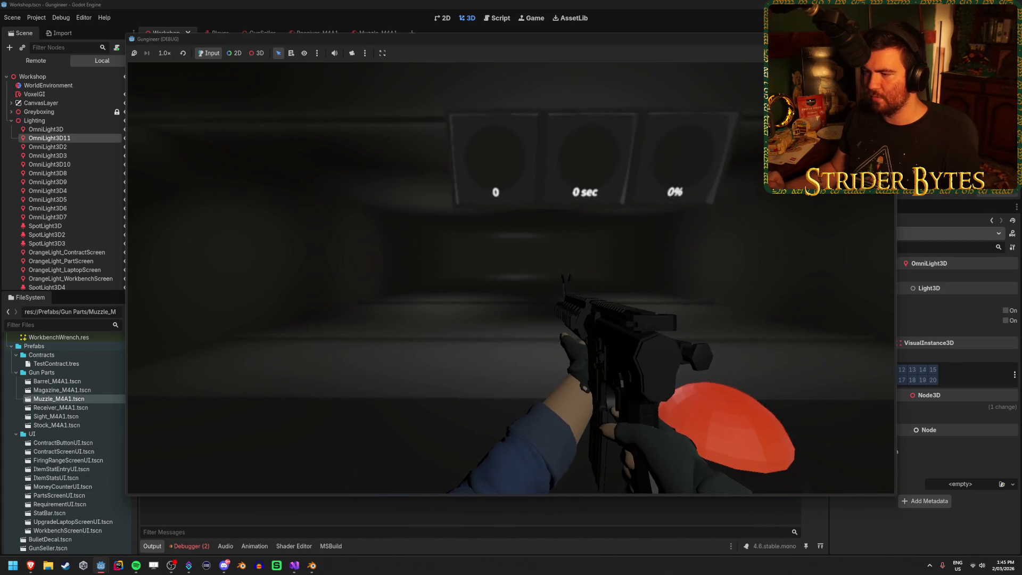
key(r)
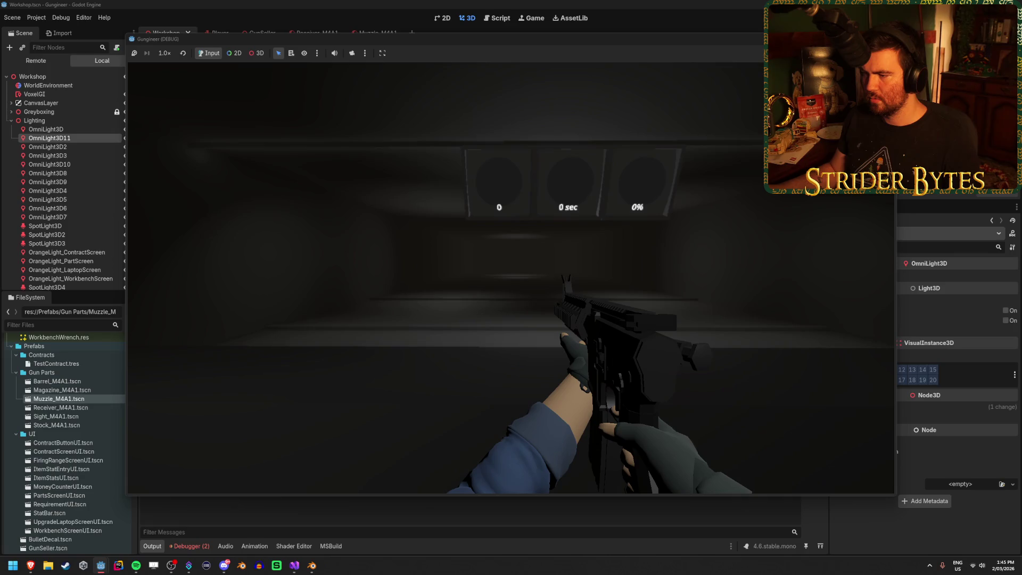
key(r)
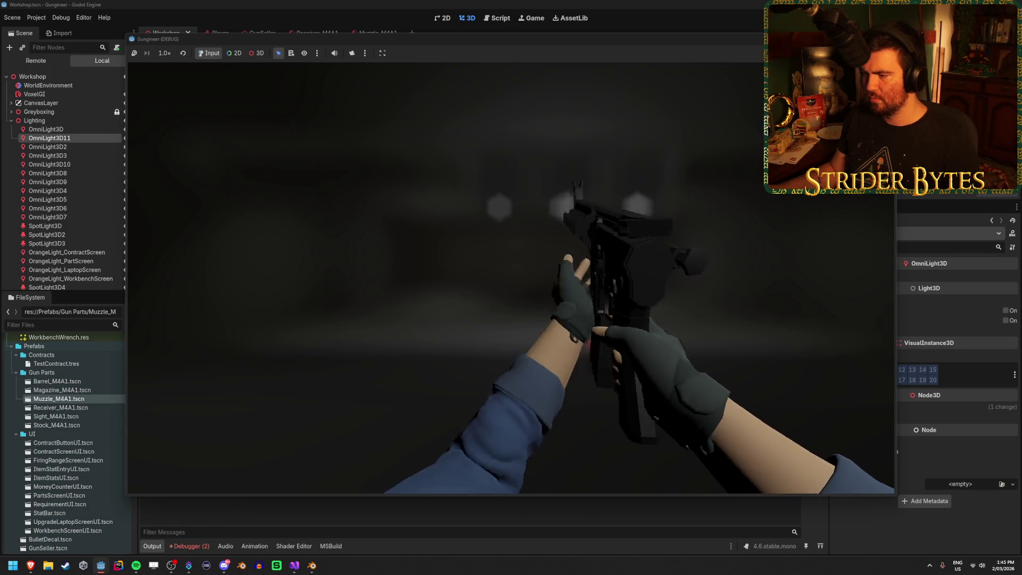
key(r)
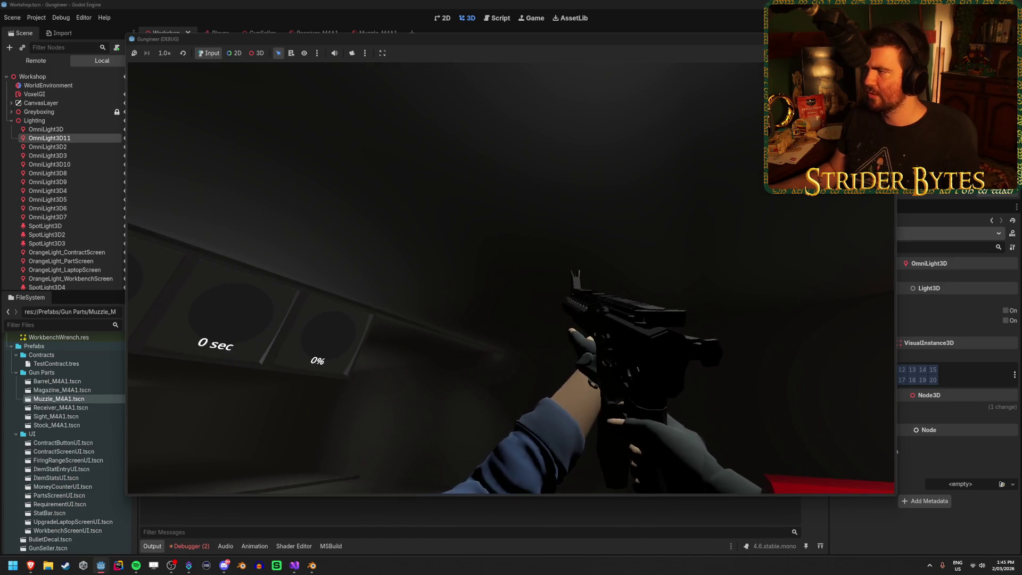
Stop the game, review the two reported errors, and bring up LVAA.blend in Blender.
key(F8)
click(196, 549)
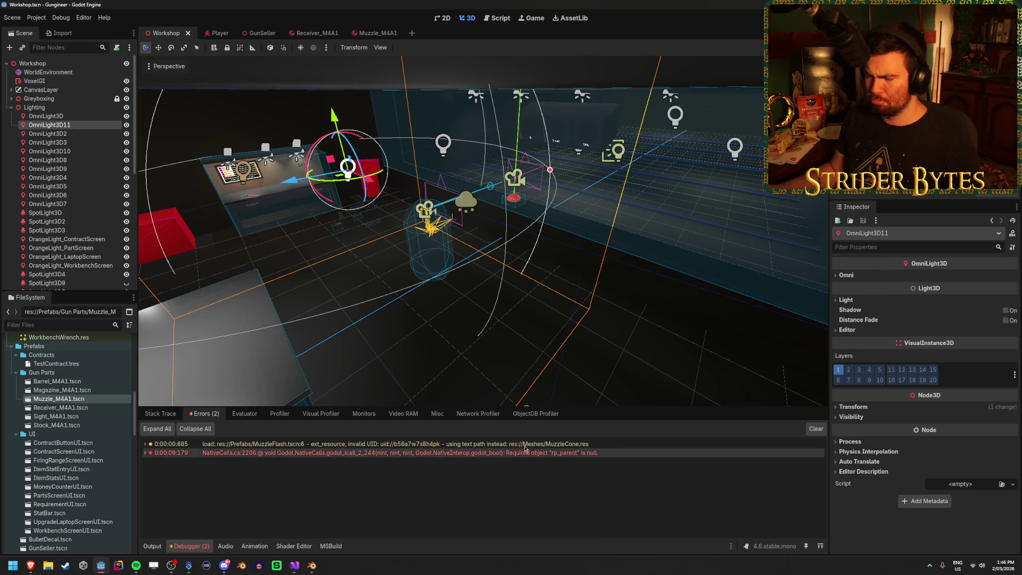
mouse_move(422, 451)
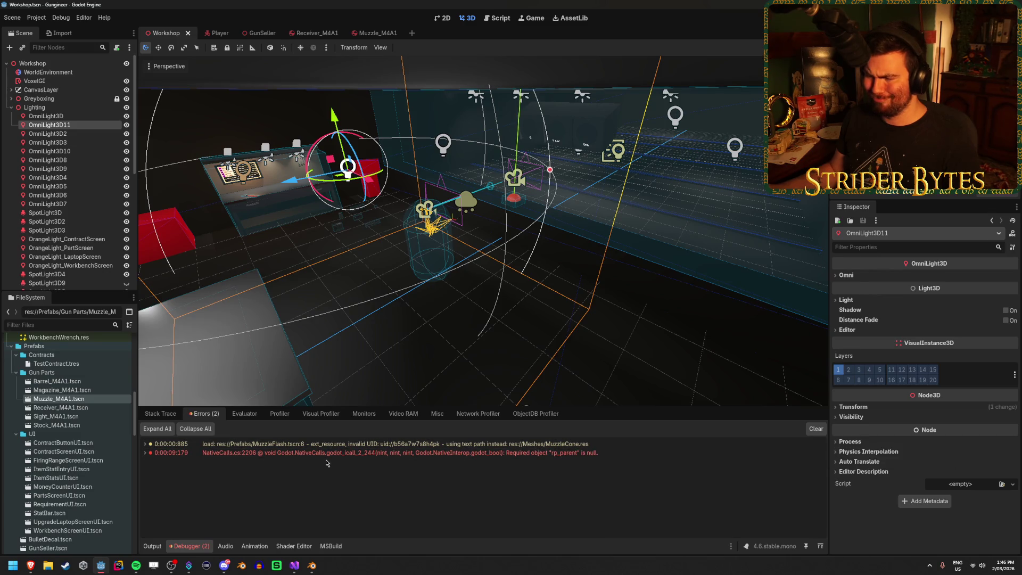
click(312, 565)
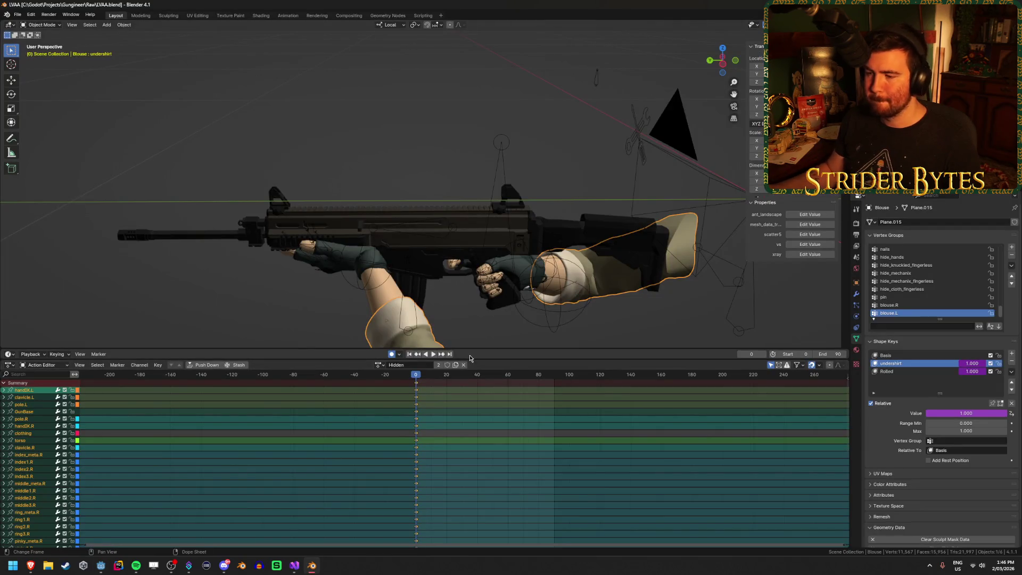
Load the AR_Stage1 action and preview its playback.
click(379, 365)
click(396, 378)
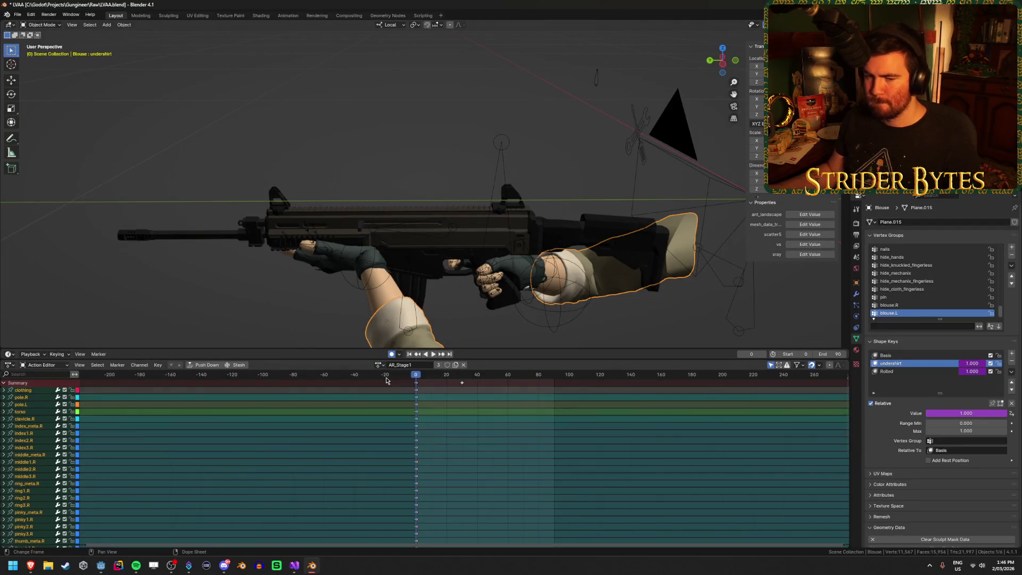
middle_drag(214, 264, 309, 233)
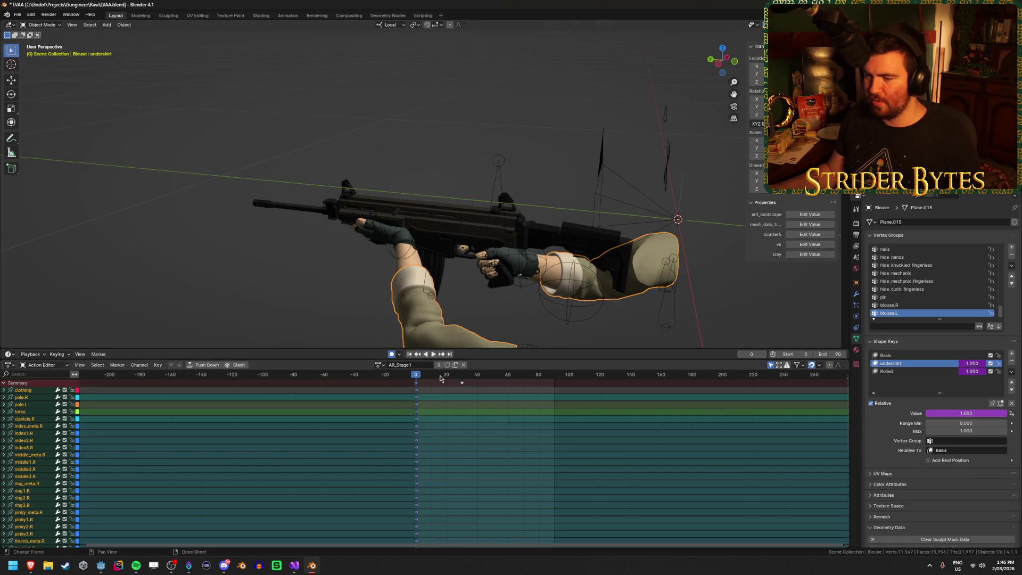
key(space)
key(space)
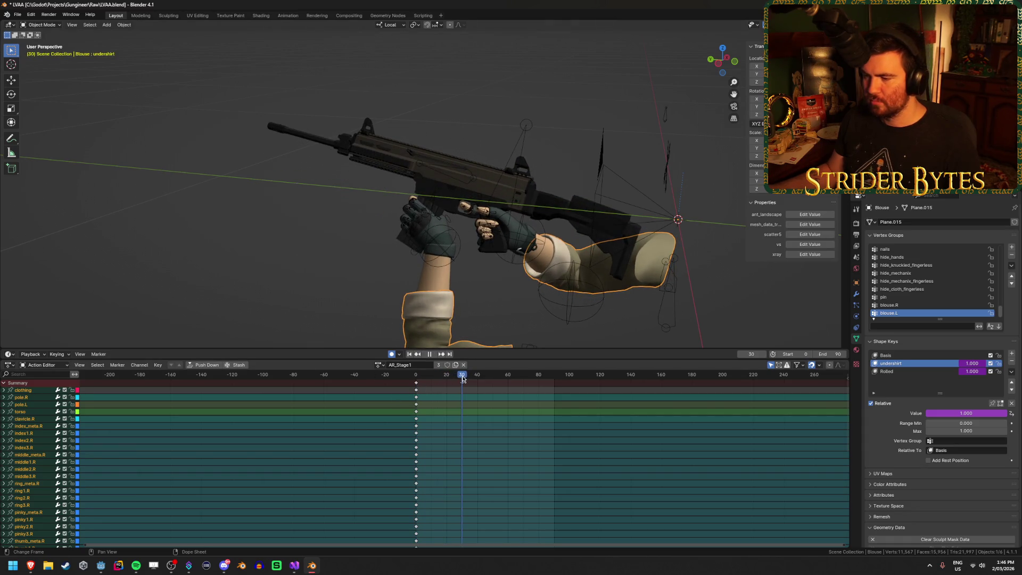
key(a)
key(z)
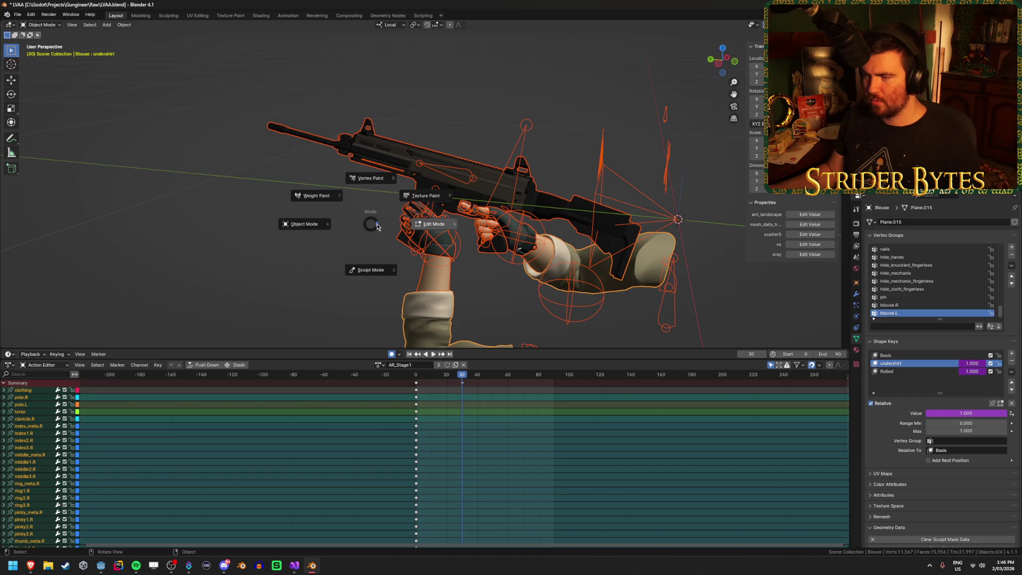
In Pose Mode with all bones selected, move the frame-30 pose key to frame 60.
click(519, 143)
key(ctrl+Tab)
key(a)
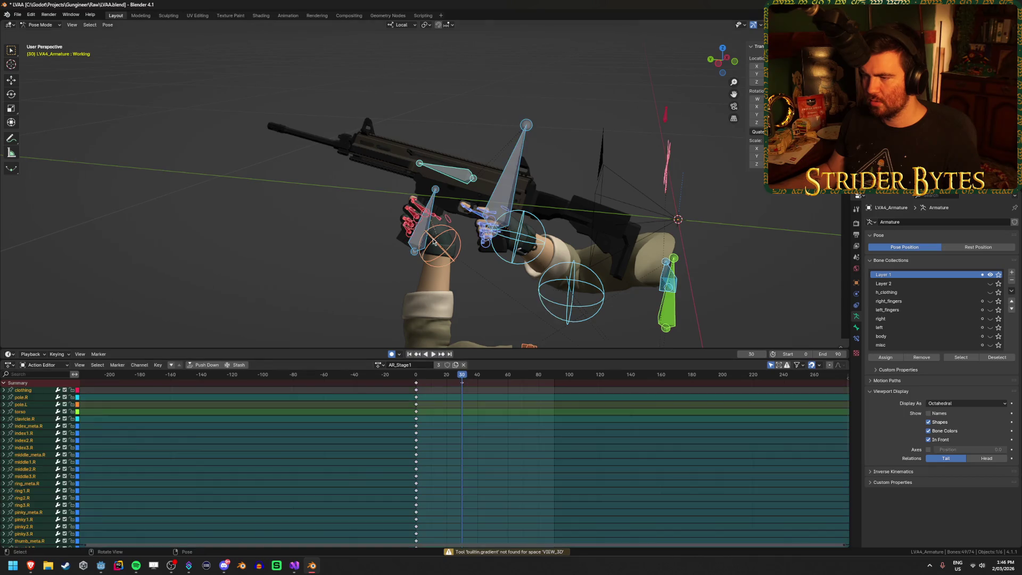
key(space)
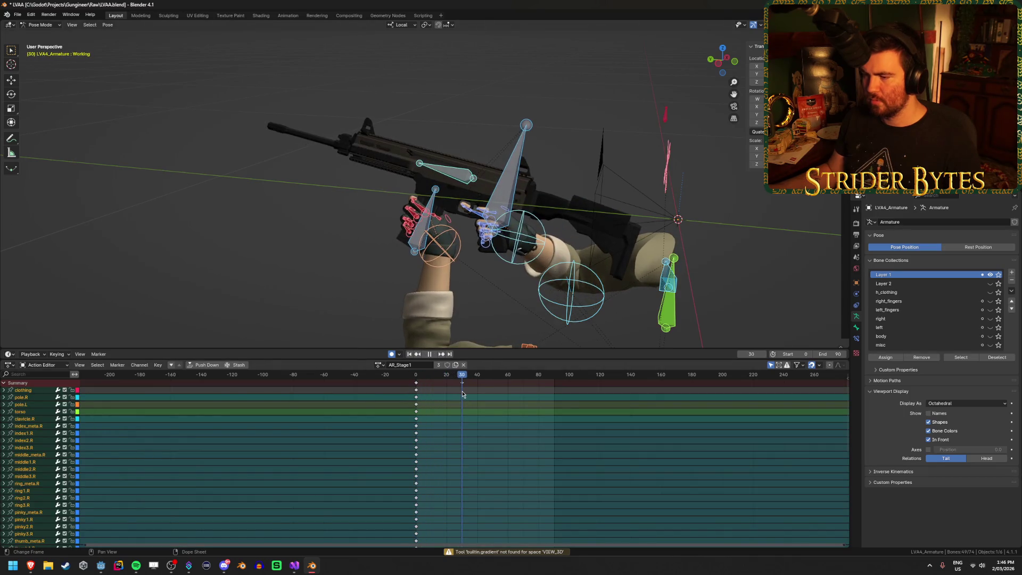
key(space)
click(462, 384)
key(g)
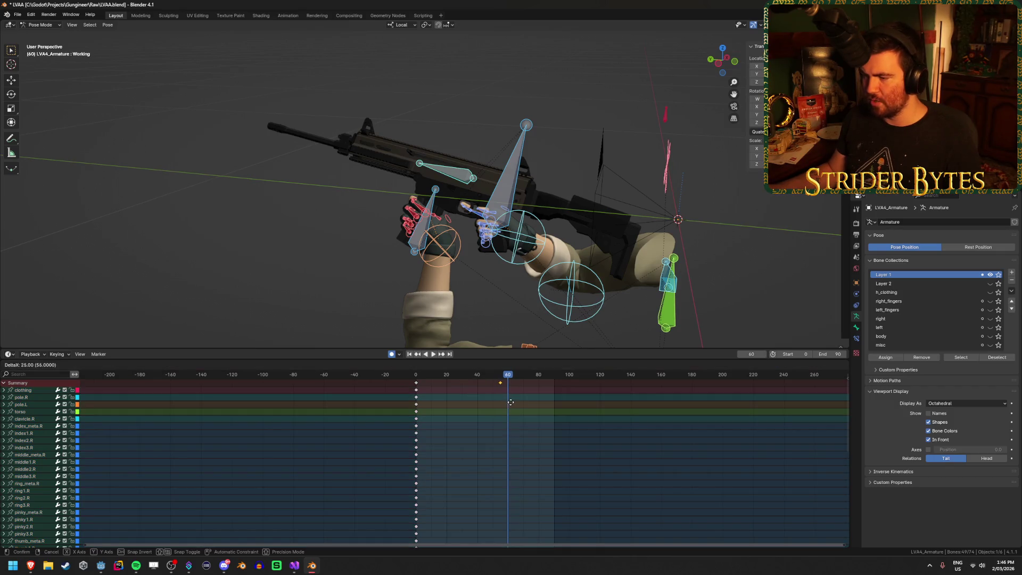
click(516, 401)
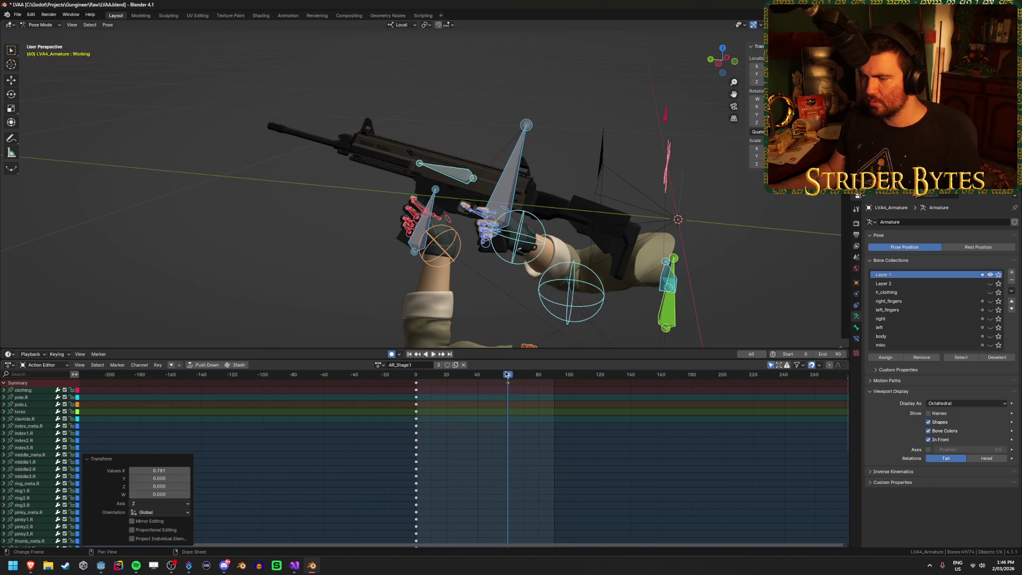
click(448, 377)
key(space)
key(shift+Left)
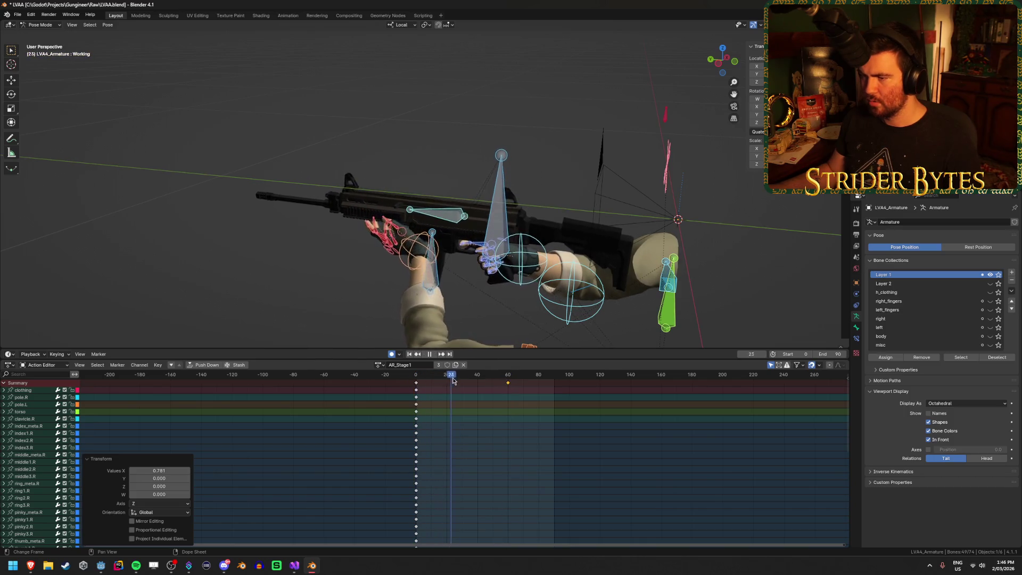
key(space)
Save the blend file, export LVAA.glb, and return to Godot.
key(ctrl+s)
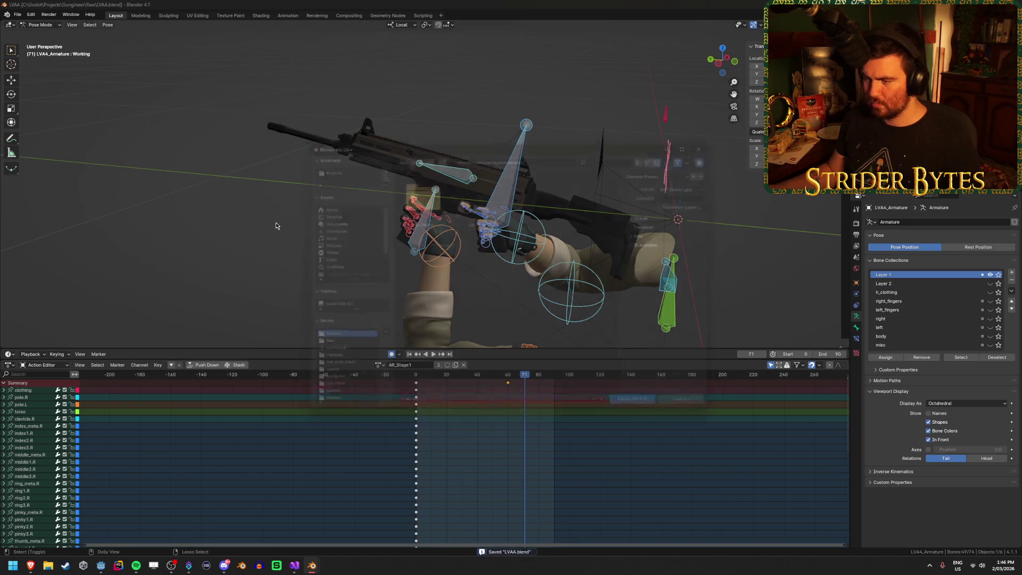
key(shift+r)
click(661, 416)
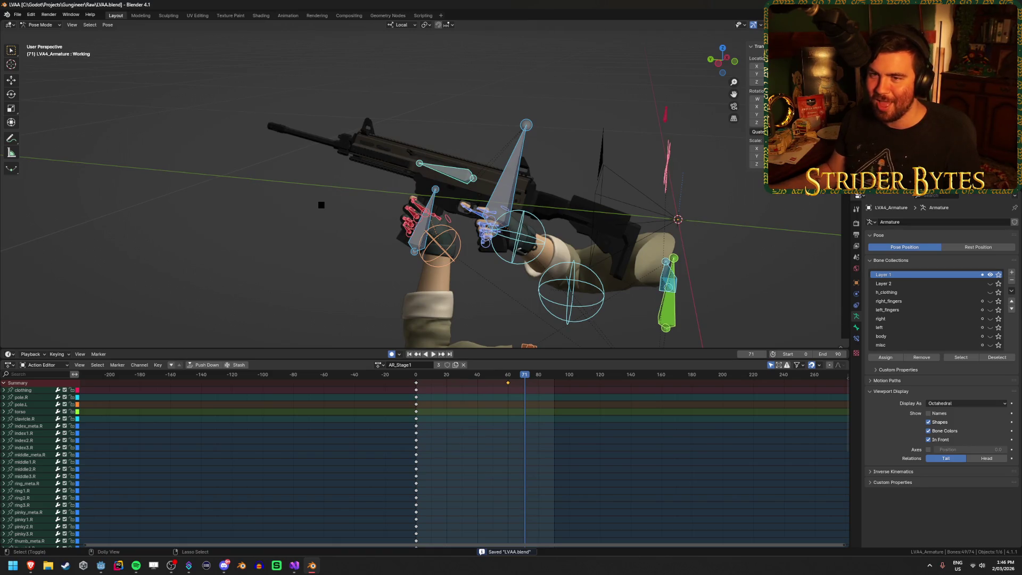
key(ctrl+Tab)
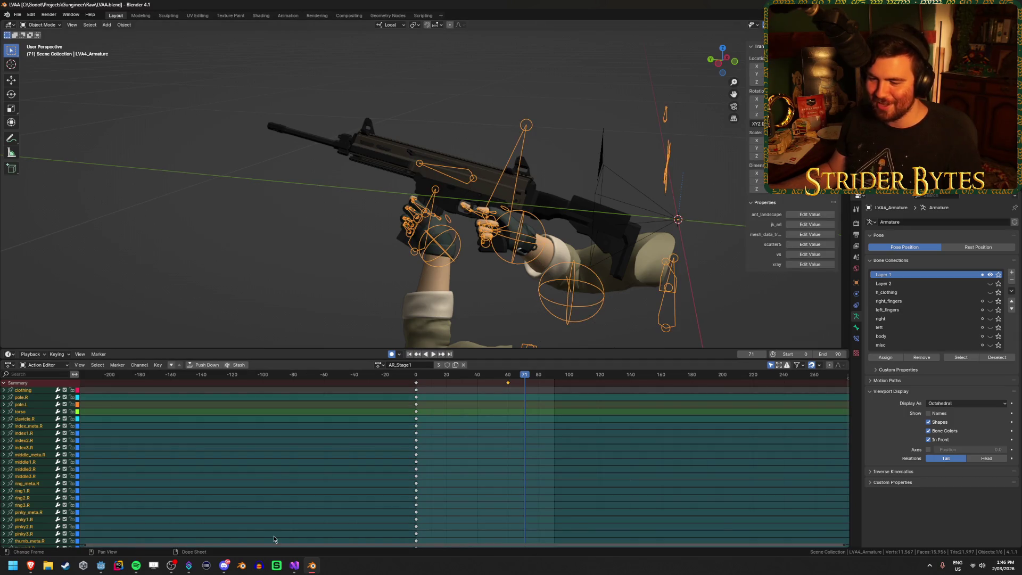
click(101, 565)
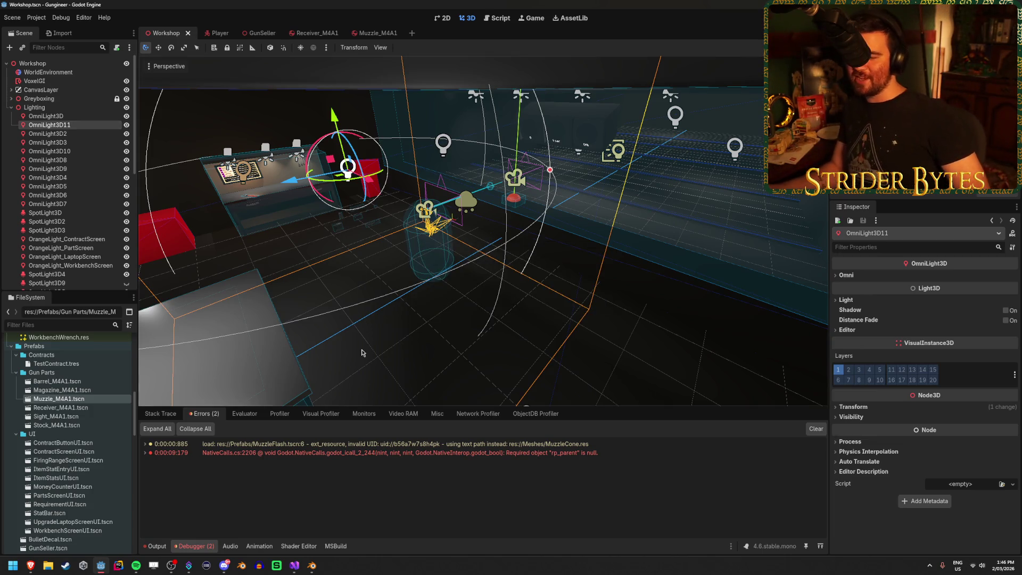
Expand the reimport errors' stack traces and save the scene.
click(157, 429)
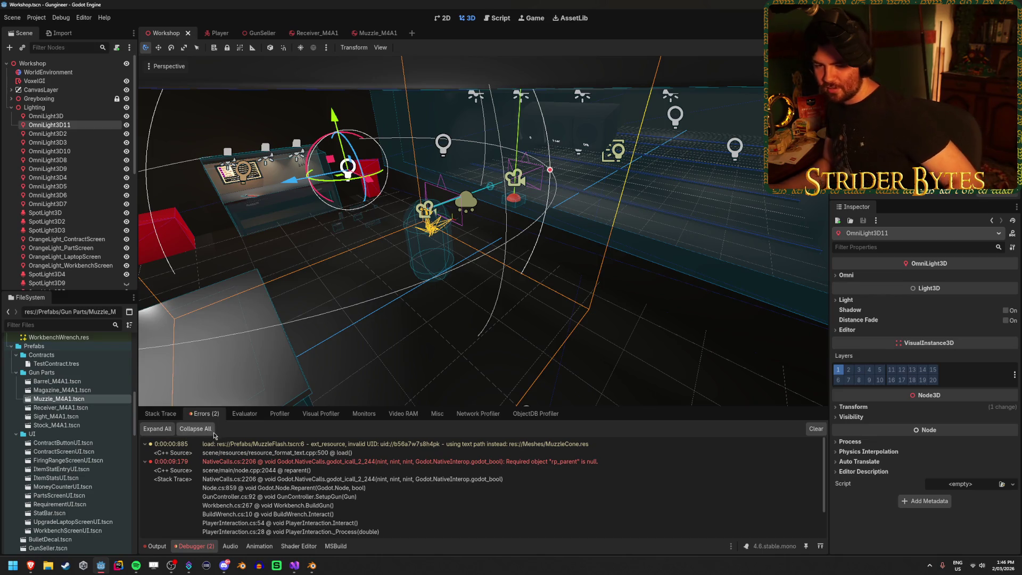
click(160, 413)
key(ctrl+s)
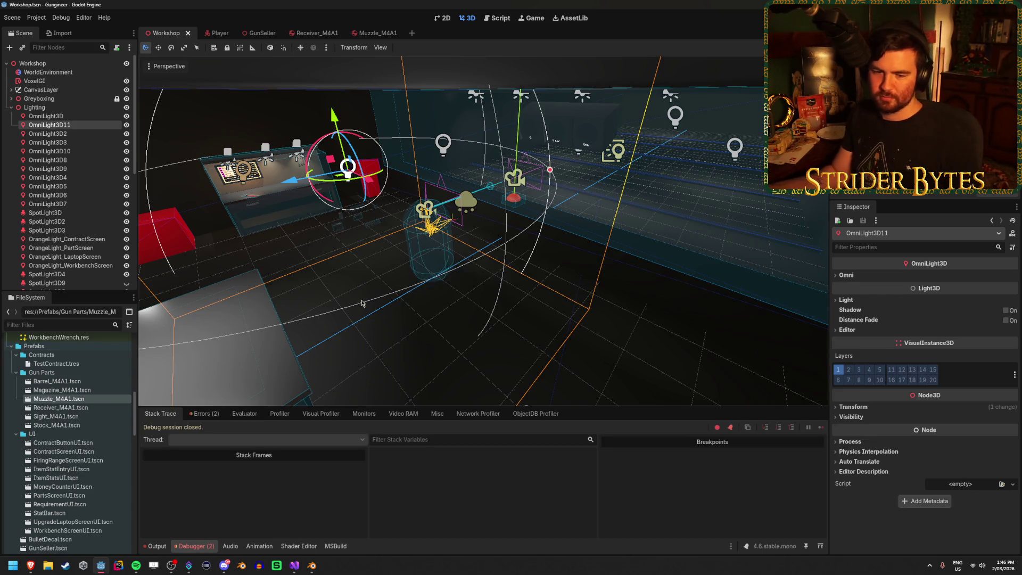
Clear the Output log, save the Workshop scene, and view ItemBase.cs in Visual Studio.
click(158, 546)
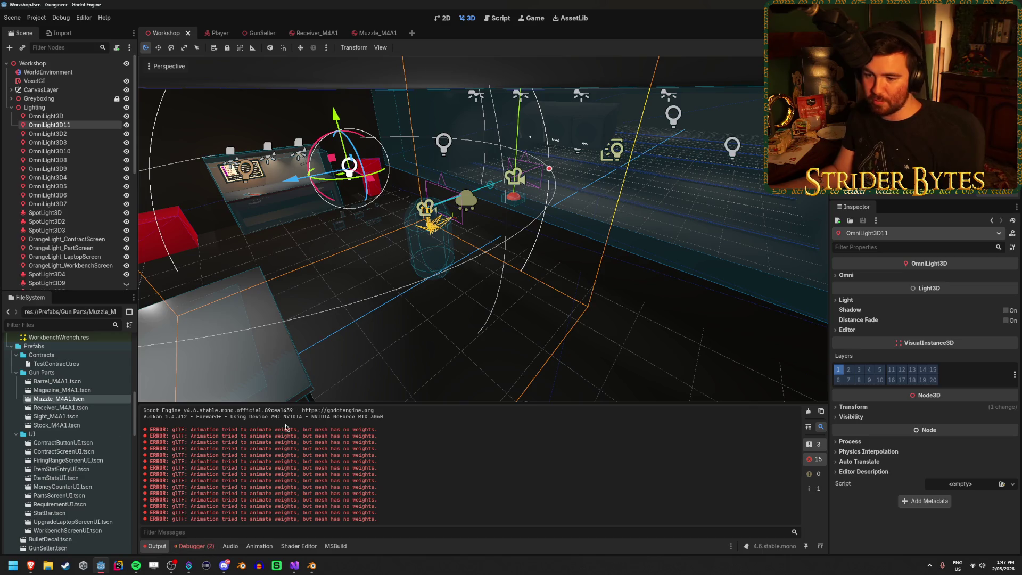
click(809, 427)
key(ctrl+s)
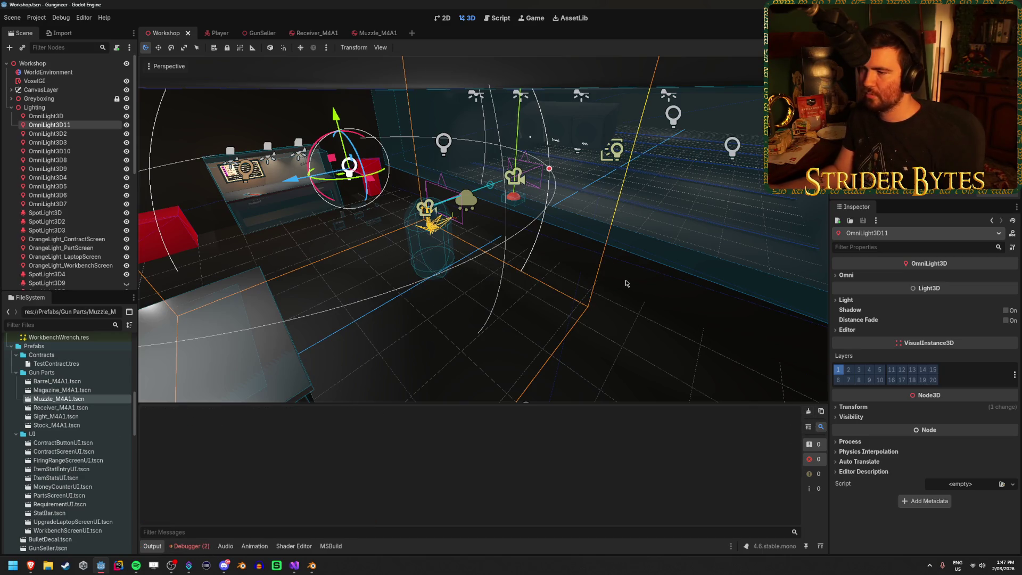
right_drag(483, 229, 481, 205)
key(ctrl+s)
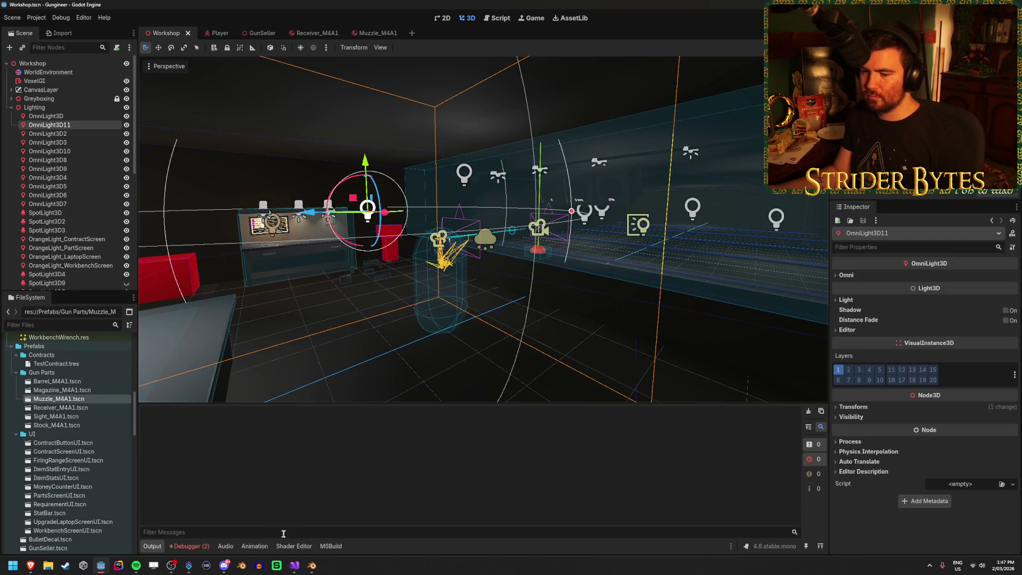
click(300, 568)
scroll(344, 255, up, 2)
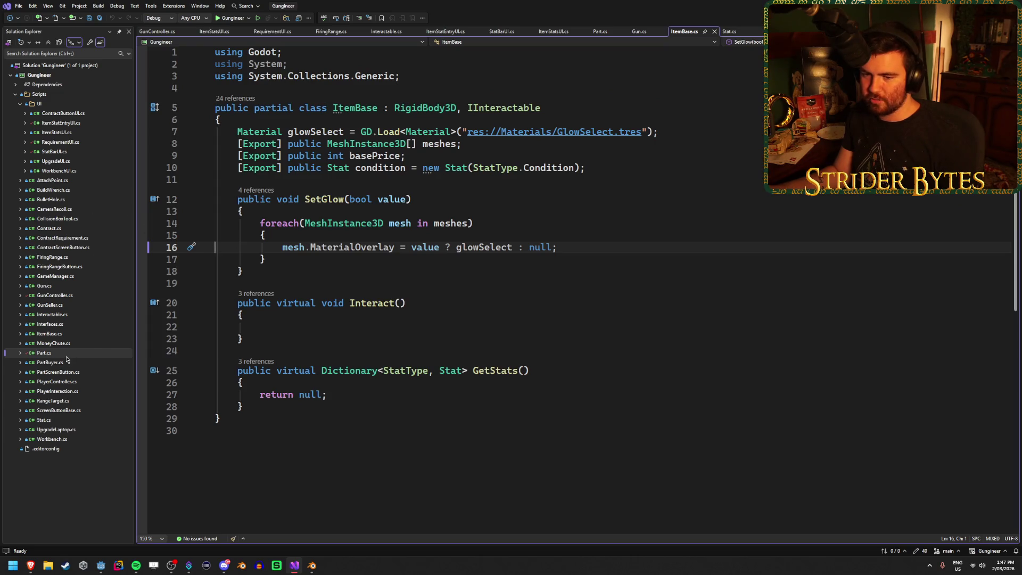
In GunController.cs, change the reload timer on line 228 from CreateTimer(4) to CreateTimer(5).
double_click(59, 298)
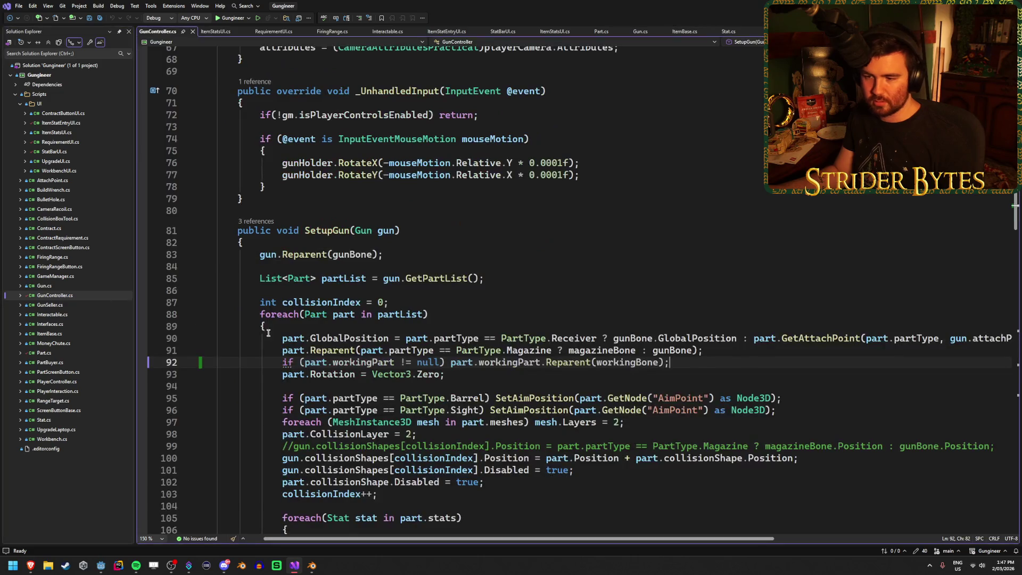
scroll(378, 347, down, 6)
scroll(377, 346, down, 20)
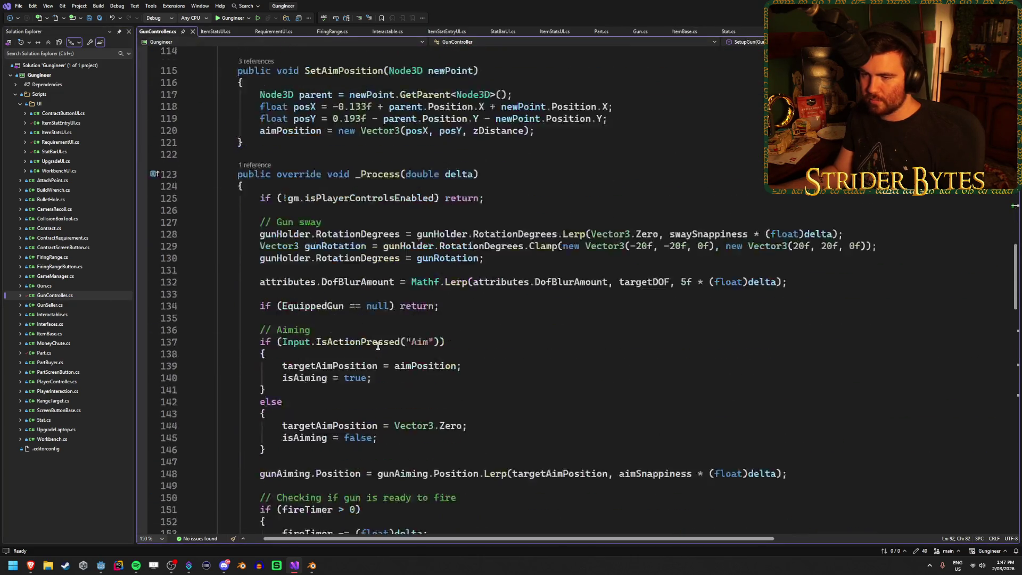
scroll(378, 346, down, 5)
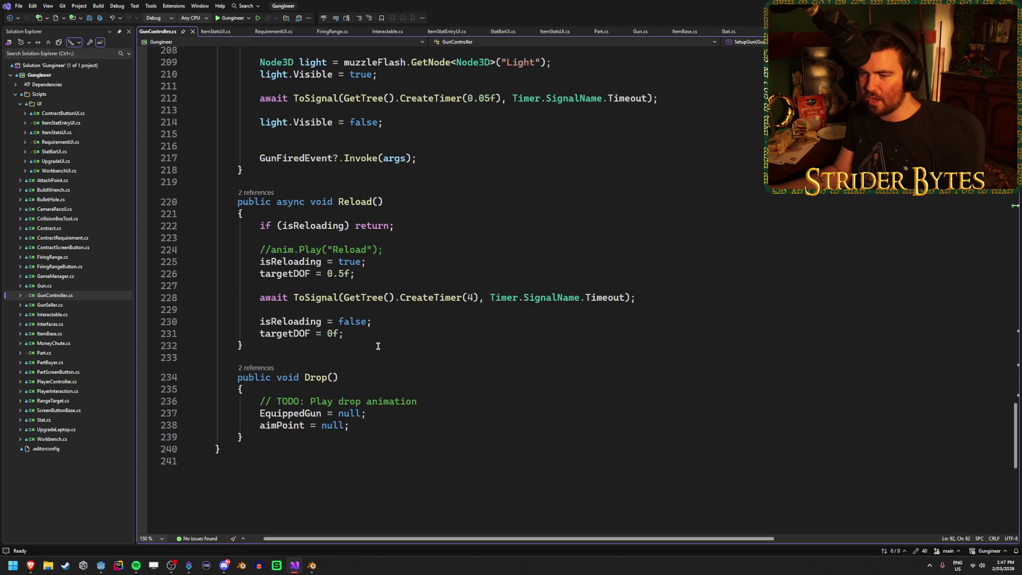
double_click(472, 297)
text(5)
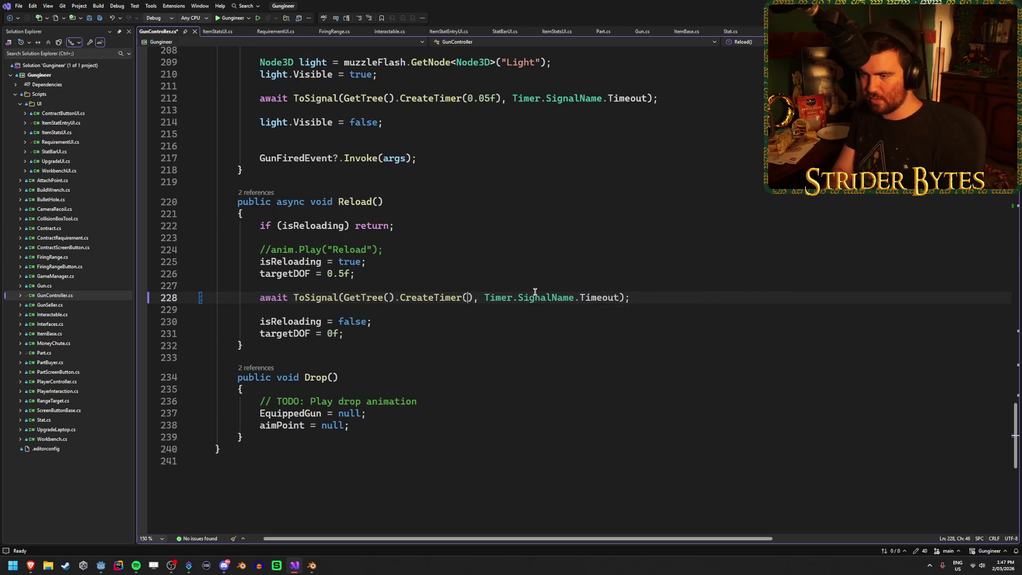
key(alt+Tab)
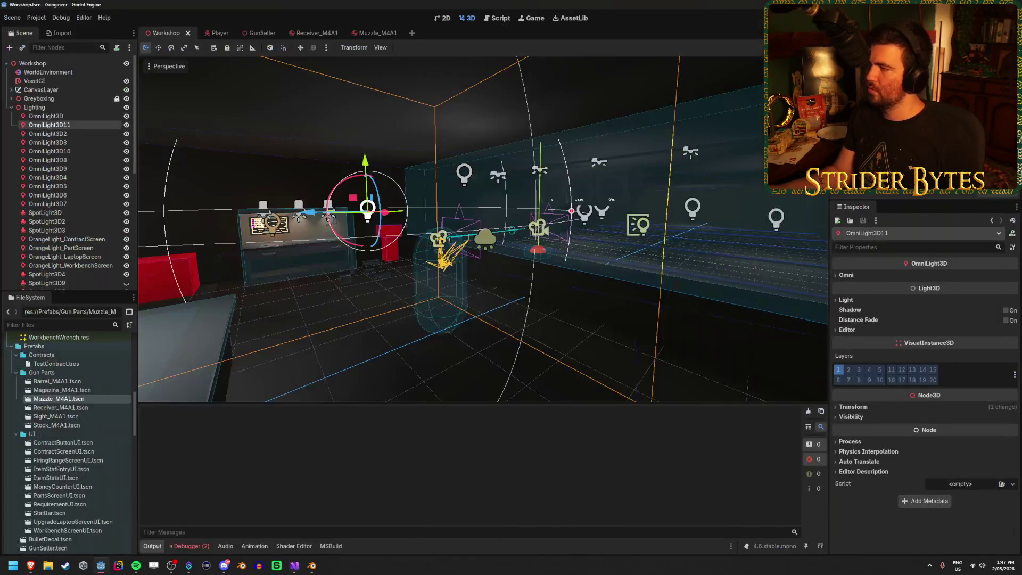
Build and run the game to test the M4A1 in first person, then stop it.
key(F5)
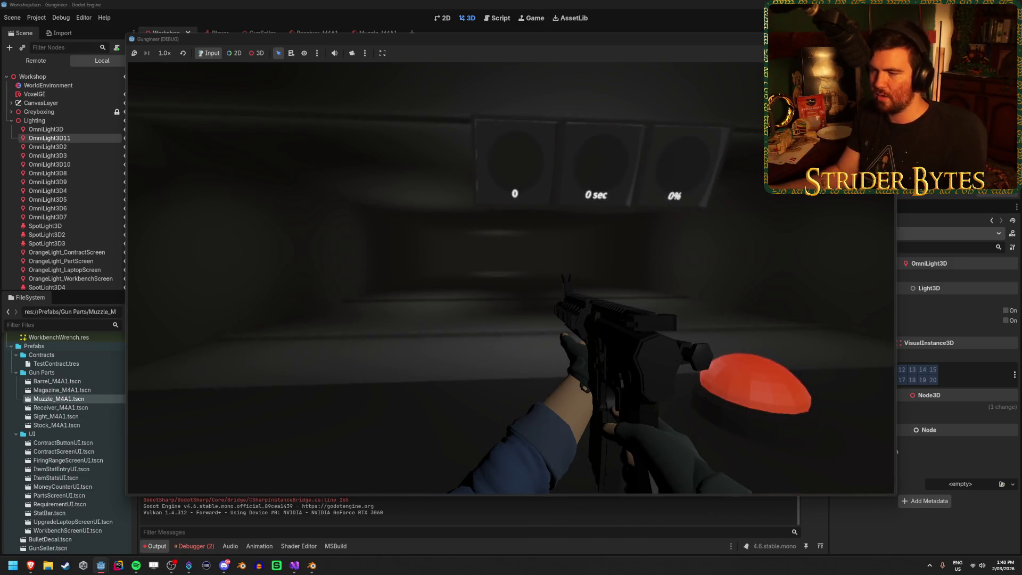
key(F8)
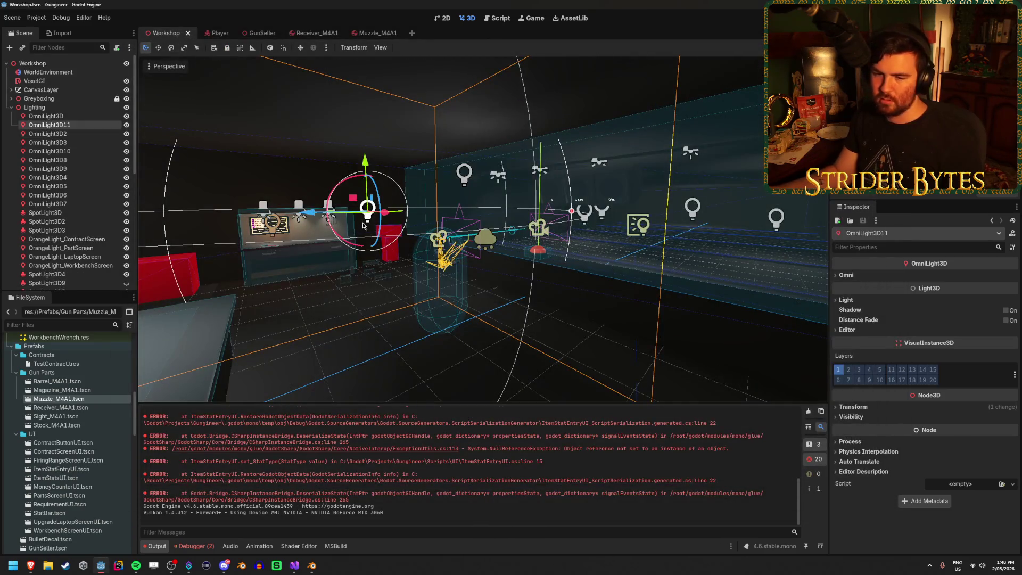
Clear the Output log and the Debugger's Errors list, then return to Output.
middle_drag(480, 255, 395, 332)
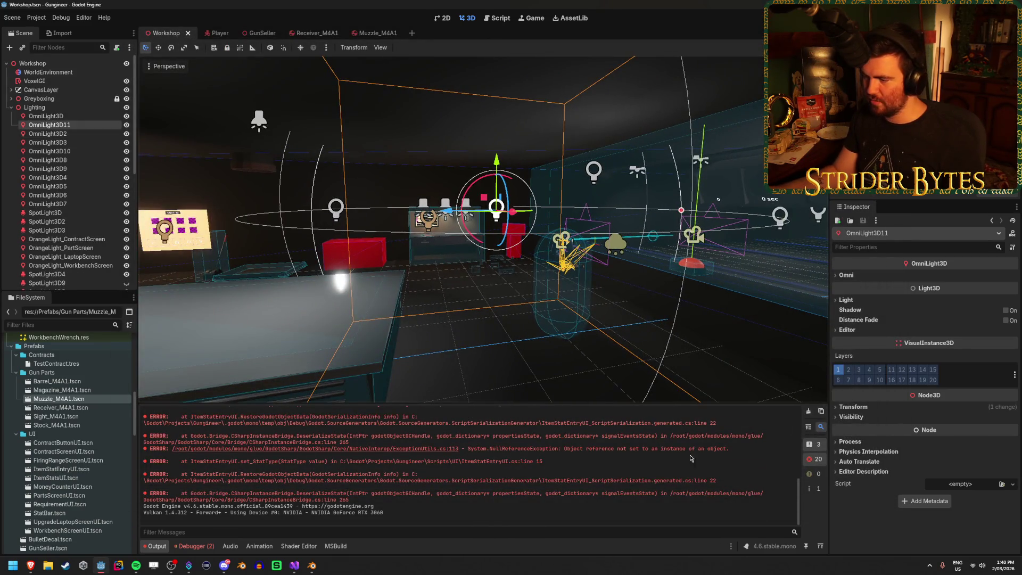
scroll(690, 458, up, 1)
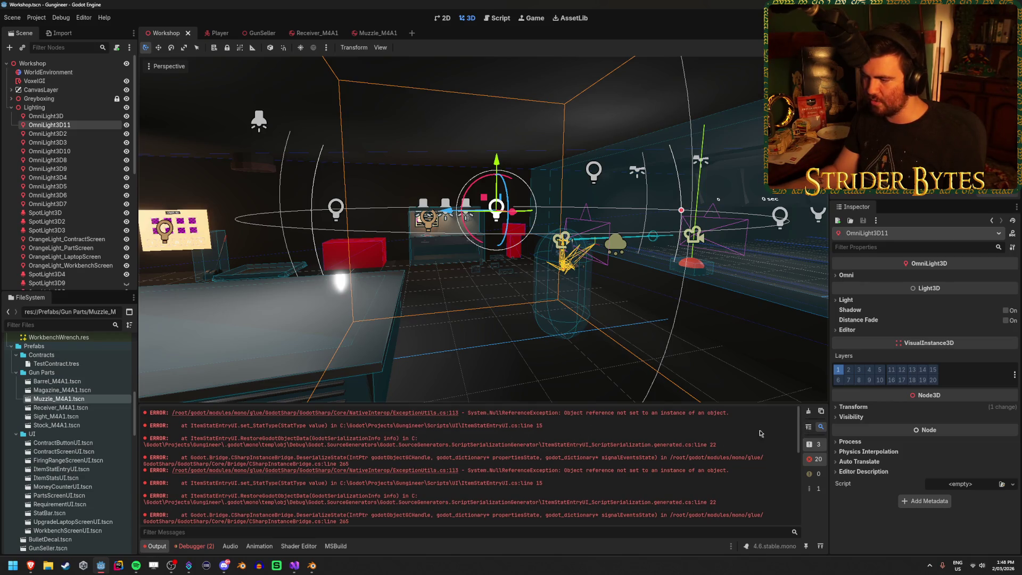
click(807, 412)
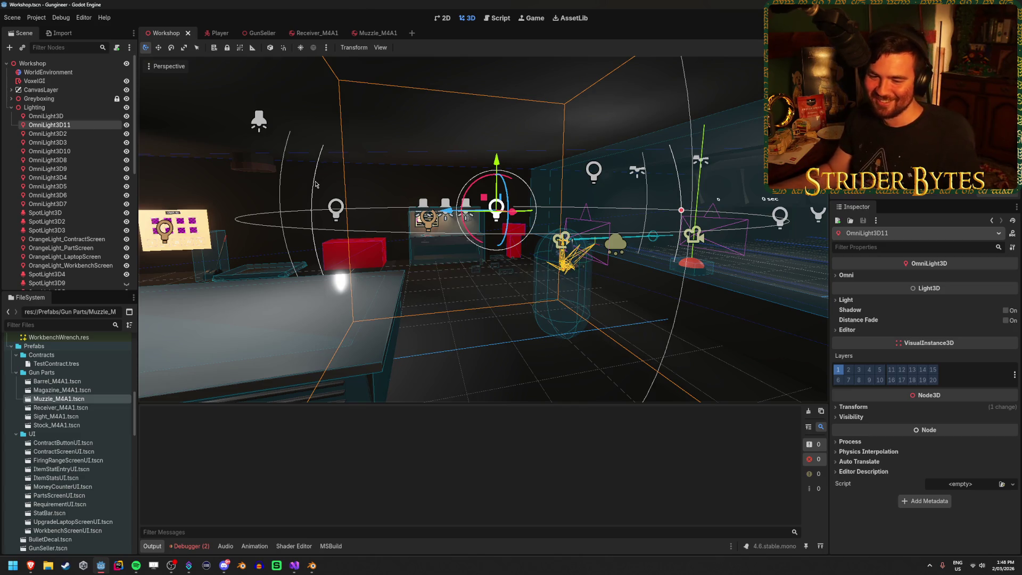
click(192, 548)
click(204, 414)
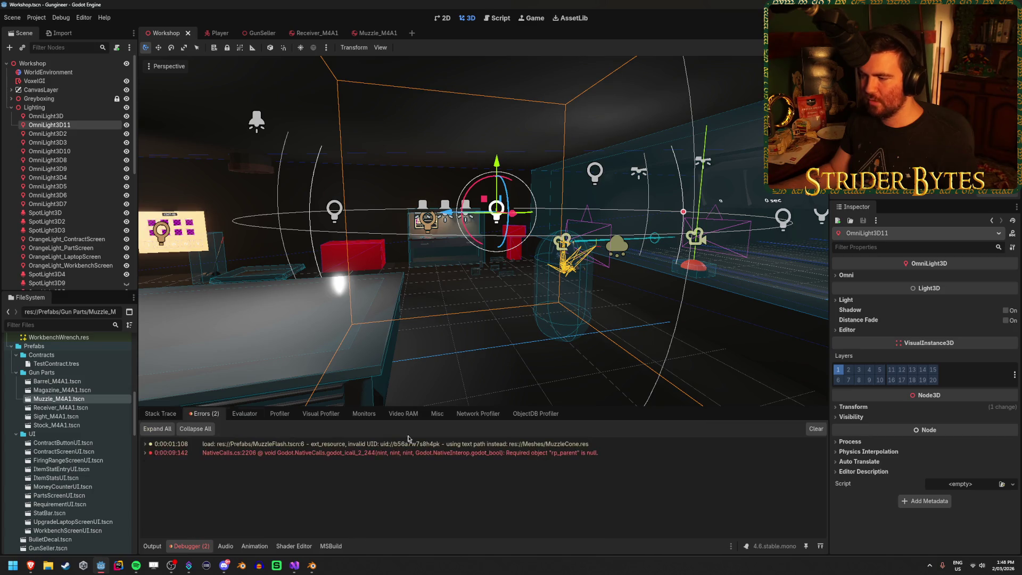
click(815, 429)
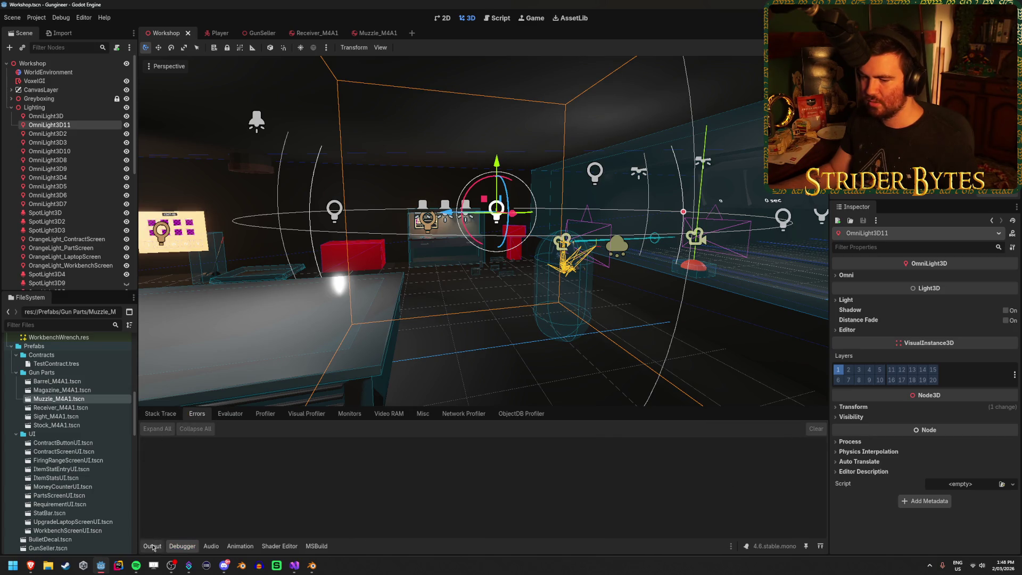
click(152, 547)
Switch to the Receiver_M4A1 scene.
right_drag(391, 276, 407, 269)
click(541, 291)
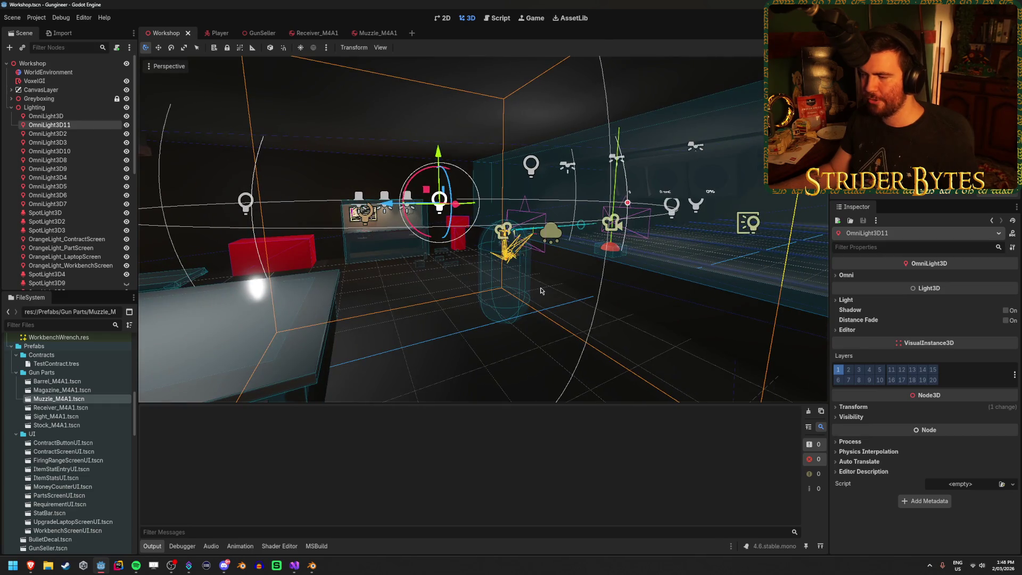
click(306, 33)
scroll(922, 339, up, 10)
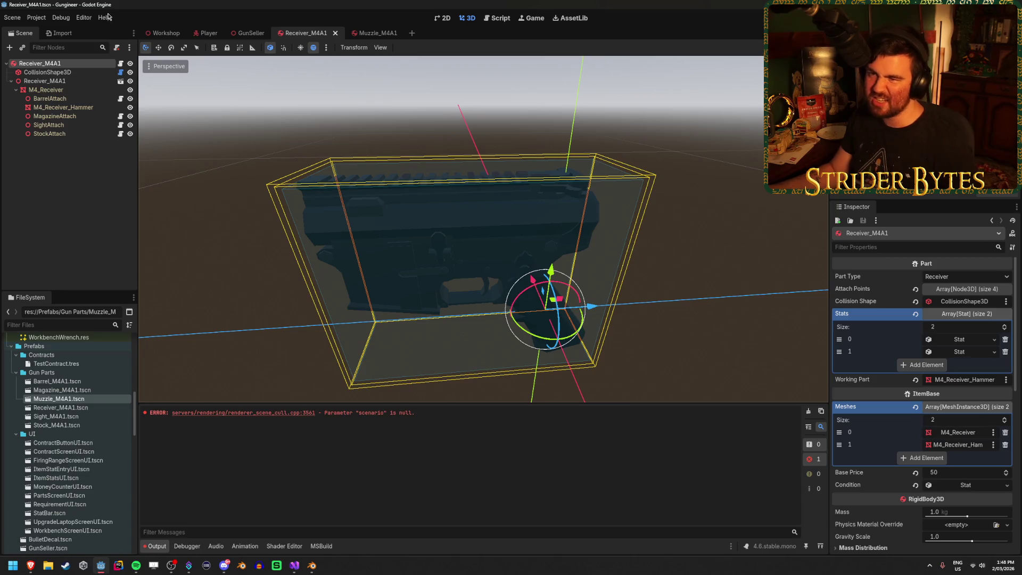
click(160, 32)
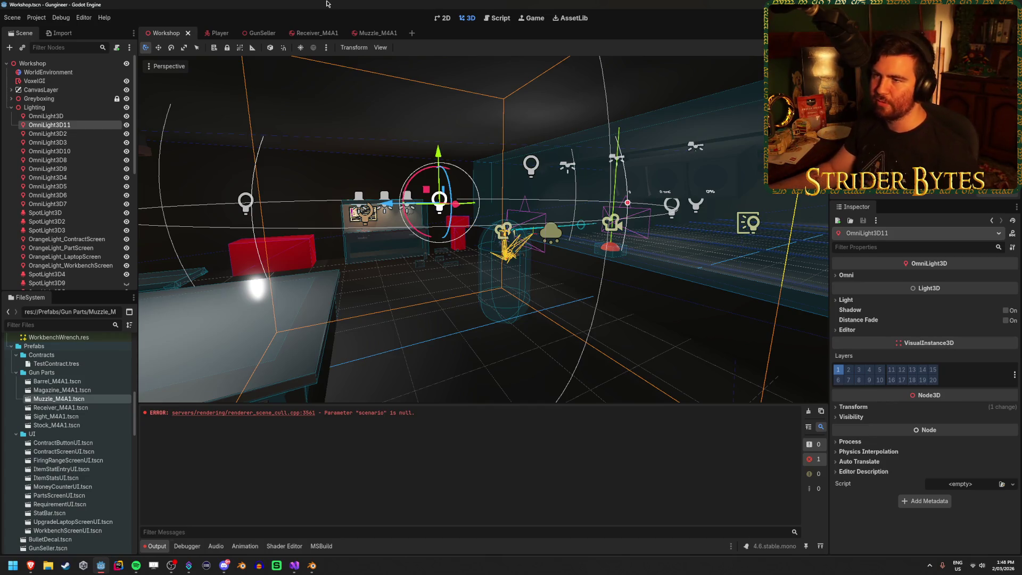
click(322, 32)
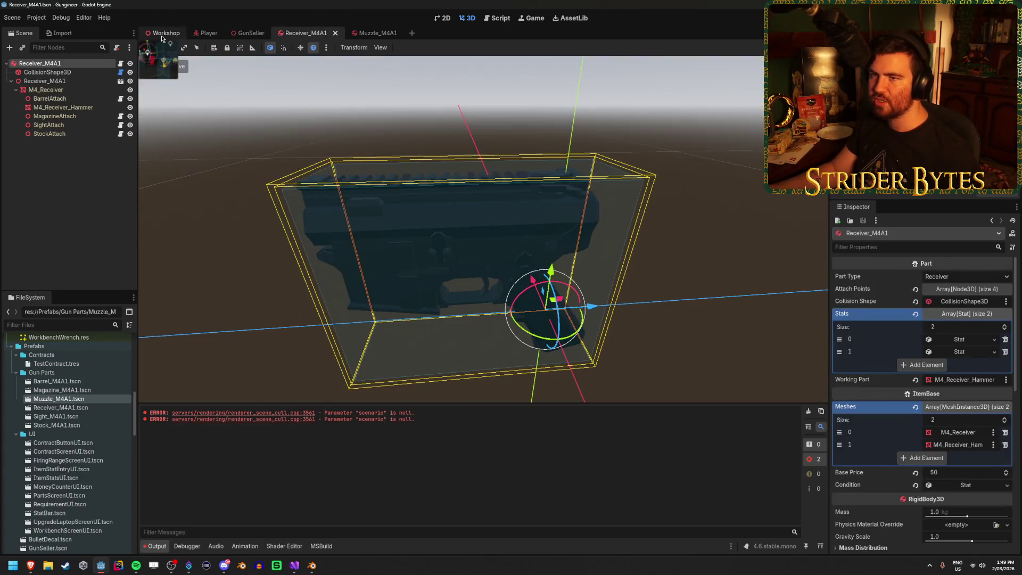
click(165, 32)
key(alt+Tab)
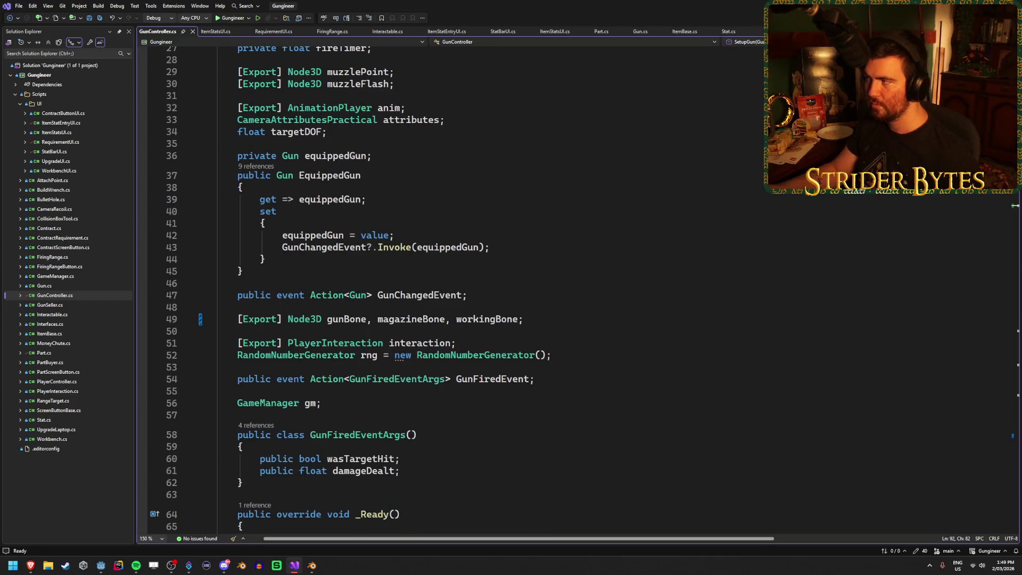
key(alt+Tab)
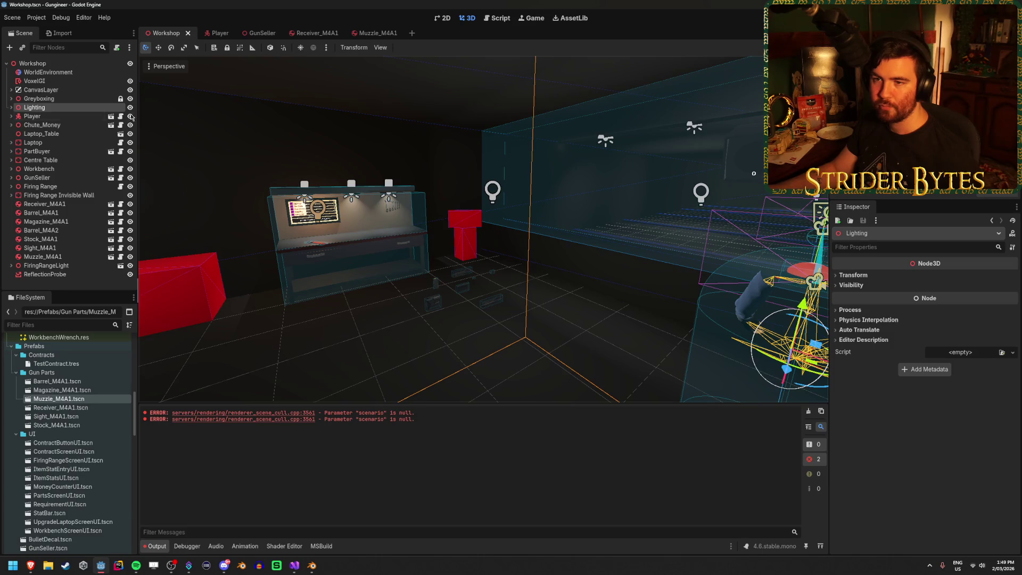
click(110, 116)
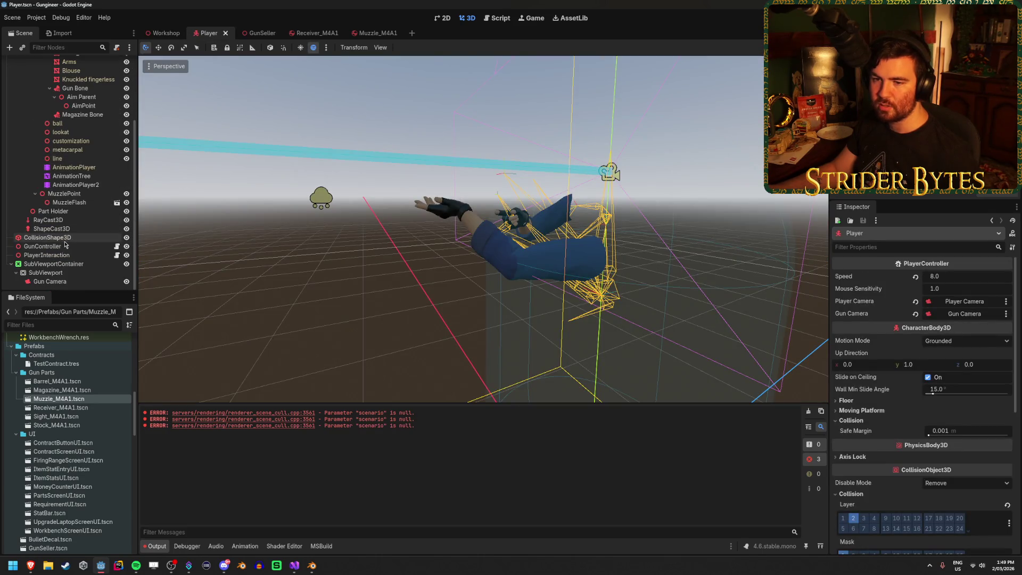
On GunController, try assigning a node to Working Bone, then cancel the node picker.
click(42, 246)
scroll(957, 371, down, 2)
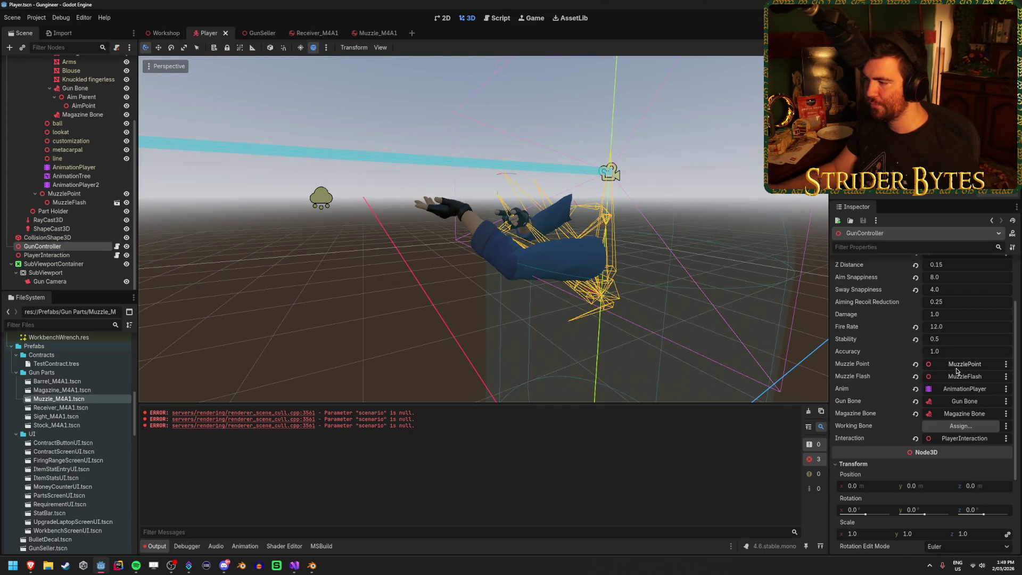
click(961, 426)
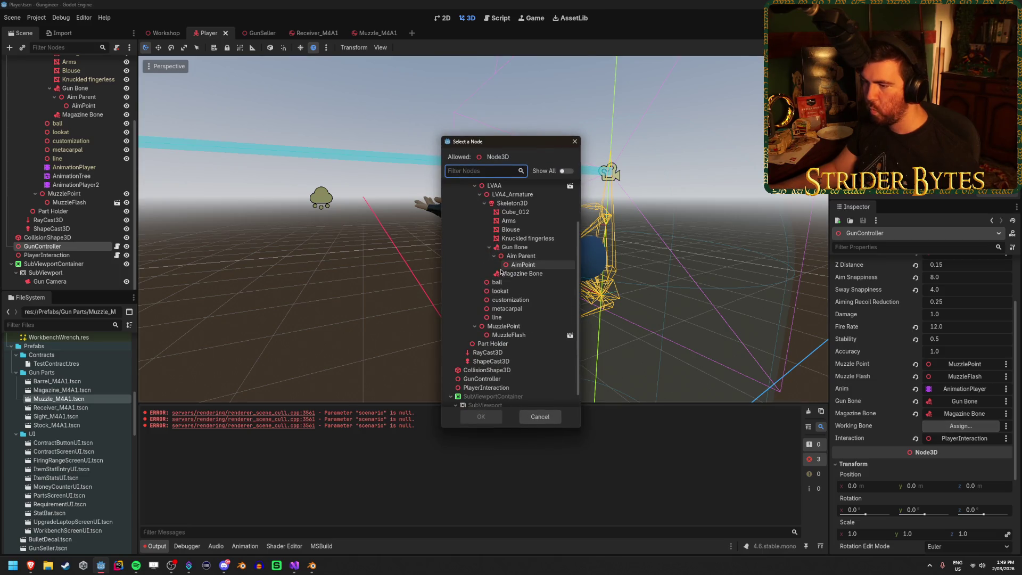
scroll(506, 271, up, 1)
scroll(511, 338, up, 1)
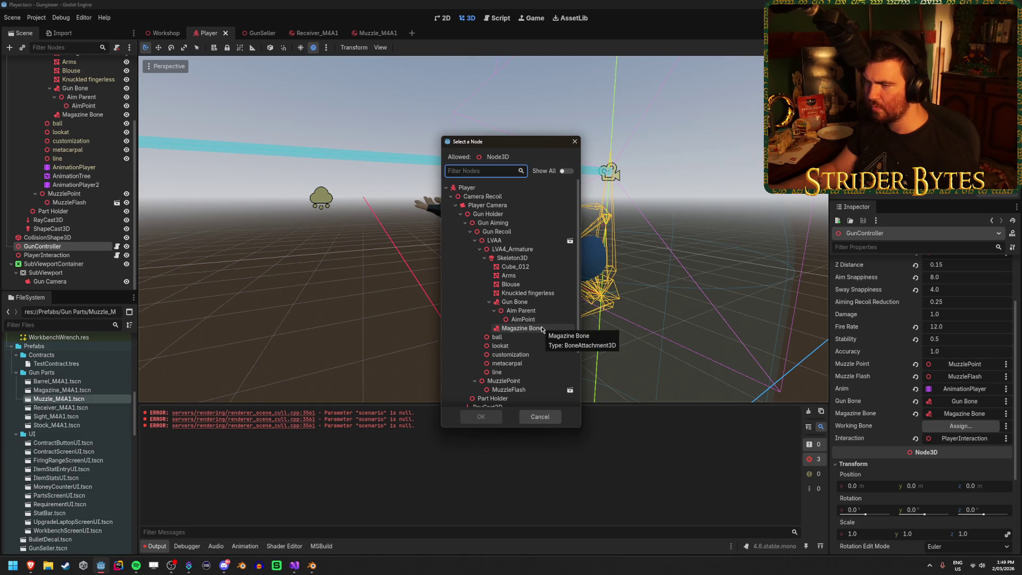
click(540, 416)
Select the Gun Bone attachment and frame it in the 3D view.
scroll(79, 176, up, 5)
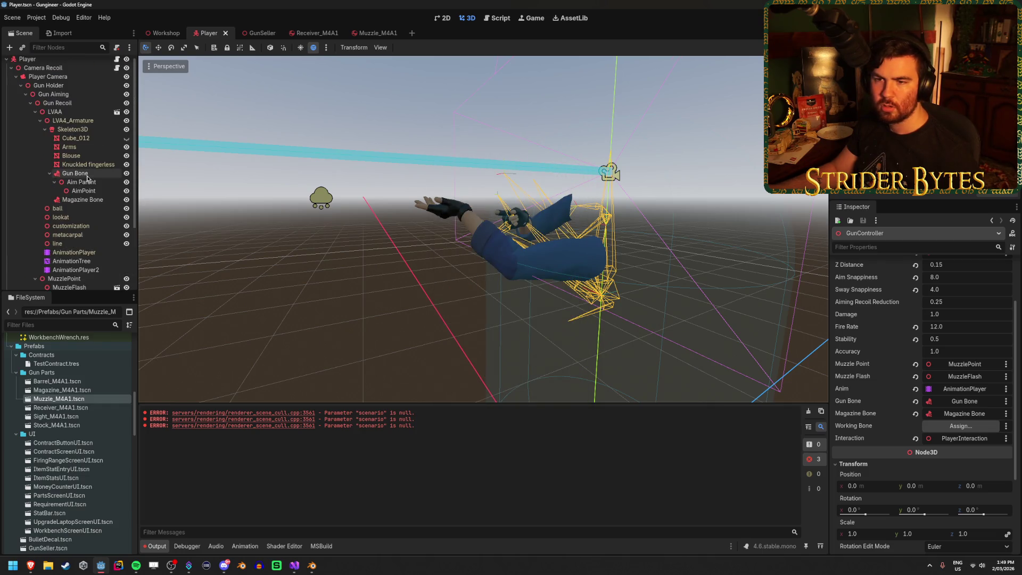
click(87, 174)
key(f)
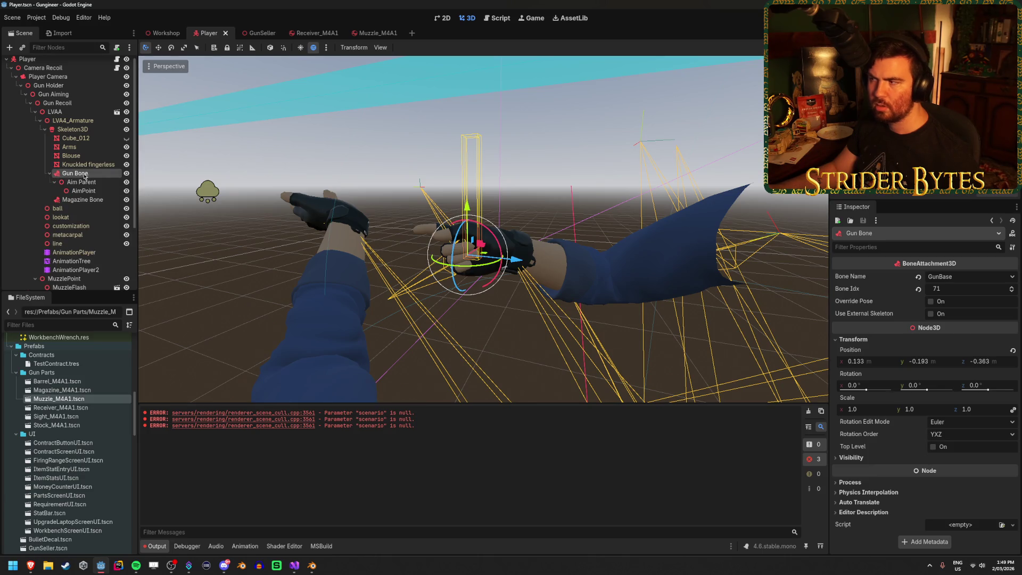
middle_drag(469, 224, 502, 218)
Duplicate the Magazine Bone attachment and rename the copy 'Working Bone'.
click(83, 200)
key(ctrl+d)
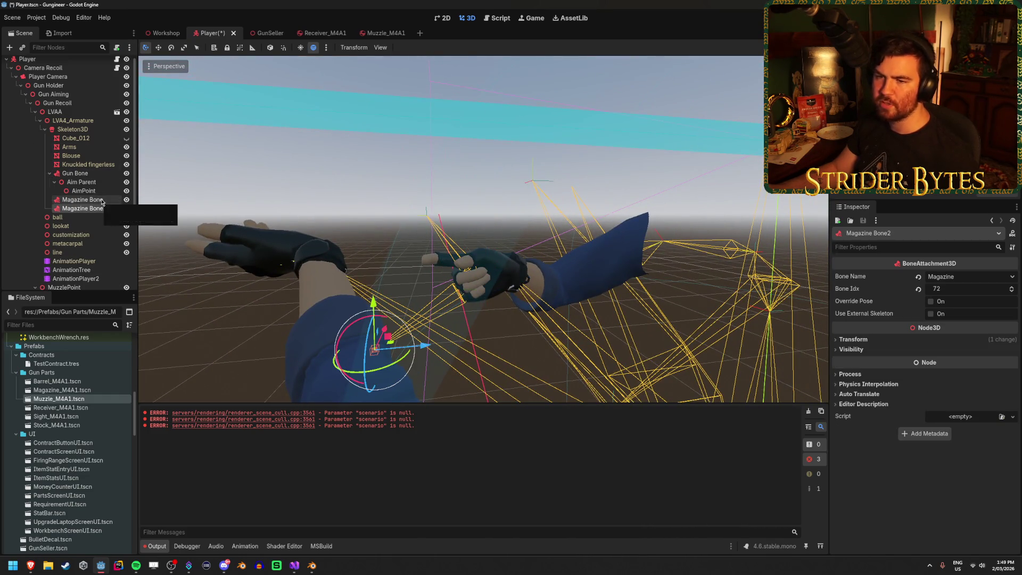
key(F2)
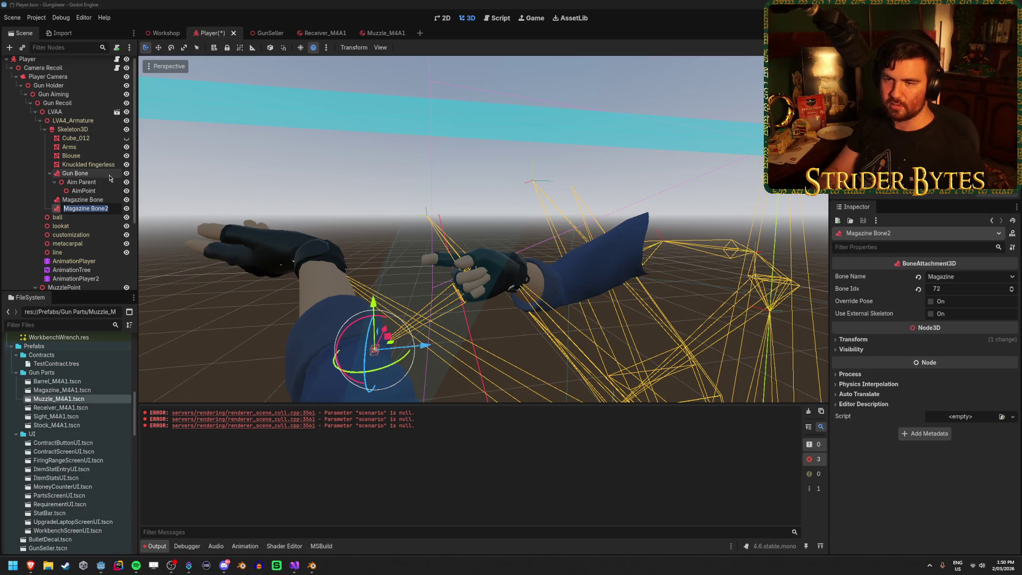
text(Working Bone)
key(Return)
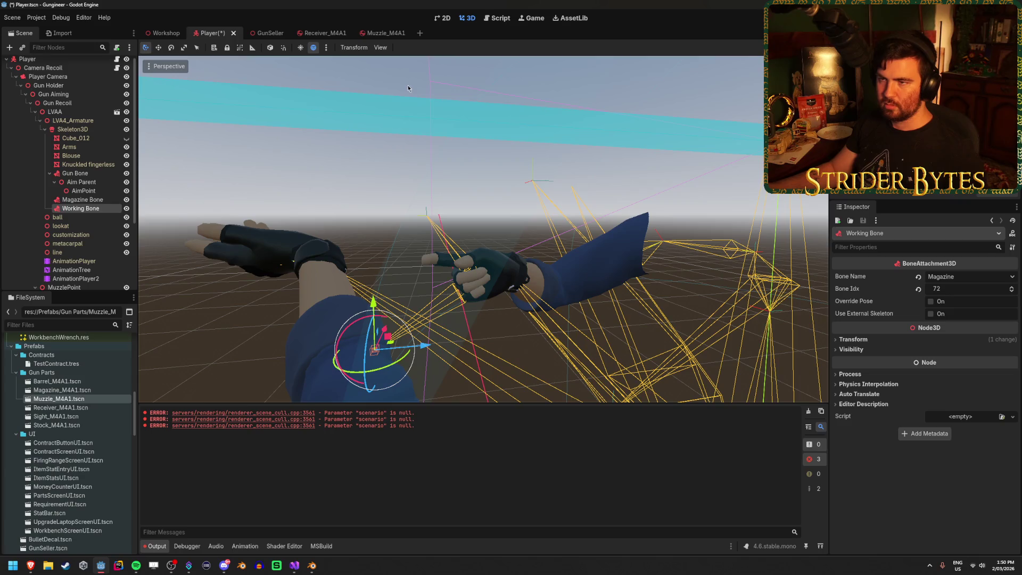
Set Working Bone's Bone Name to the Working bone and save the Player scene.
middle_drag(394, 157, 638, 242)
click(998, 279)
scroll(958, 346, down, 10)
click(952, 547)
key(ctrl+s)
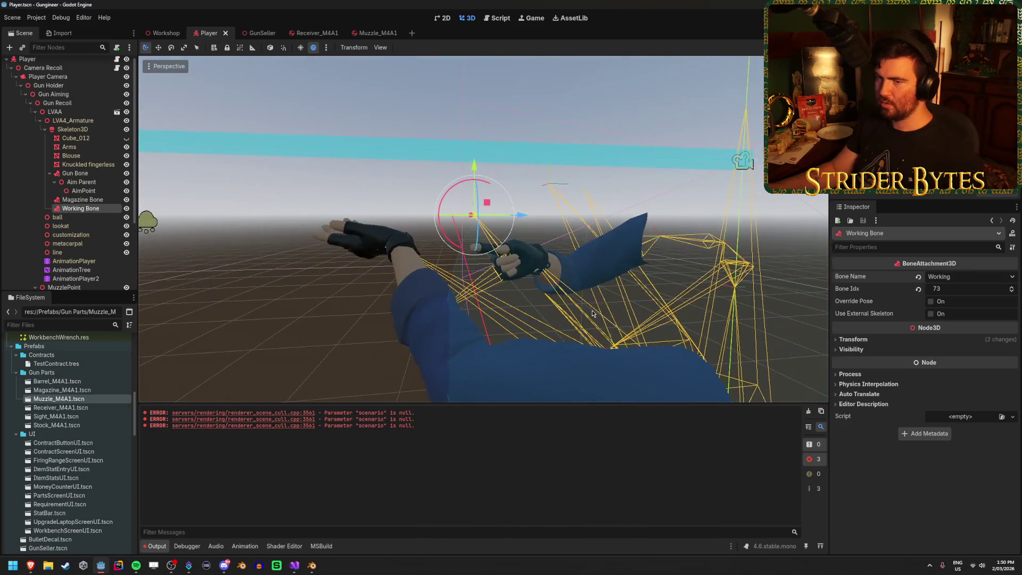
Assign Working Bone to GunController's Working Bone property.
scroll(73, 239, down, 4)
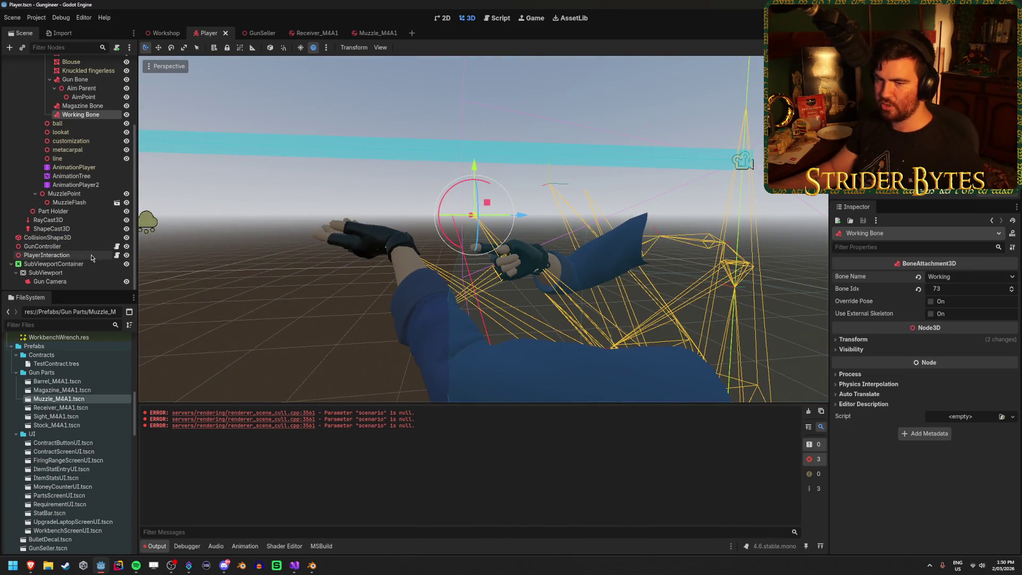
click(77, 245)
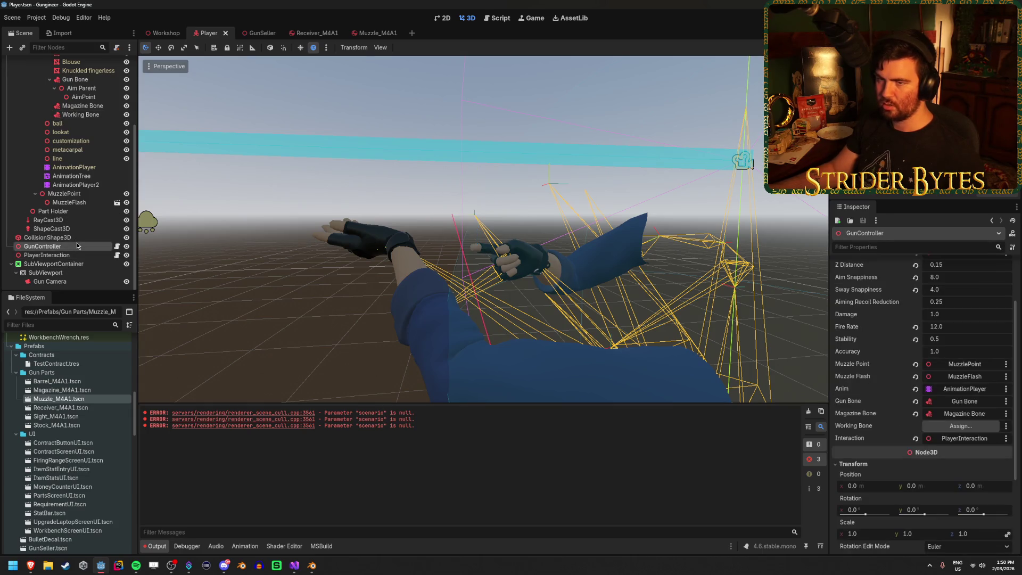
mouse_move(80, 114)
mouse_down()
mouse_move(692, 320)
mouse_move(961, 426)
mouse_up()
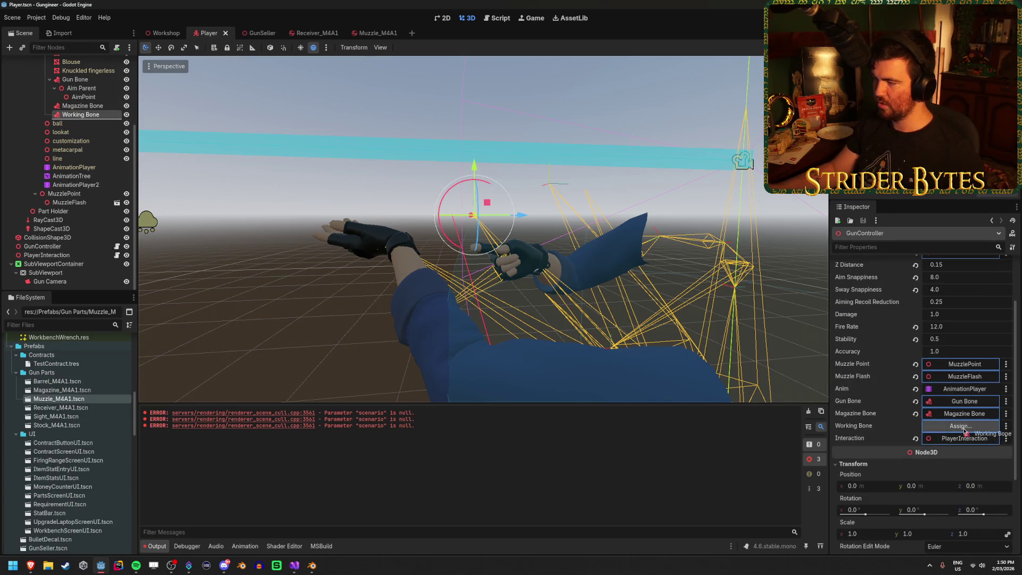
Run the game, walk to the workbench and pick up the assembled rifle.
key(F5)
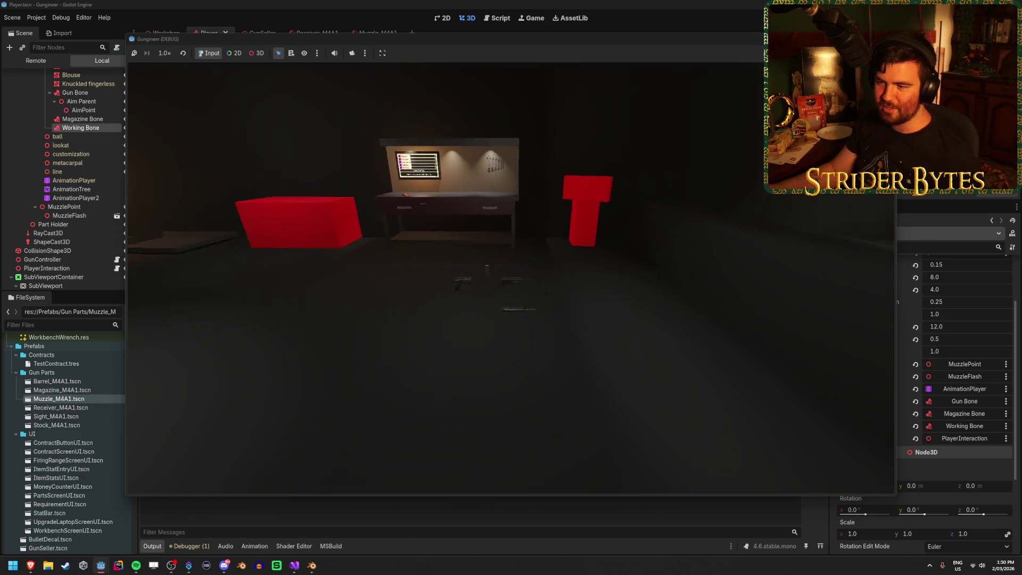
key(e)
key(w)
key(s)
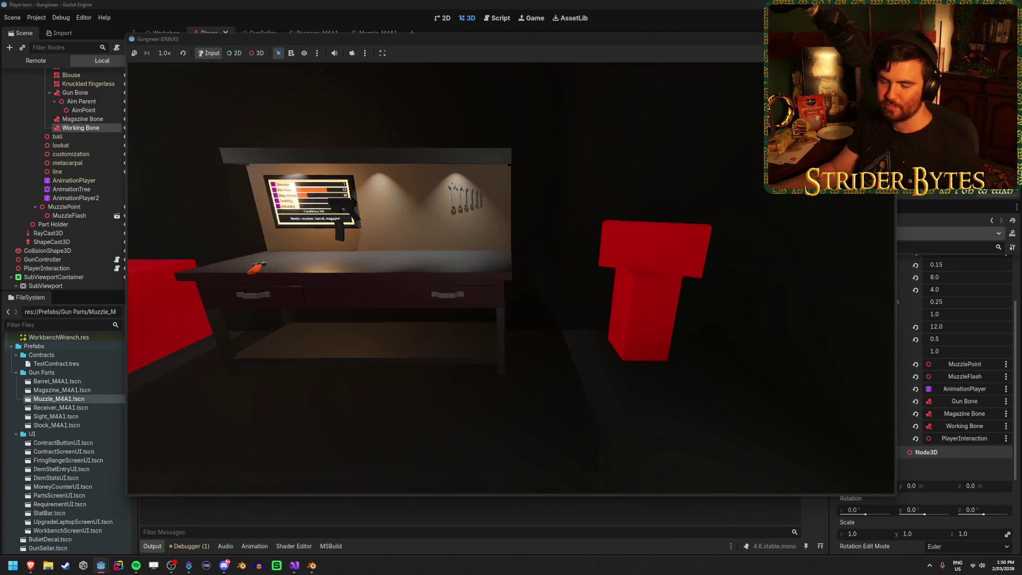
key(s)
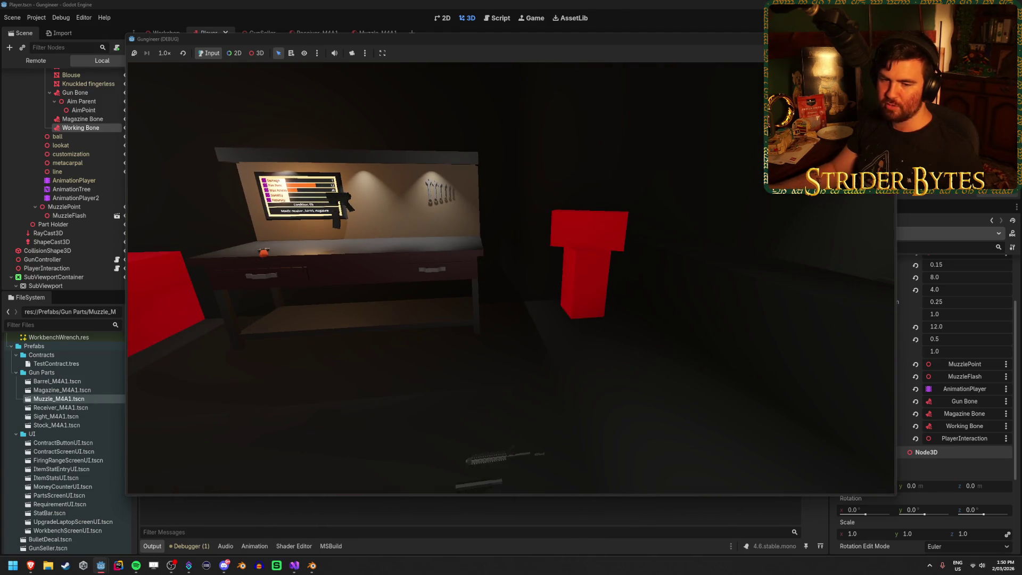
key(w)
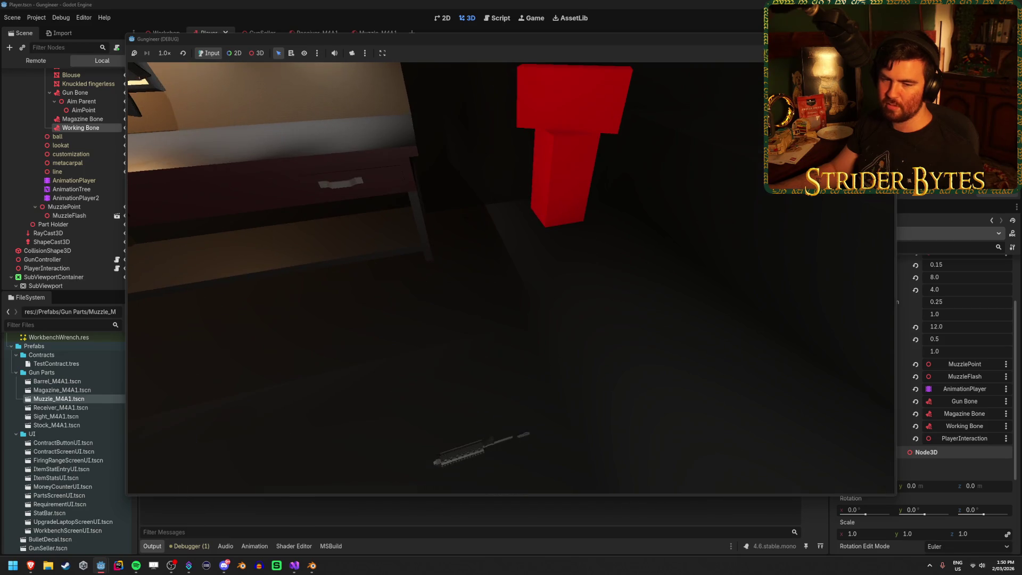
key(w)
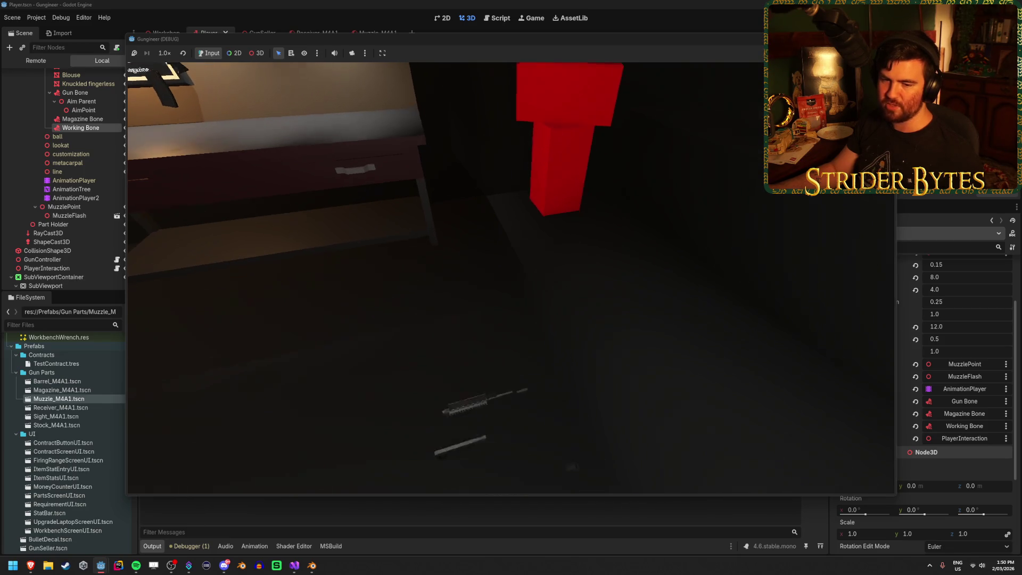
key(e)
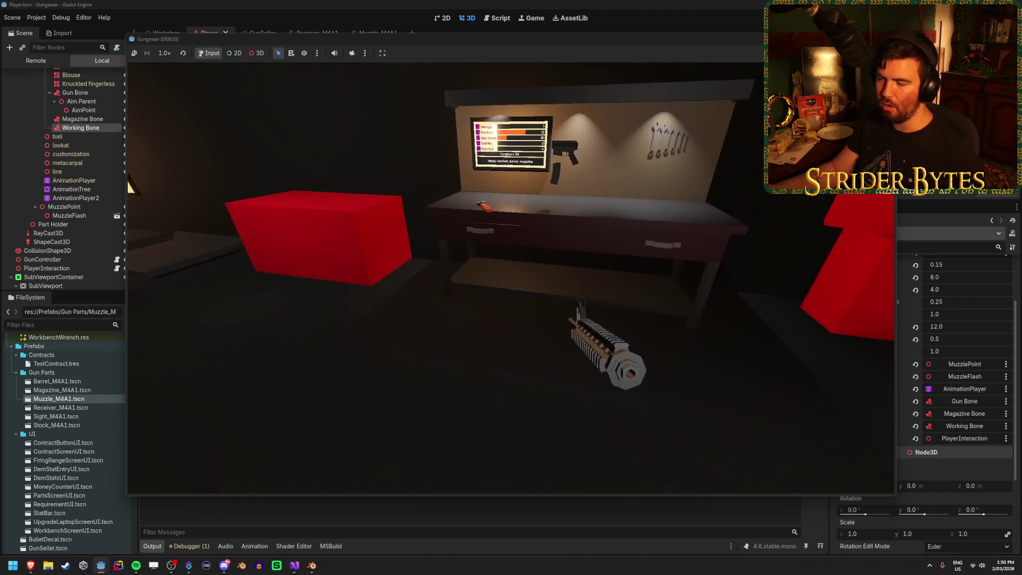
key(e)
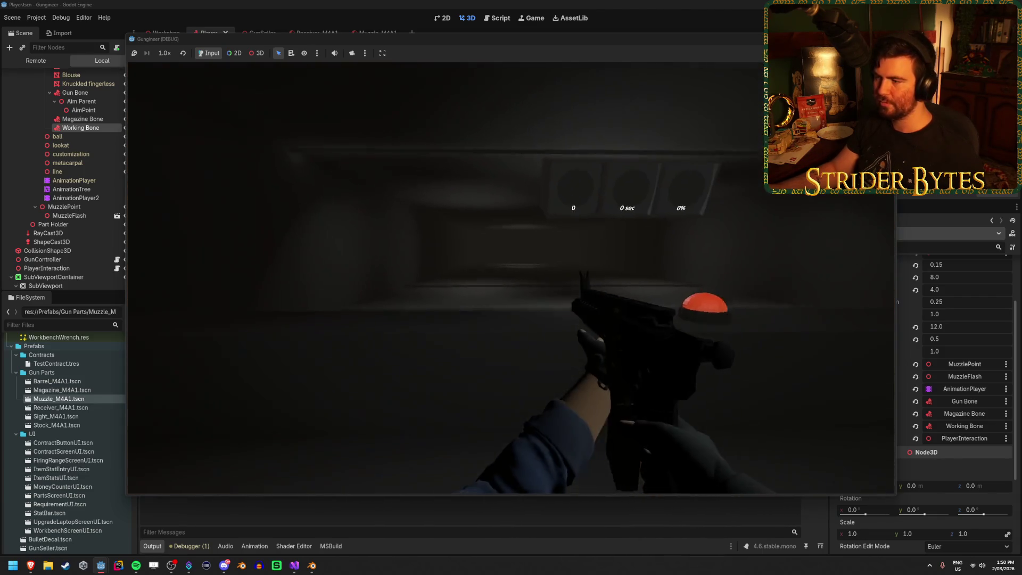
Reload the rifle twice, then stop the game.
key(r)
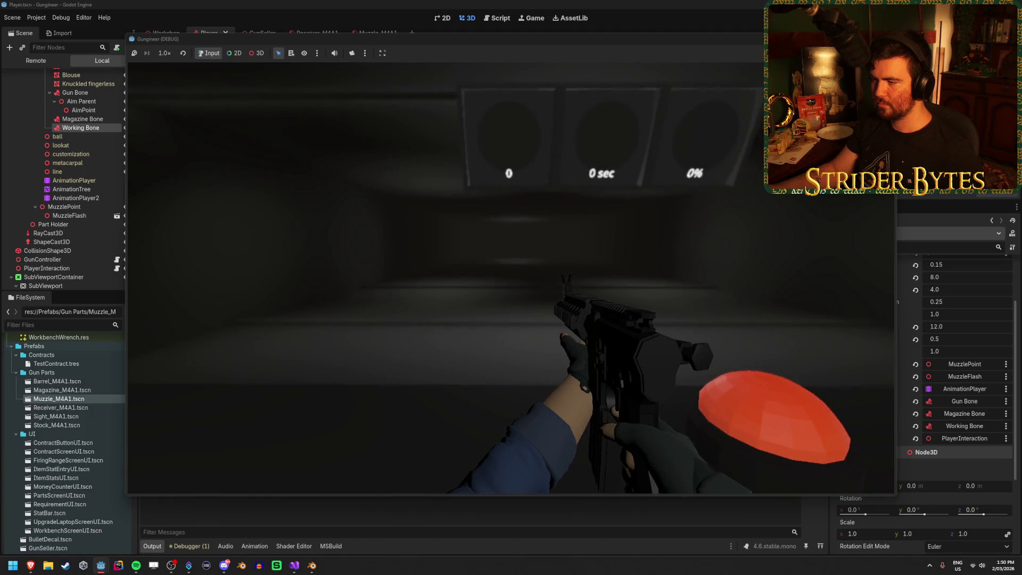
mouse_move(511, 277)
key(r)
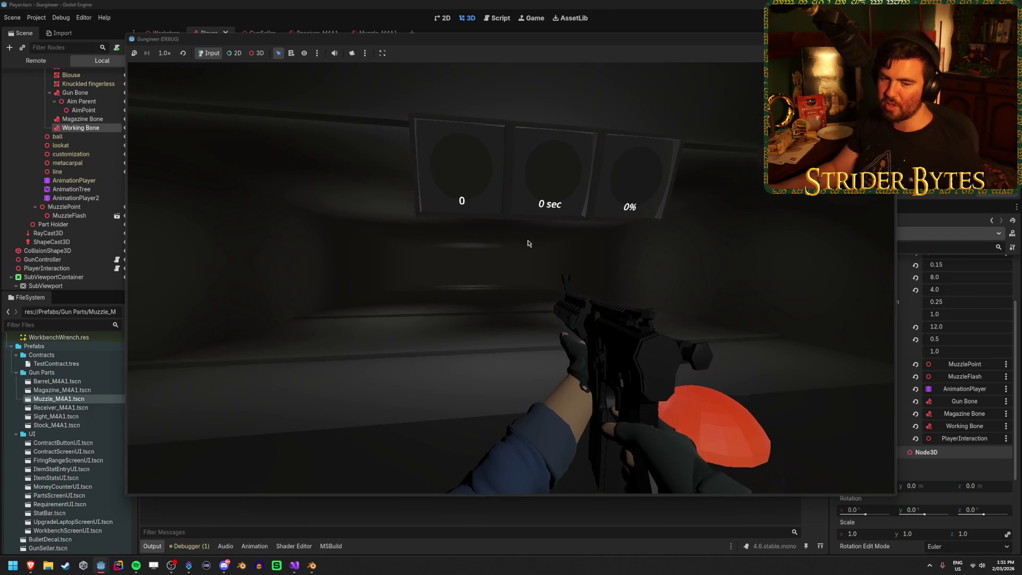
key(F8)
mouse_move(575, 238)
right_down()
mouse_move(532, 237)
mouse_move(619, 220)
right_up()
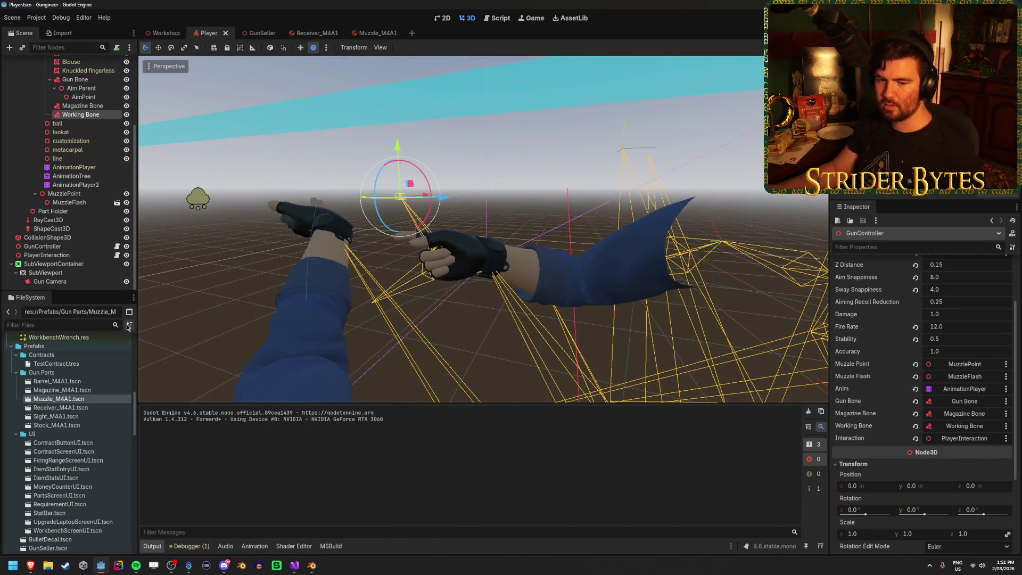
right_drag(252, 311, 239, 311)
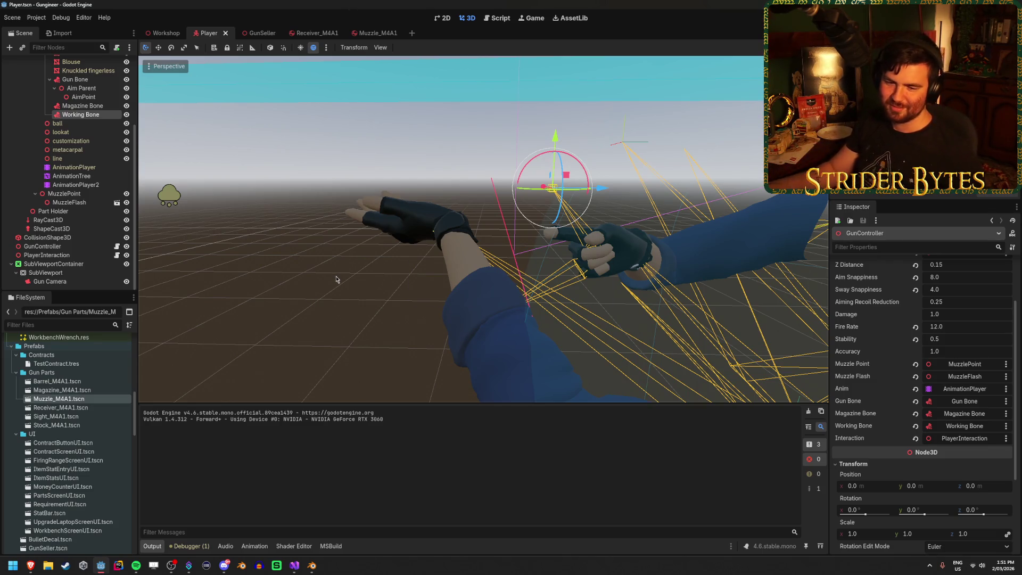
key(alt+Tab)
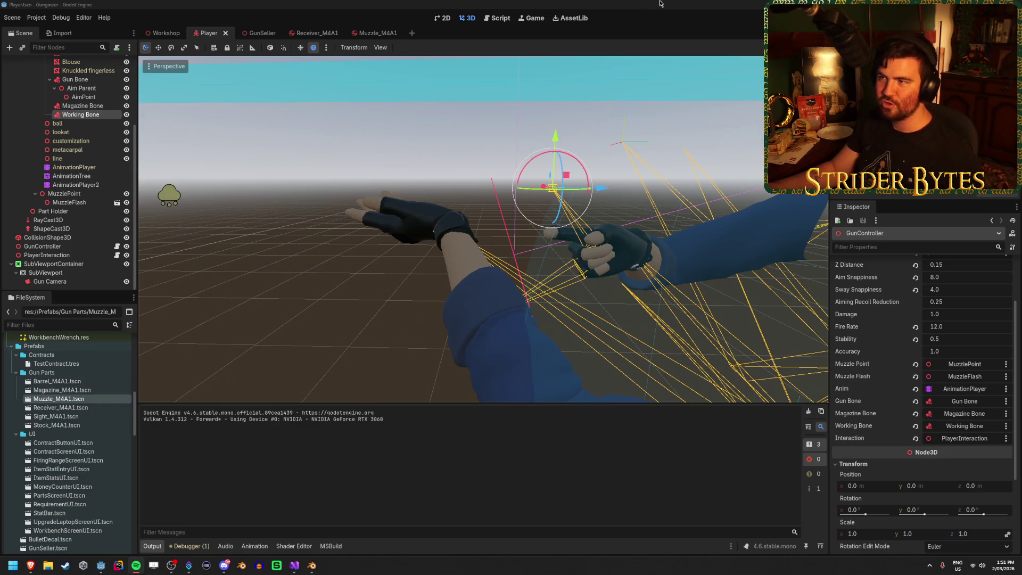
mouse_move(479, 240)
middle_down()
mouse_move(394, 229)
mouse_move(373, 197)
mouse_move(367, 213)
mouse_move(487, 328)
middle_up()
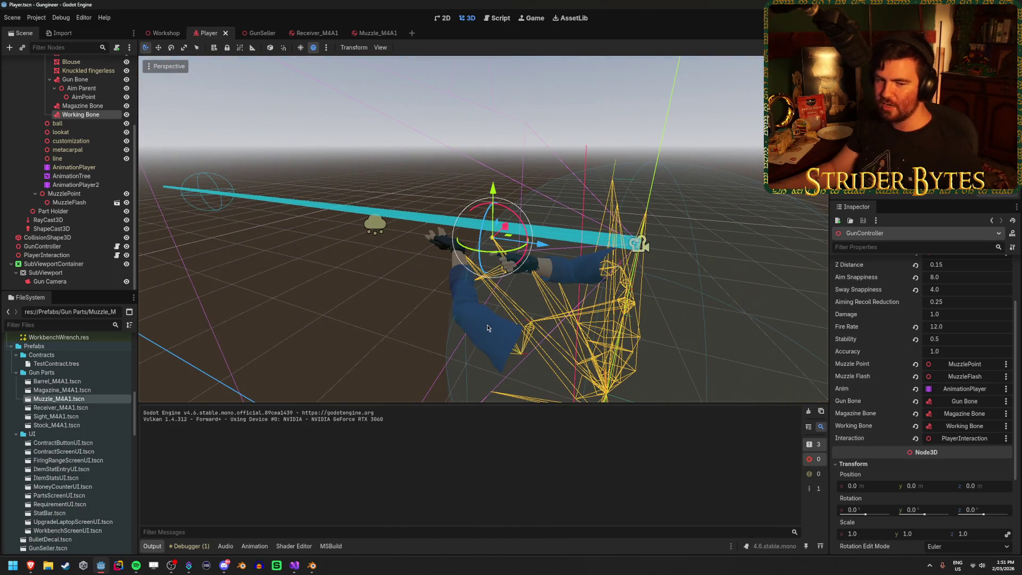
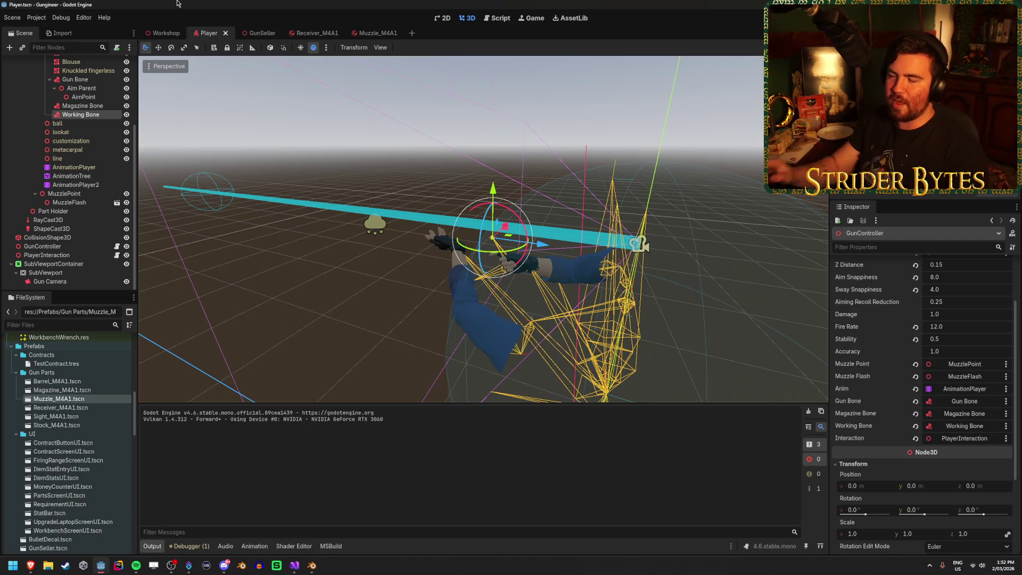
Open the Receiver_M4A1 scene and orbit around the receiver, briefly checking the GunSeller scene.
click(316, 33)
right_drag(460, 149, 460, 148)
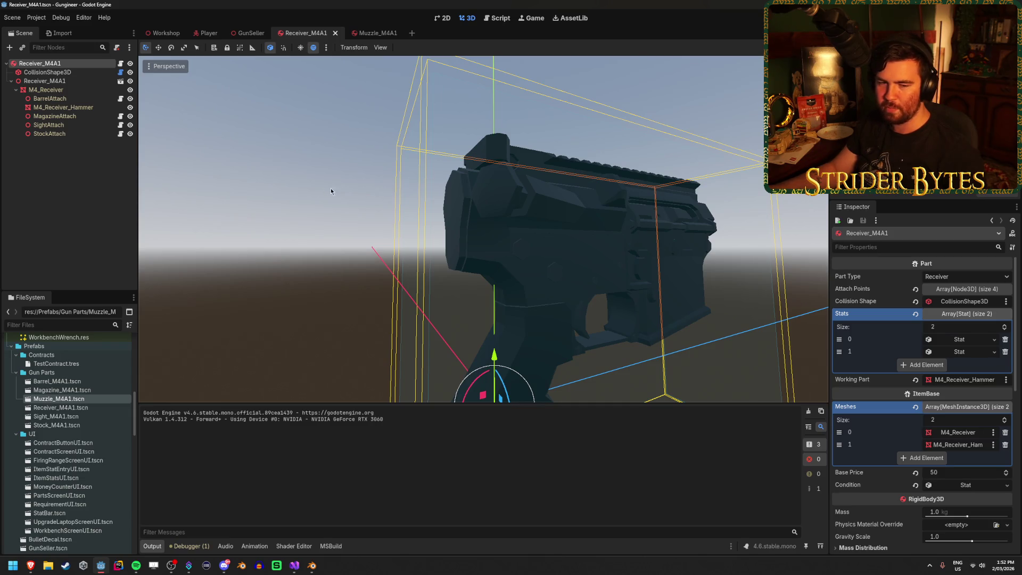
click(334, 241)
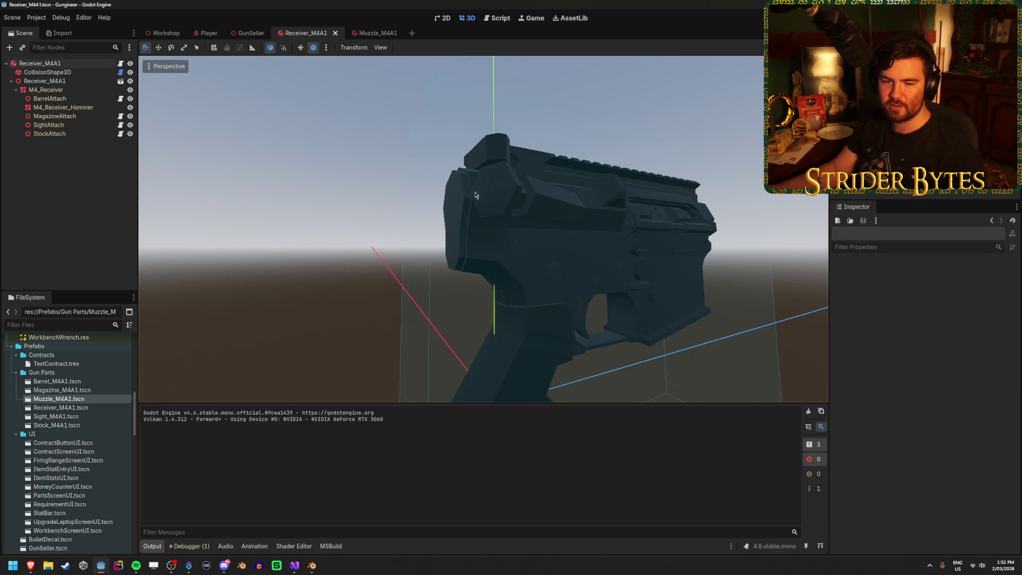
middle_drag(701, 238, 443, 219)
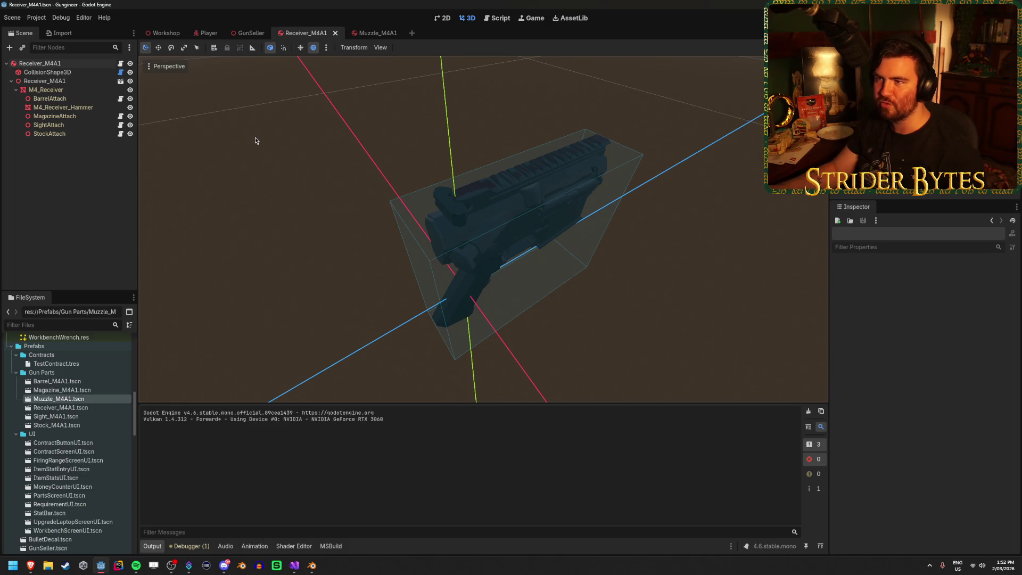
click(247, 36)
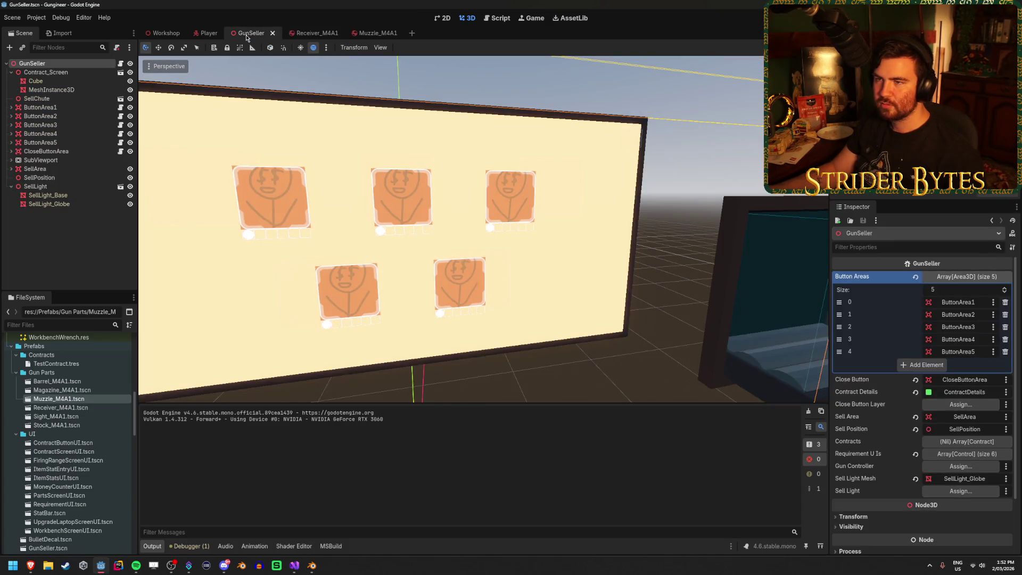
click(306, 33)
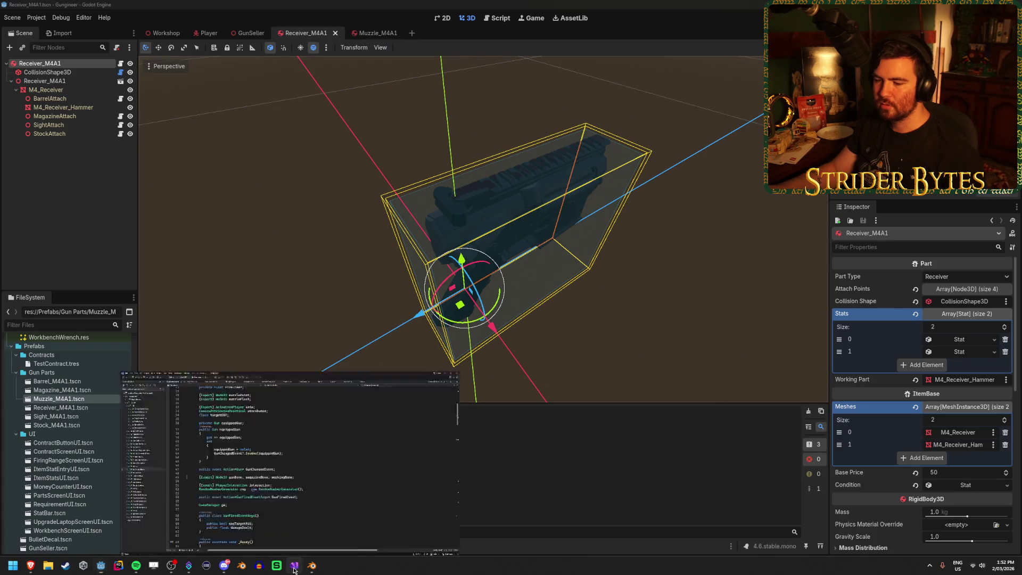
click(294, 567)
Add ', true' to workingPart.Reparent(workingBone) on line 92, save GunController.cs, and launch the game.
scroll(280, 129, up, 8)
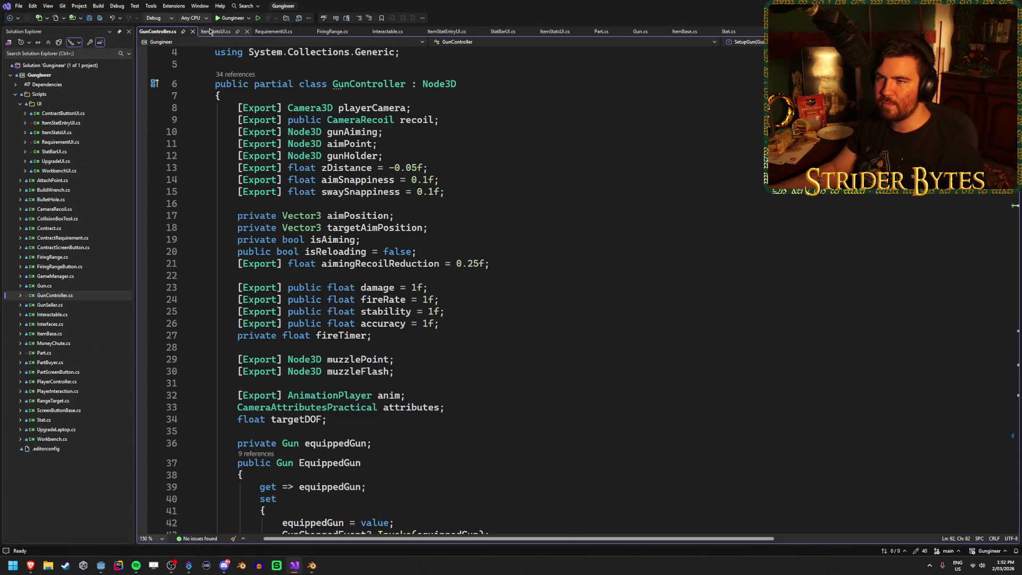
scroll(342, 287, down, 20)
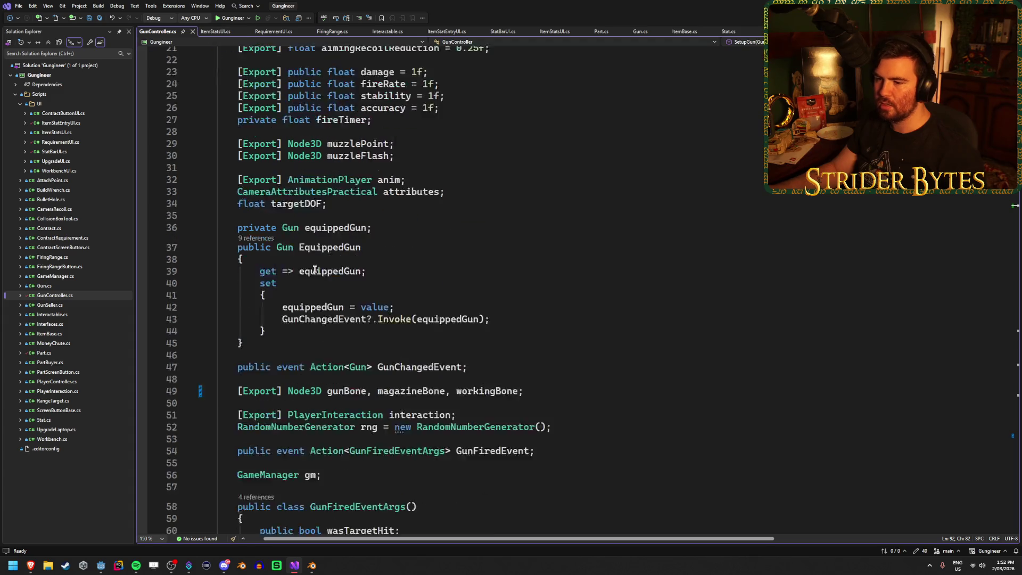
scroll(343, 300, down, 3)
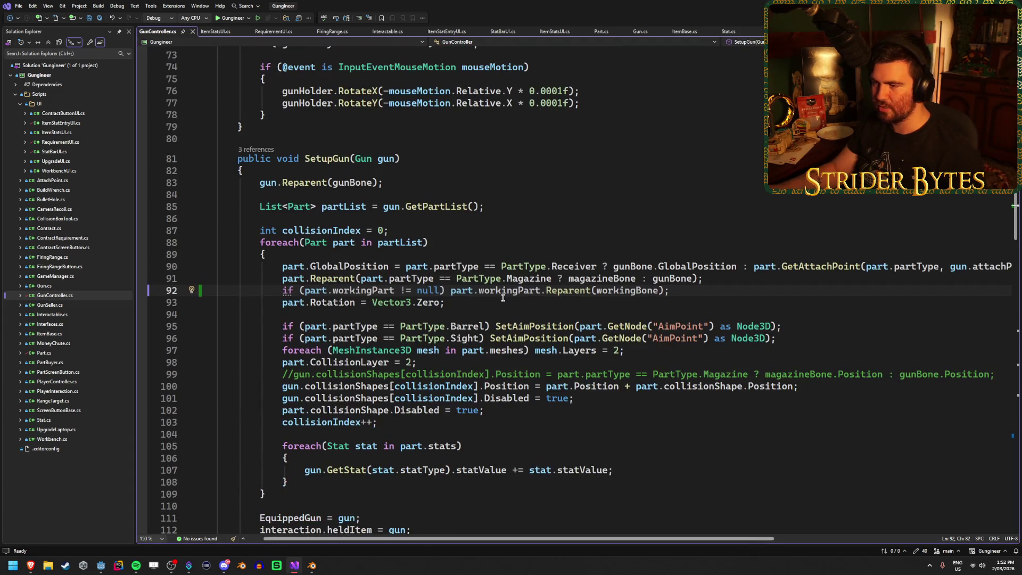
double_click(625, 291)
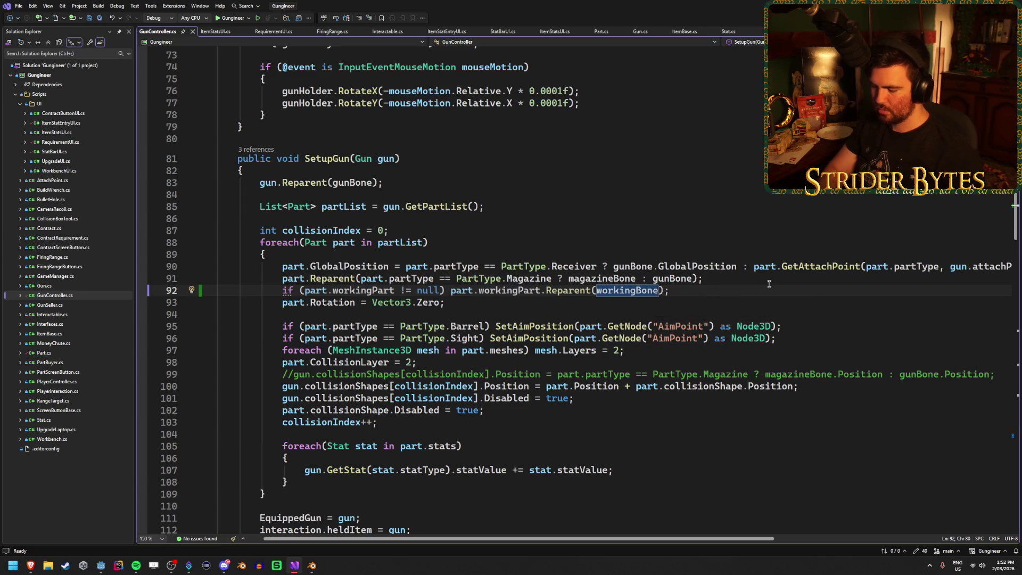
key(Right)
text(,)
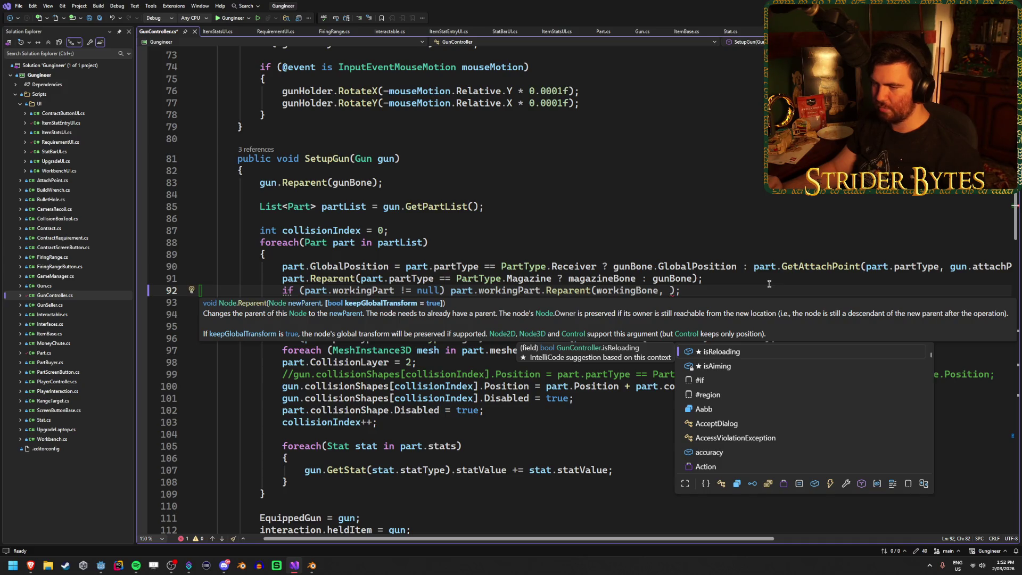
key(Escape)
key(Escape)
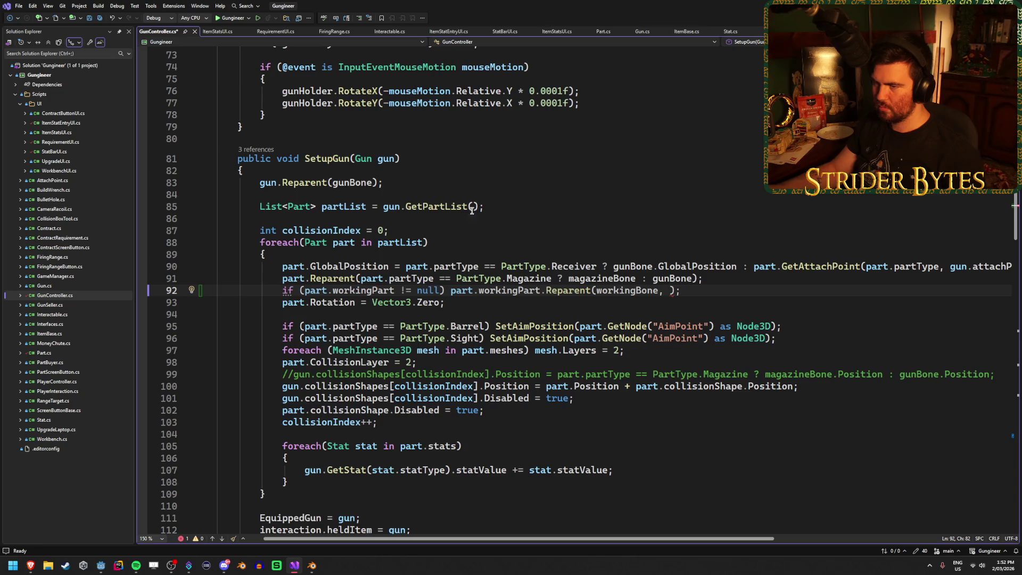
scroll(343, 270, down, 4)
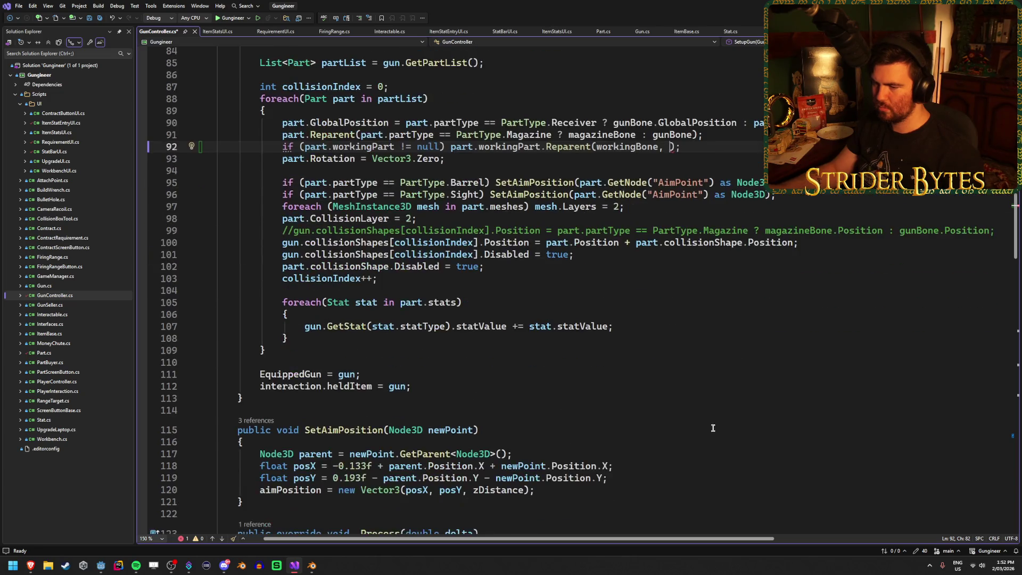
scroll(710, 418, up, 3)
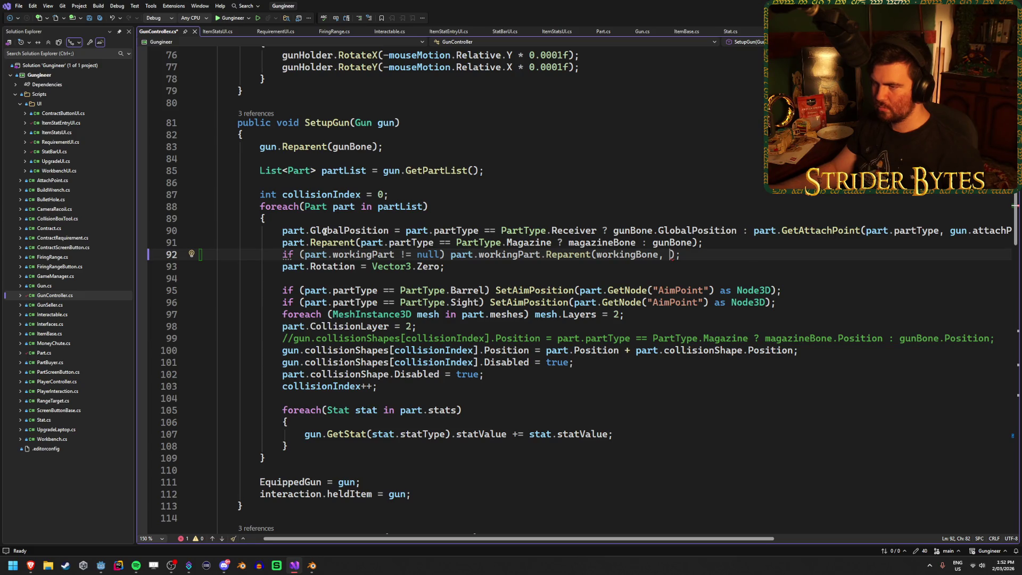
mouse_move(535, 540)
mouse_down()
mouse_move(697, 529)
mouse_move(496, 513)
mouse_up()
text(true)
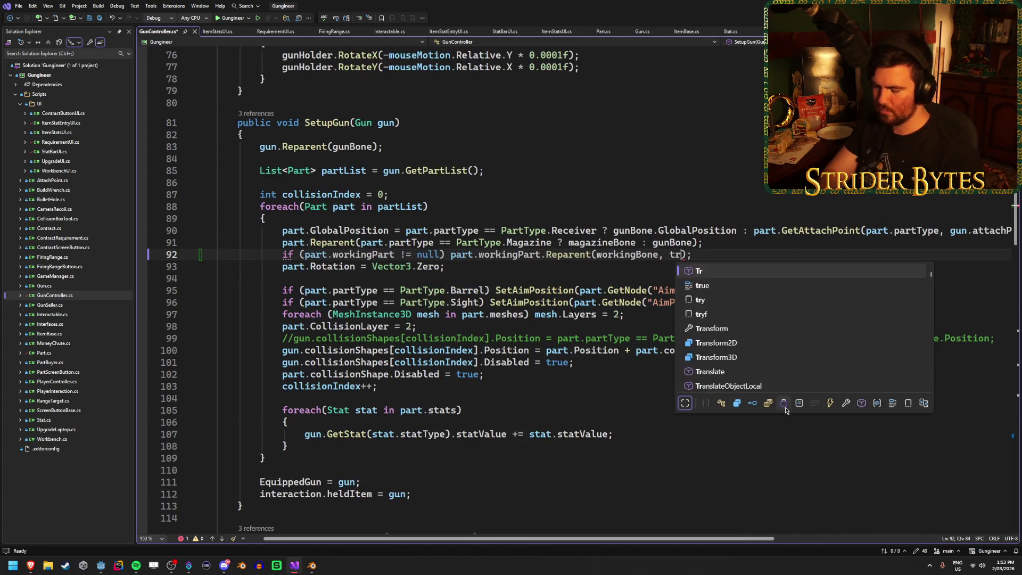
key(ctrl+s)
key(alt+Tab)
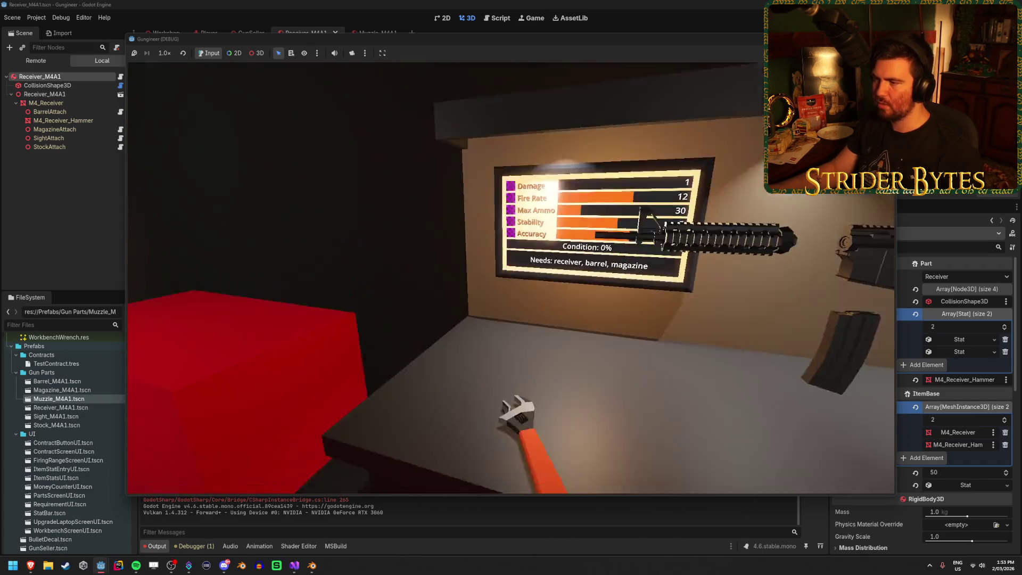
Walk to the firing range, reload the rifle, and stop the game with F8.
key(w)
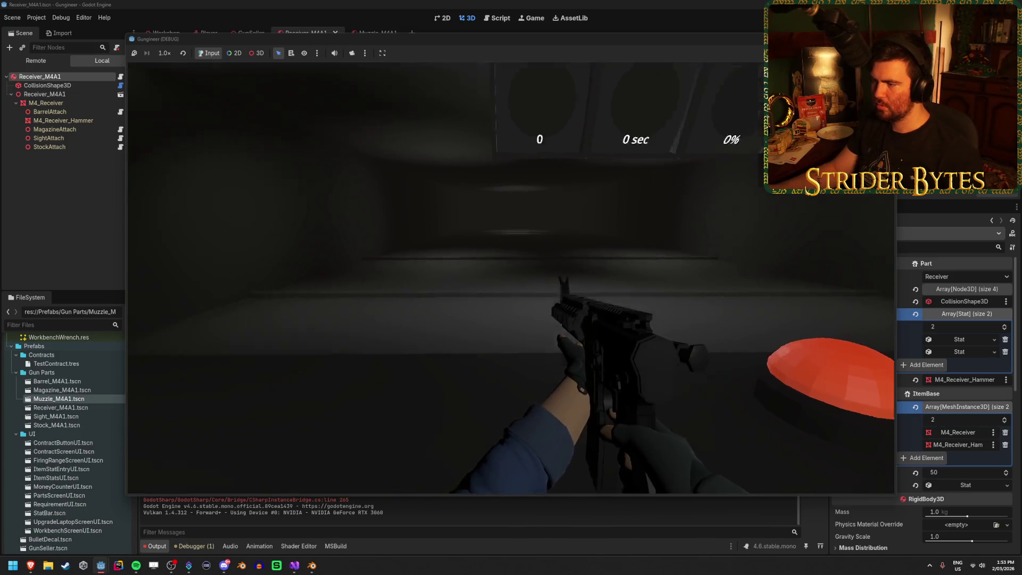
key(r)
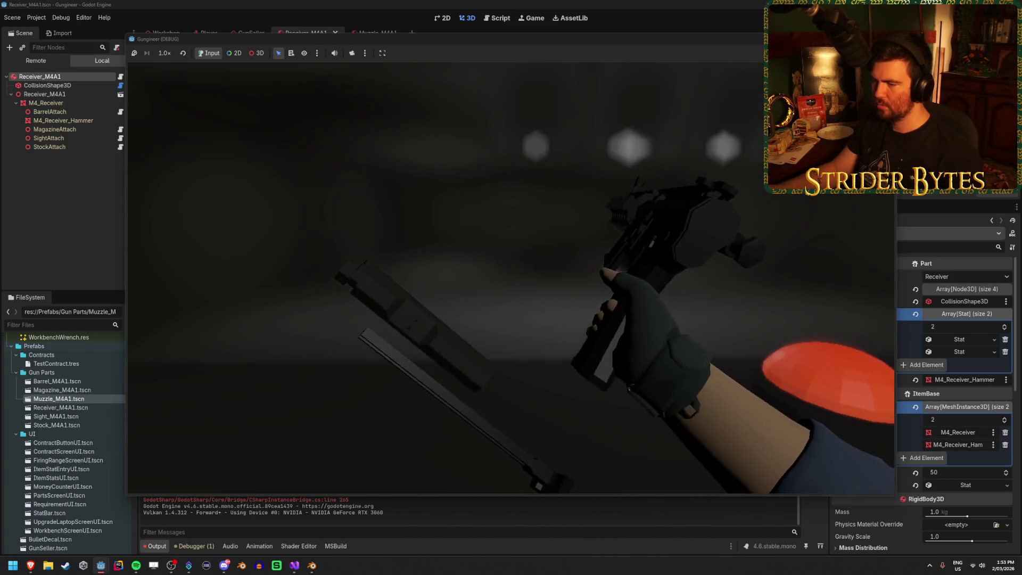
key(F8)
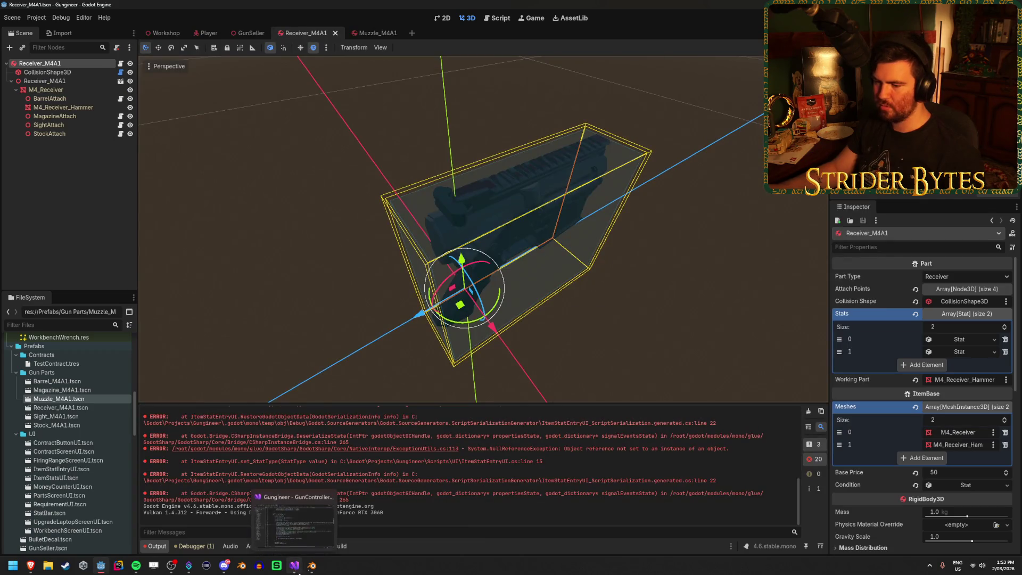
Change the Reparent argument on line 92 from true to false, save, and rerun the game.
click(296, 566)
key(BackSpace)
key(BackSpace)
text(false);)
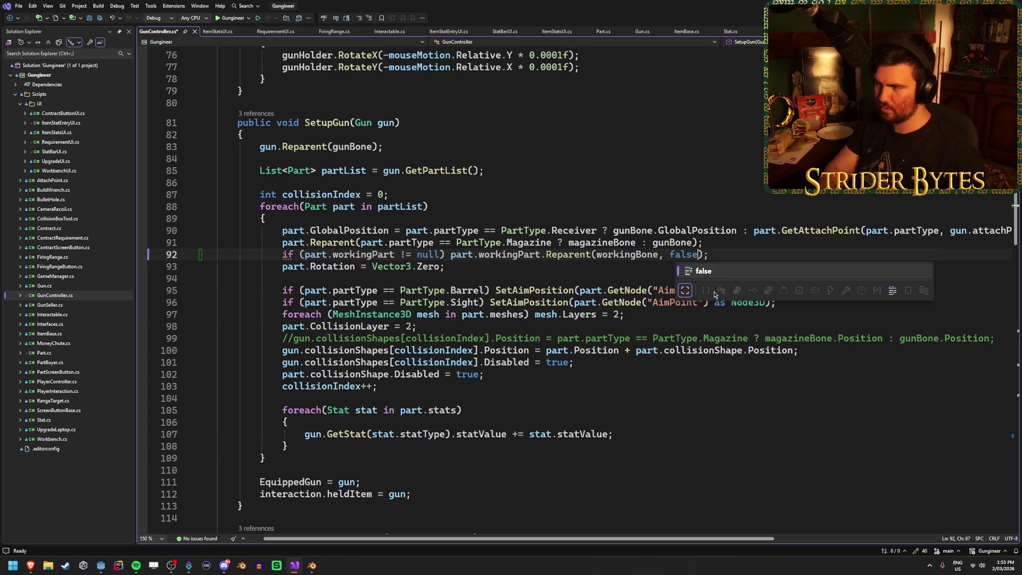
key(ctrl+s)
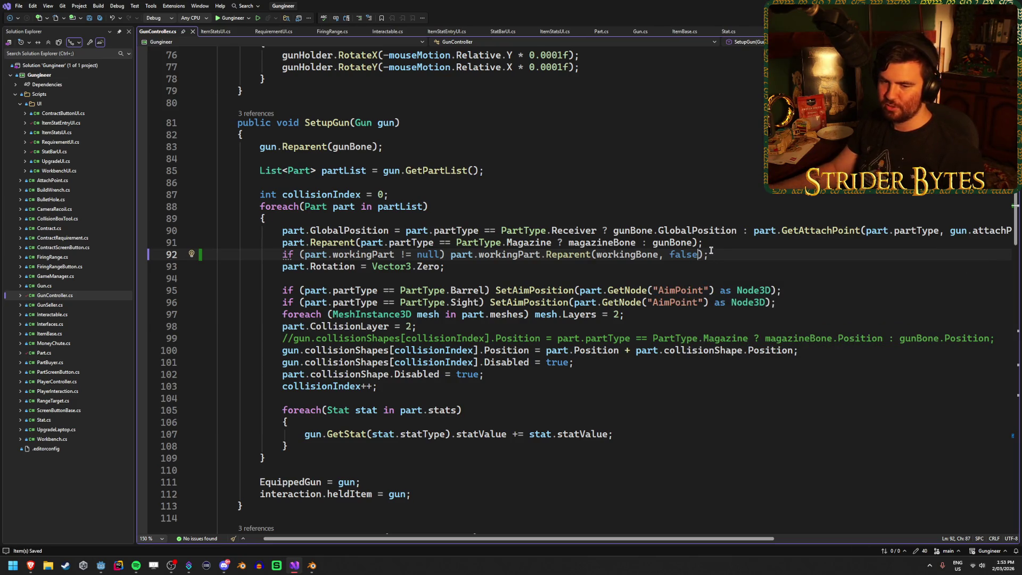
key(alt+Tab)
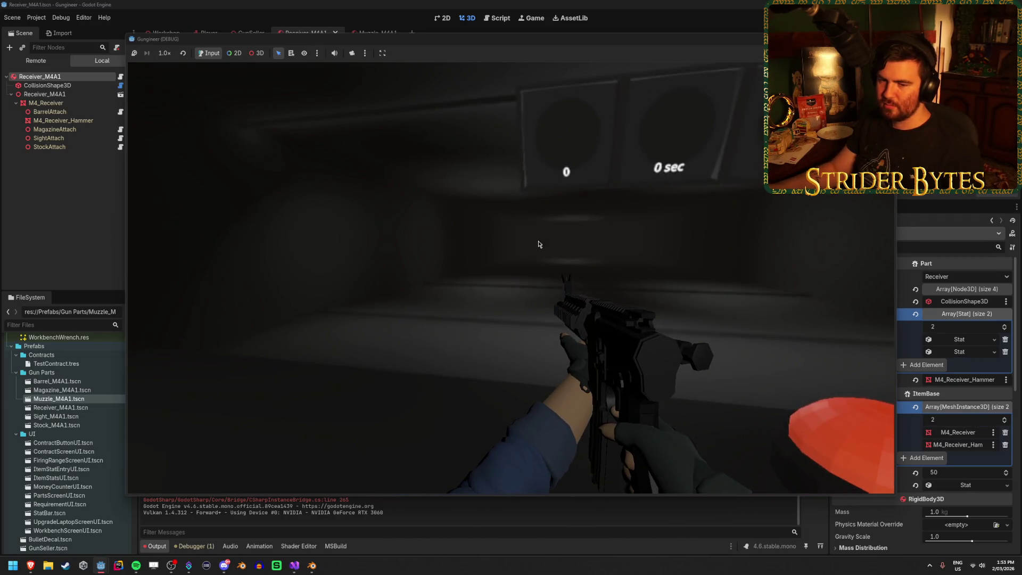
key(F8)
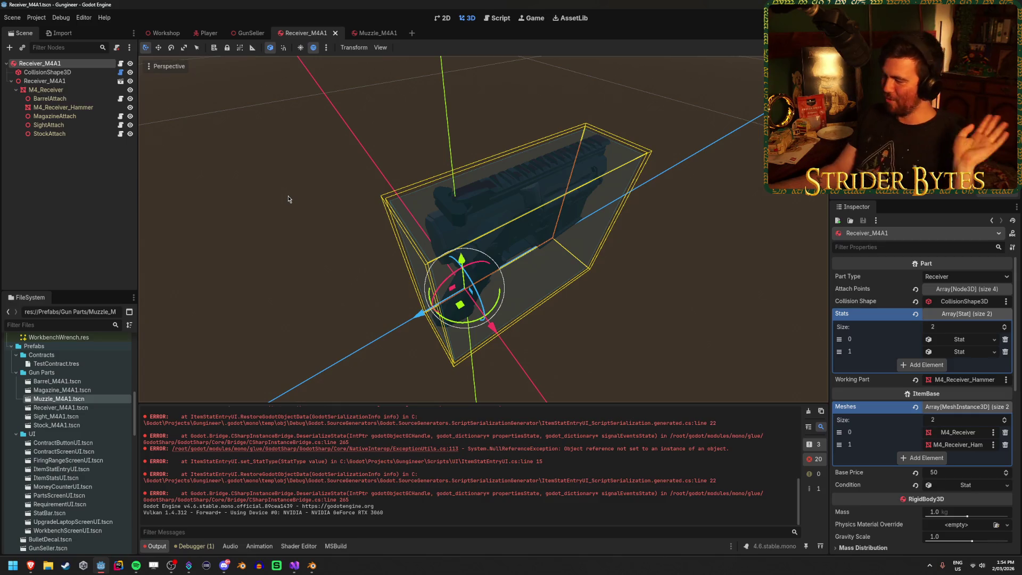
click(318, 217)
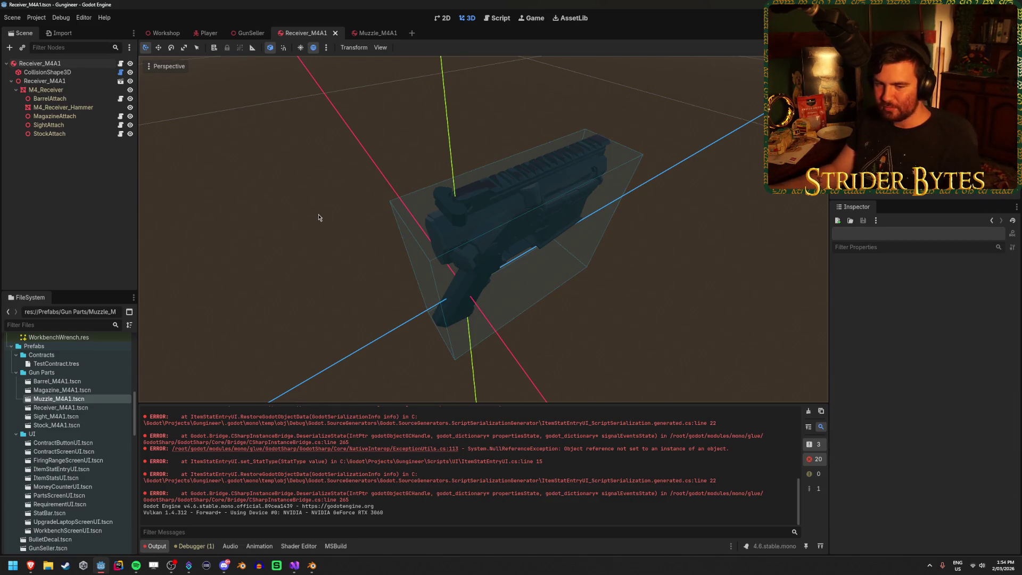
mouse_move(318, 217)
middle_down()
mouse_move(372, 202)
mouse_move(410, 218)
middle_up()
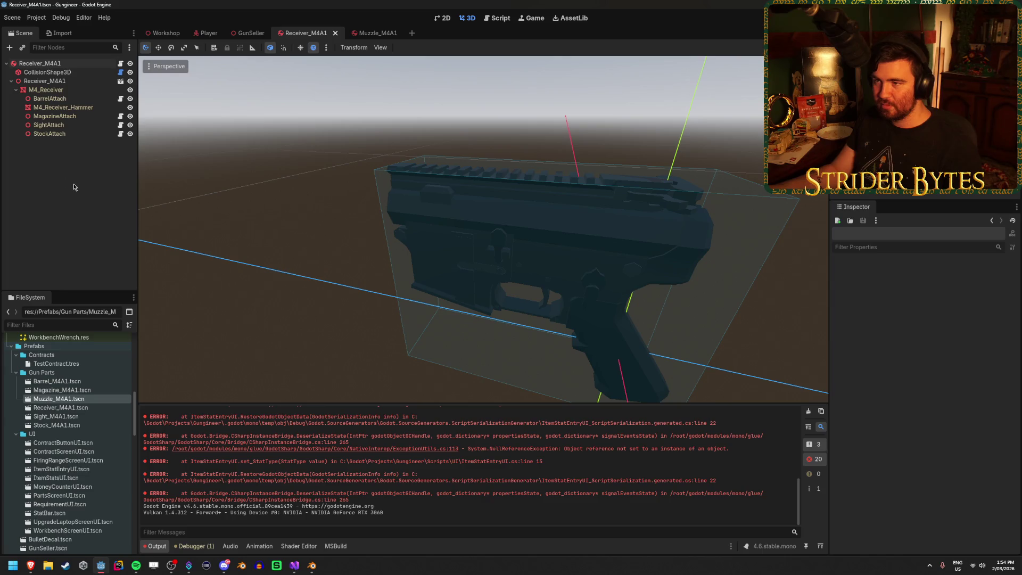
click(206, 32)
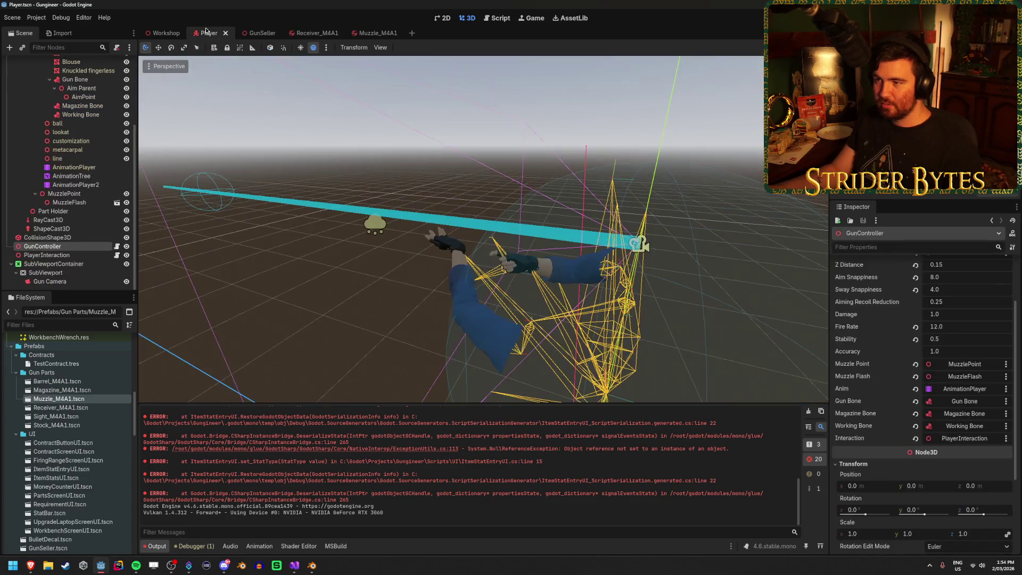
mouse_move(401, 263)
right_down()
mouse_move(378, 257)
mouse_move(374, 274)
right_up()
scroll(78, 216, up, 5)
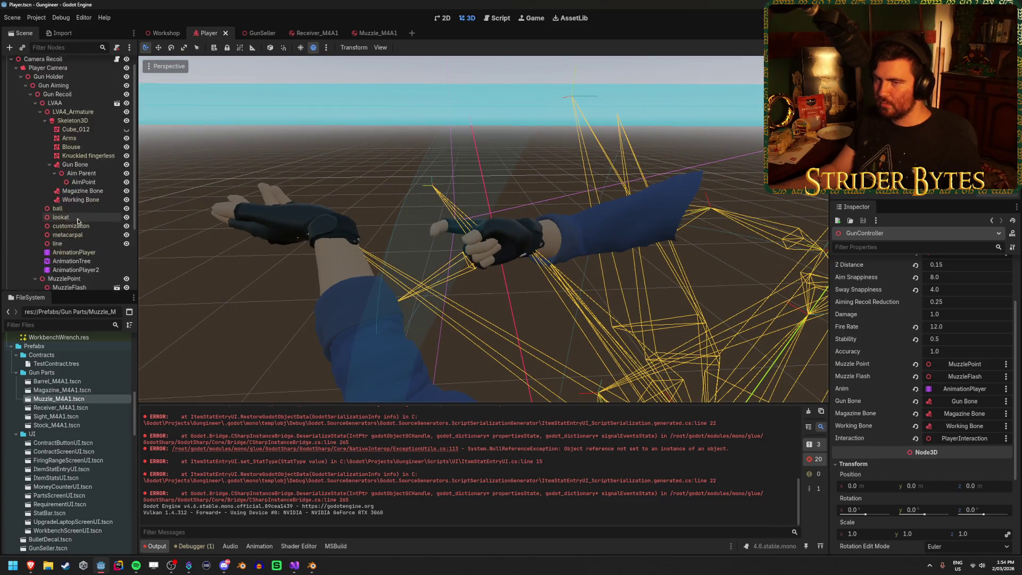
click(89, 215)
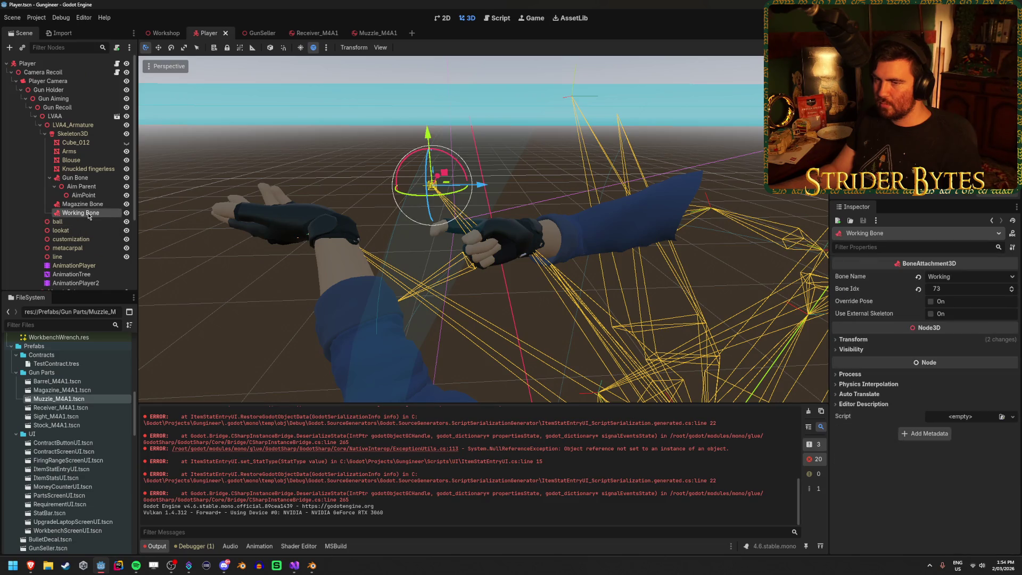
click(89, 179)
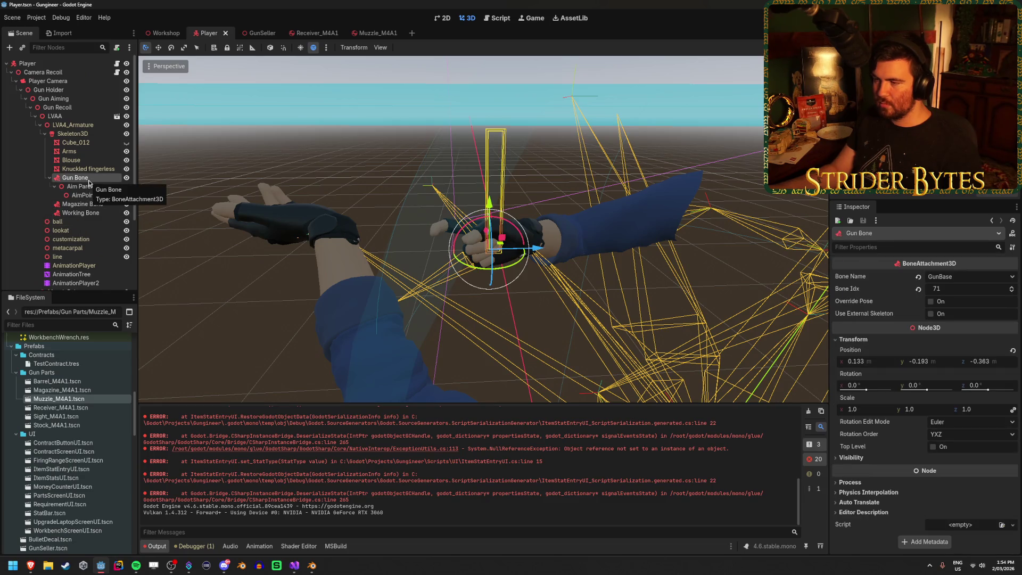
click(89, 214)
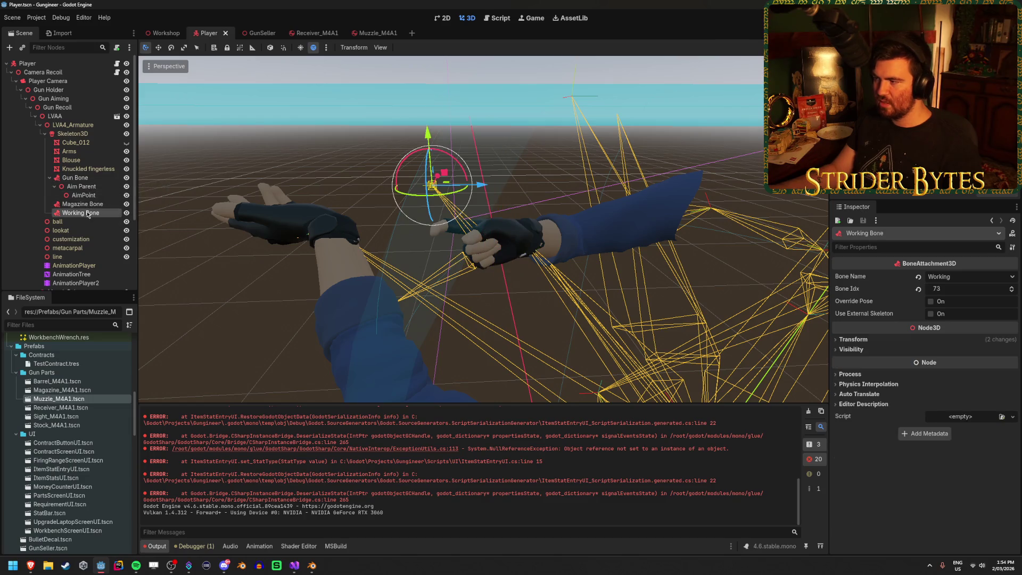
click(80, 178)
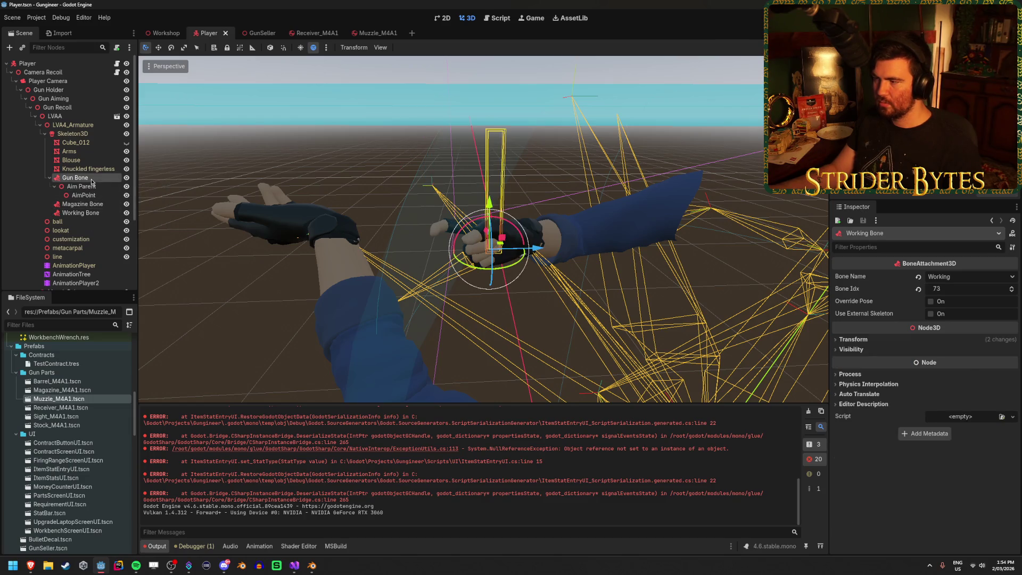
click(85, 212)
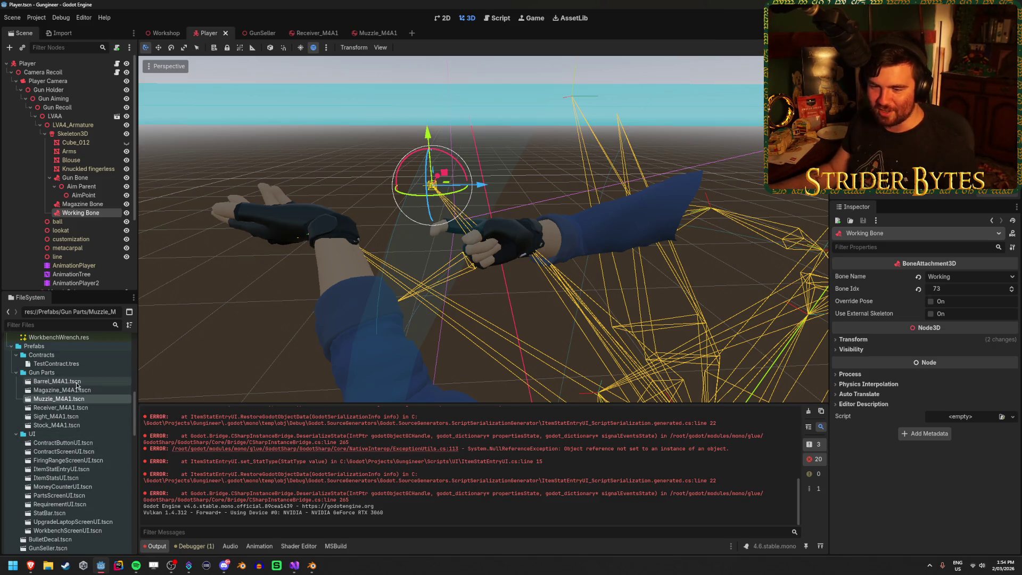
drag(72, 408, 84, 170)
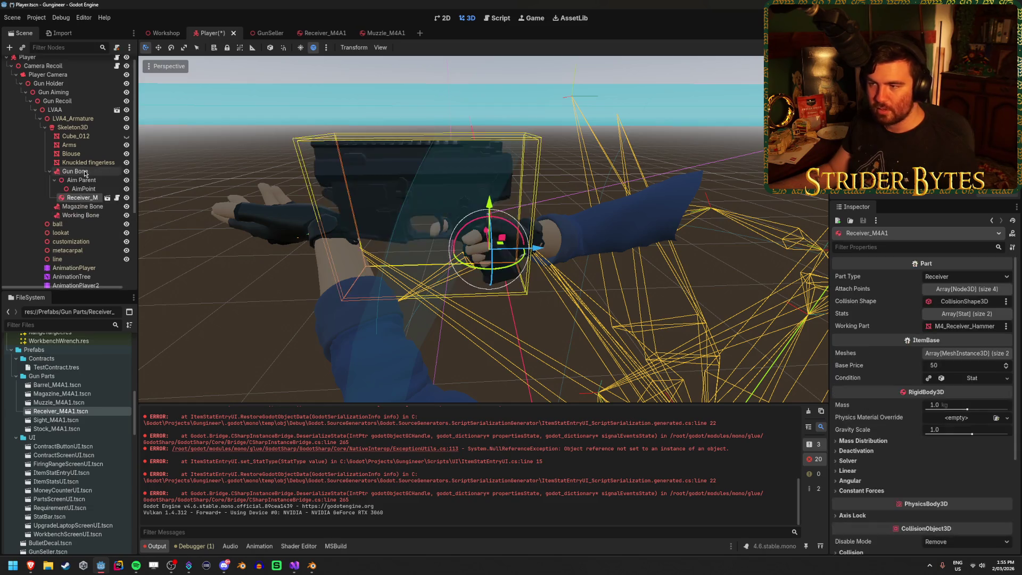
Enable Editable Children on the Receiver_M4A1 instance under Aim Parent.
middle_drag(504, 347, 265, 286)
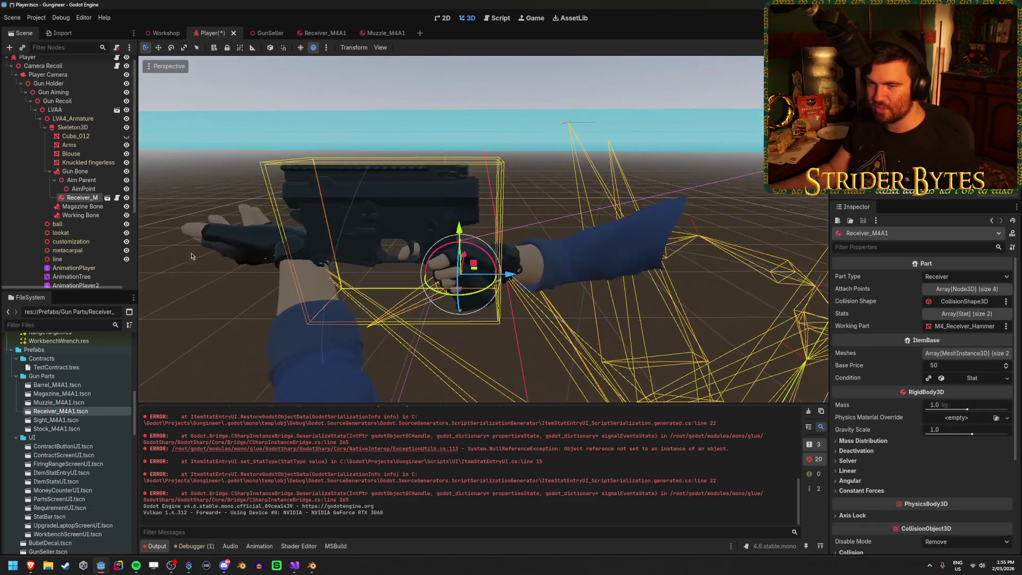
right_click(84, 197)
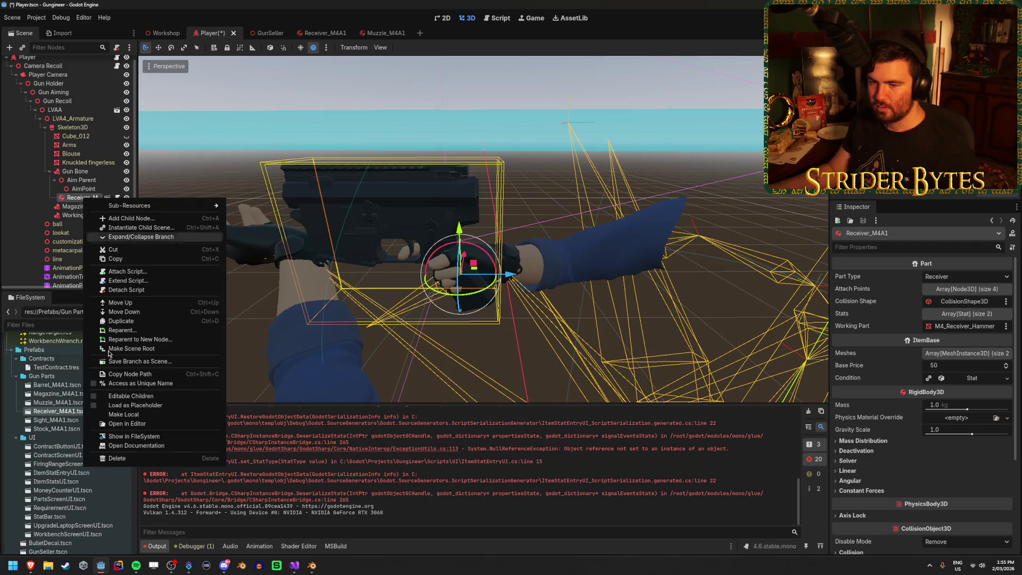
click(117, 398)
scroll(70, 170, down, 3)
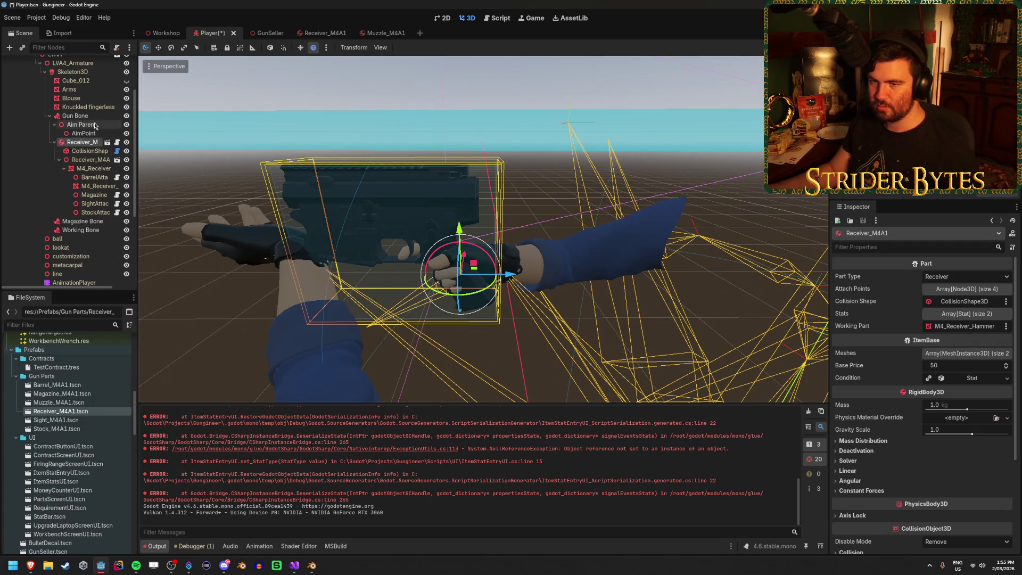
Try reparenting the M4_Receiver_Hammer mesh, dismissing the foreign-scene warning.
click(95, 186)
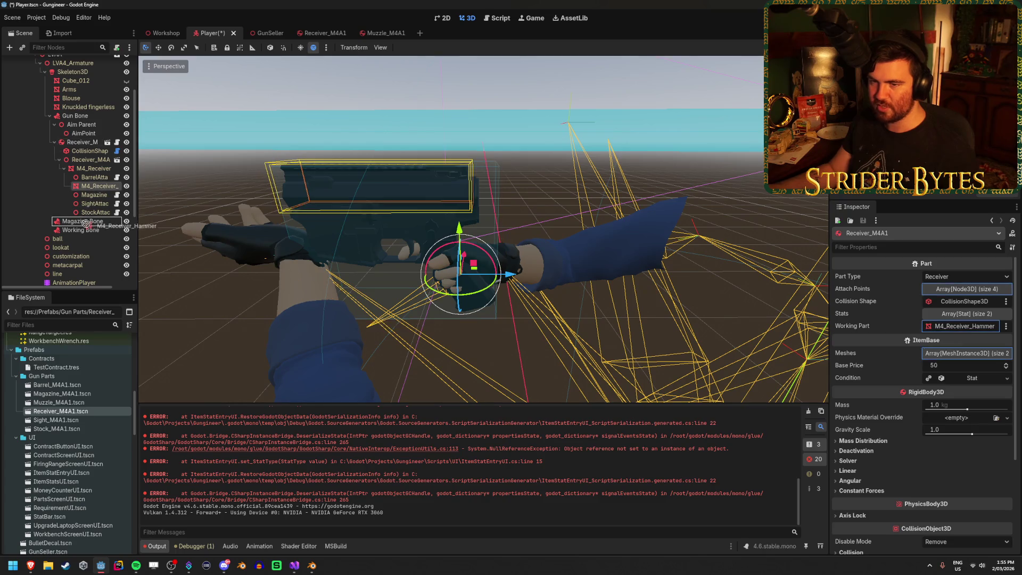
drag(95, 186, 76, 141)
right_click(93, 188)
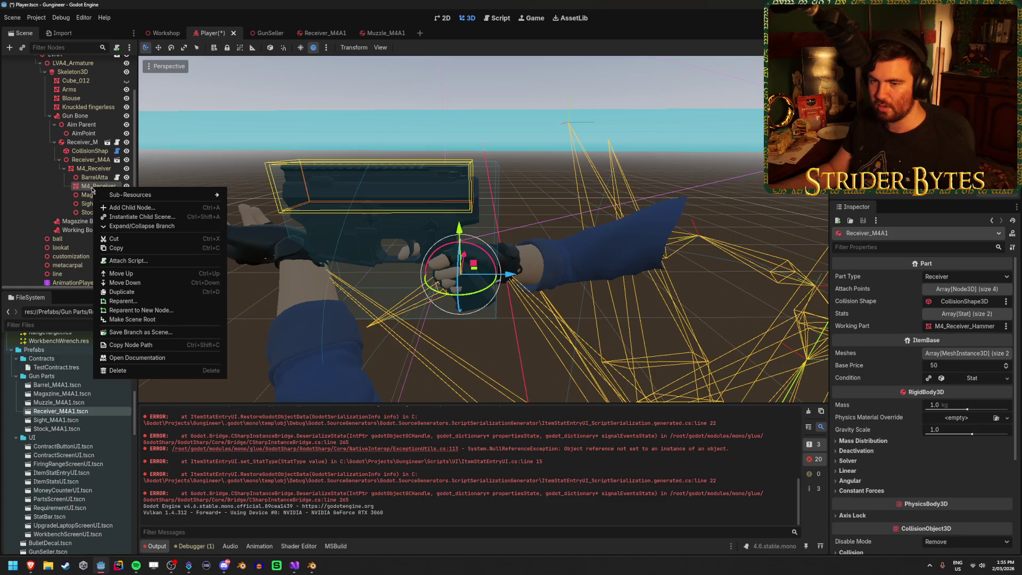
click(133, 302)
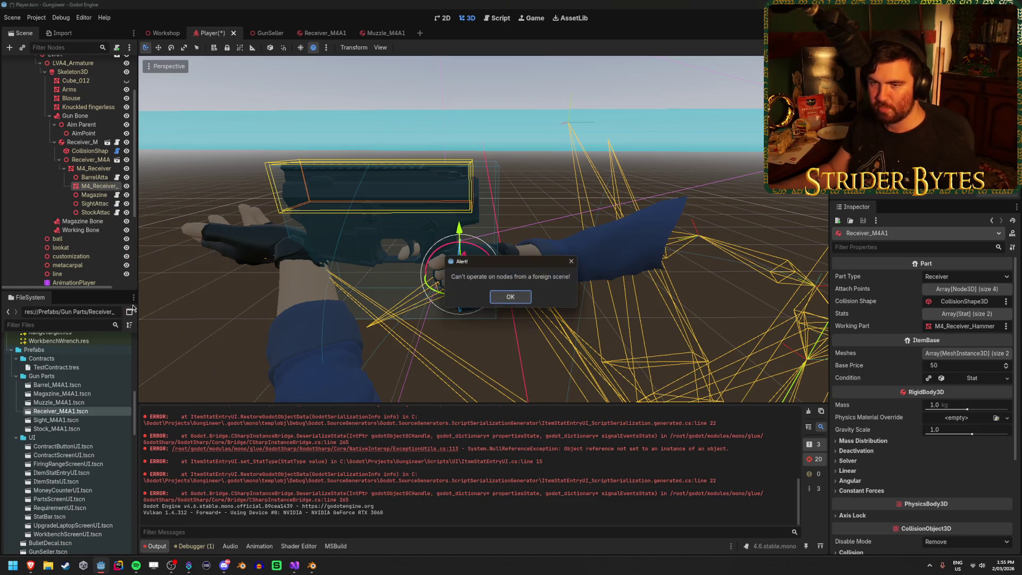
click(512, 299)
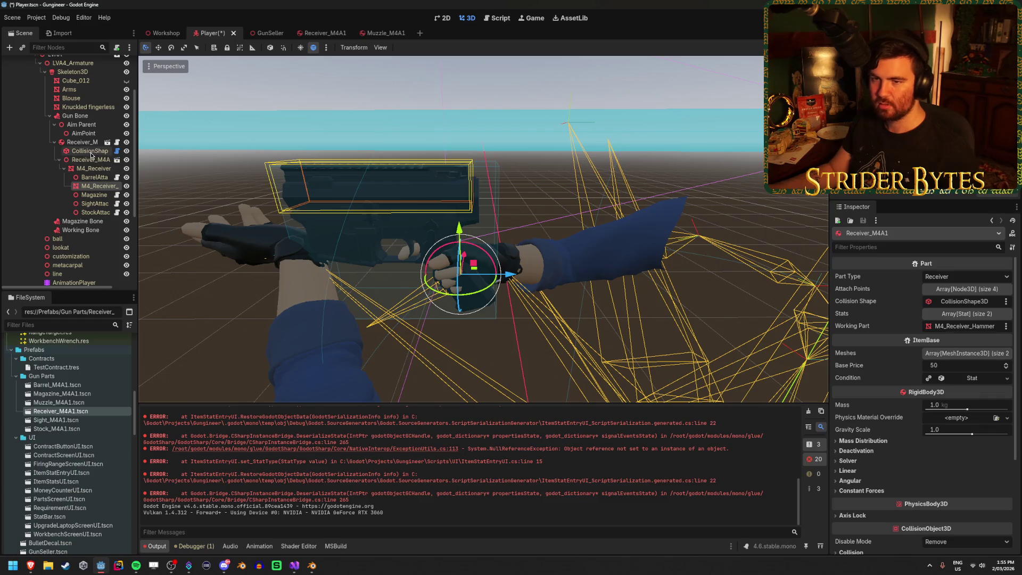
Make the receiver instance and the nested Receiver_M4A node local, then select the hammer mesh.
click(91, 159)
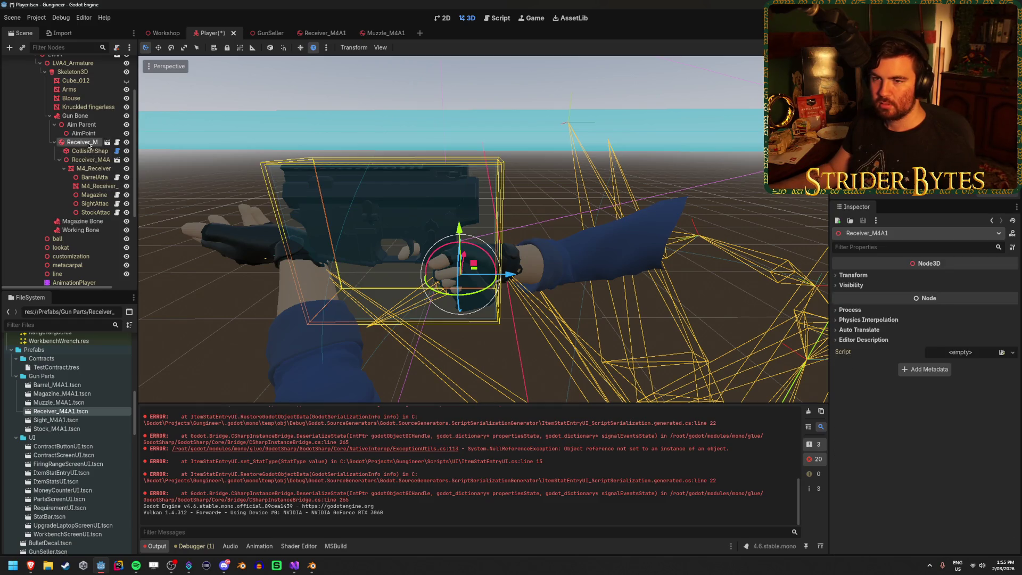
right_click(88, 144)
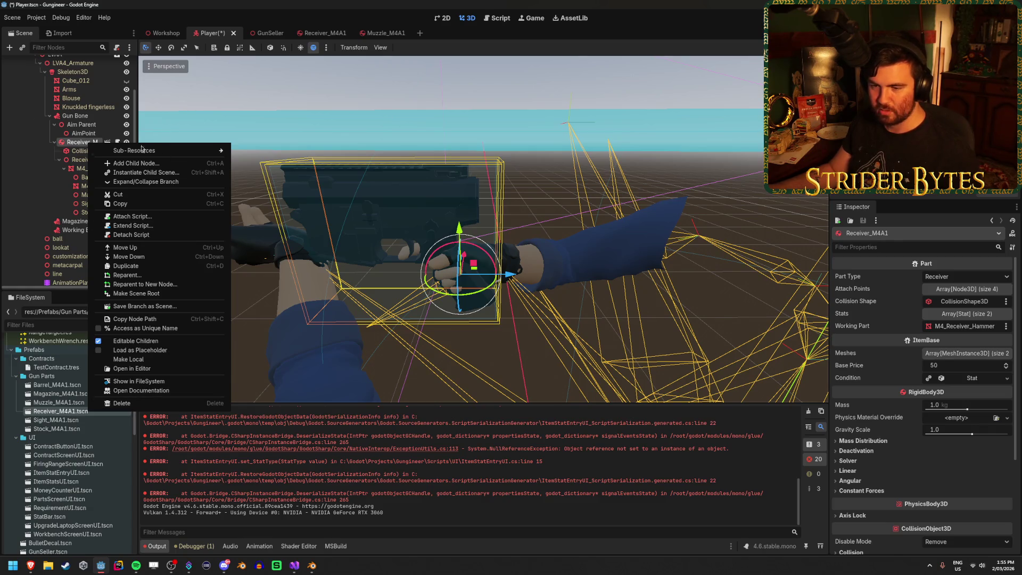
mouse_move(128, 154)
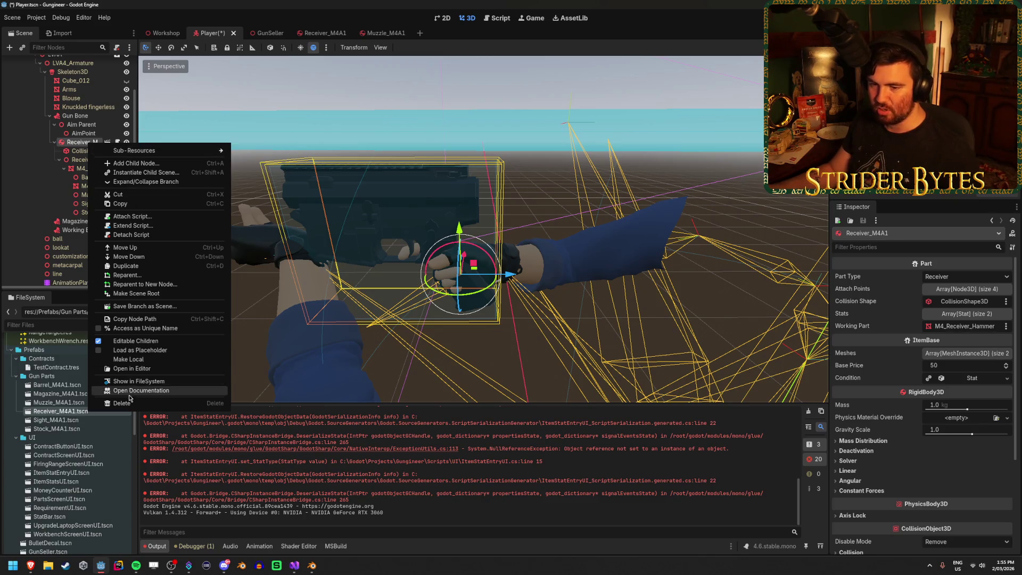
click(137, 360)
click(87, 159)
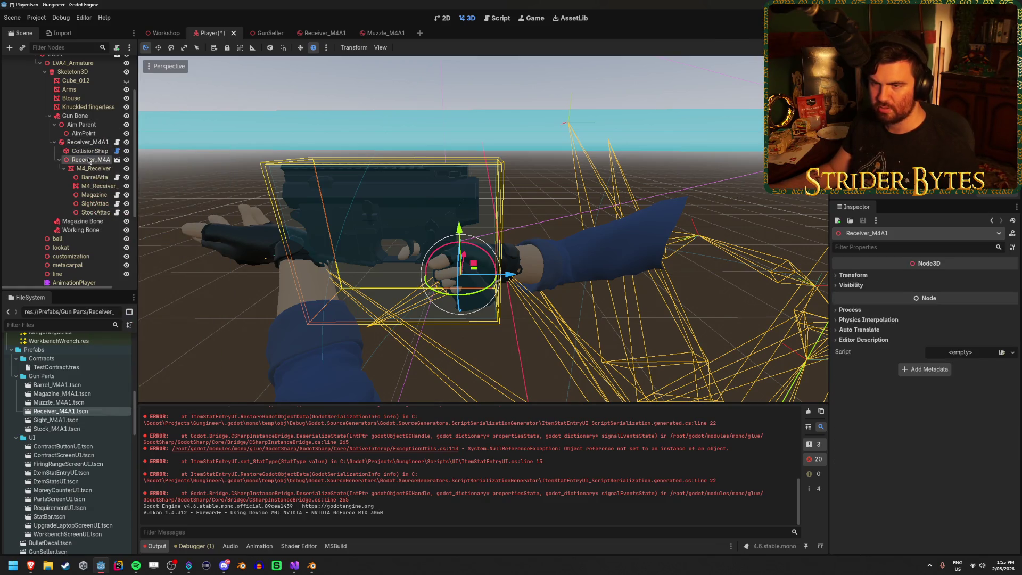
right_click(90, 164)
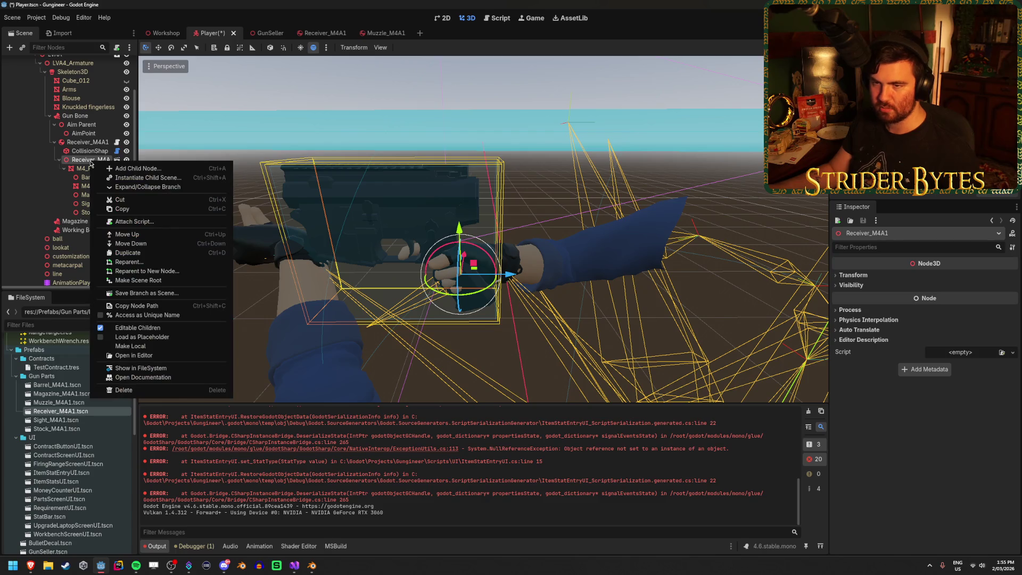
click(133, 353)
click(94, 186)
Reparent M4_Receiver_Hammer under Working Bone, test moving it, and reset Working Bone's position to zero.
drag(77, 224, 80, 230)
key(w)
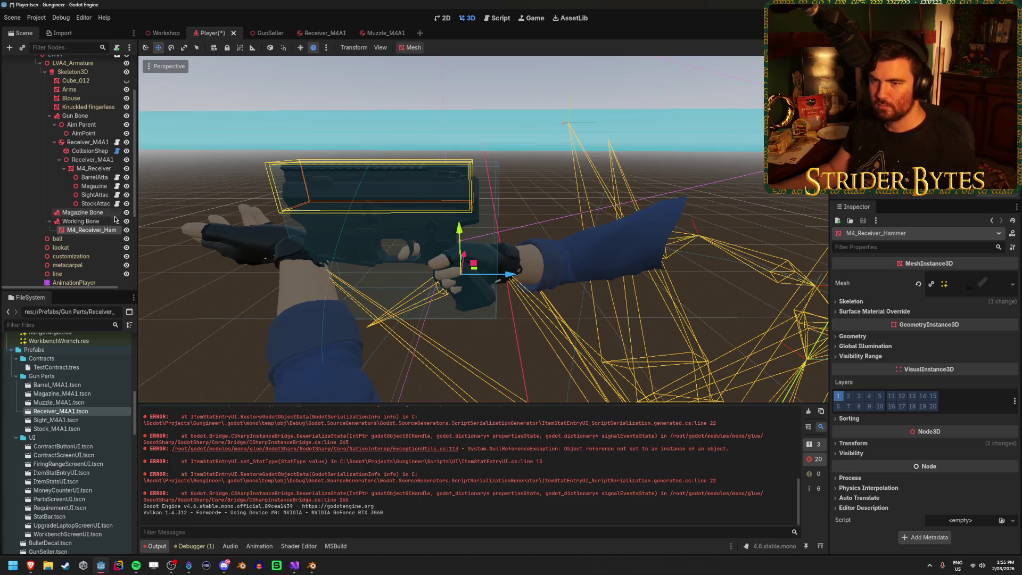
click(116, 220)
drag(437, 210, 534, 221)
key(ctrl+z)
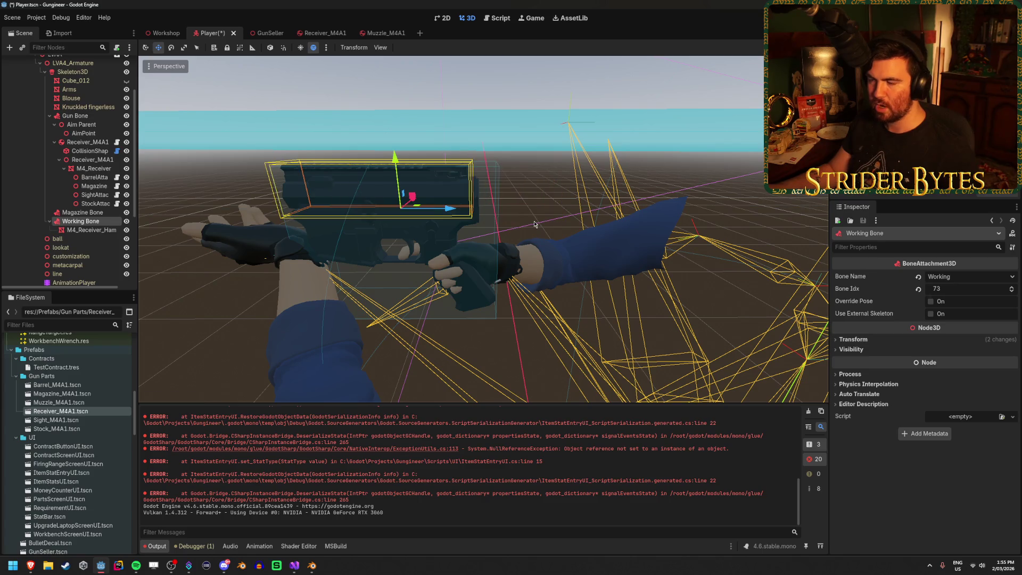
mouse_move(442, 209)
mouse_down()
mouse_move(532, 214)
mouse_move(519, 216)
mouse_up()
right_click(519, 215)
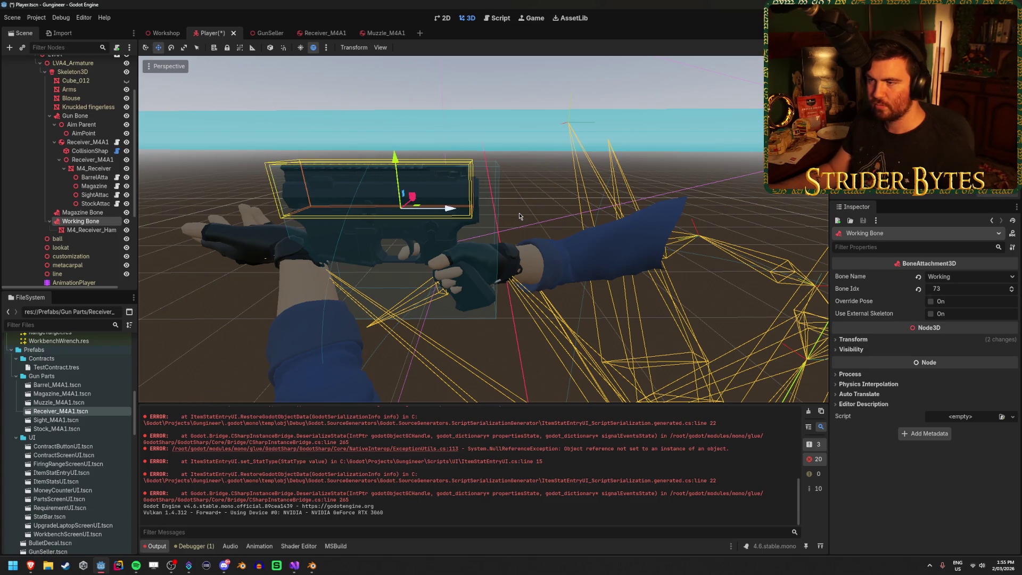
click(922, 340)
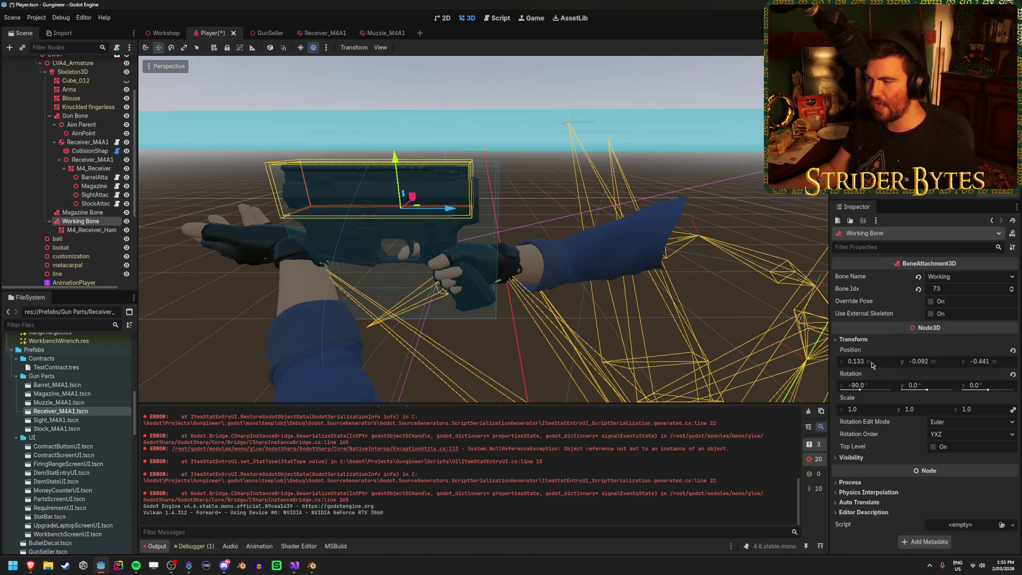
click(1012, 350)
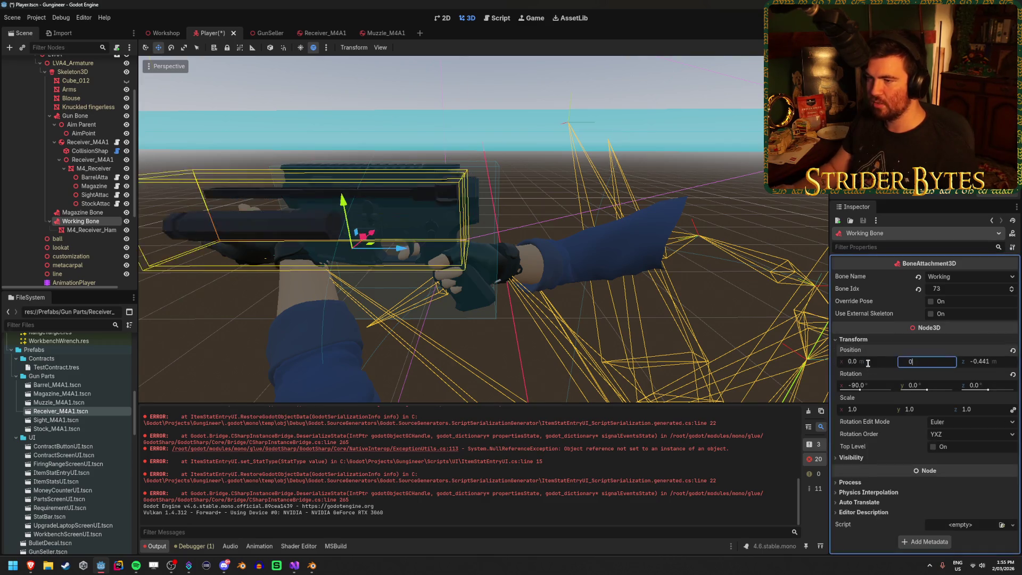
Set Working Bone's X rotation to 0, then undo the position and rotation changes.
mouse_move(558, 252)
middle_down()
mouse_move(458, 224)
mouse_move(426, 235)
mouse_move(373, 229)
mouse_move(565, 179)
mouse_move(490, 212)
middle_up()
click(862, 385)
text(0)
key(Return)
key(ctrl+z)
key(ctrl+z)
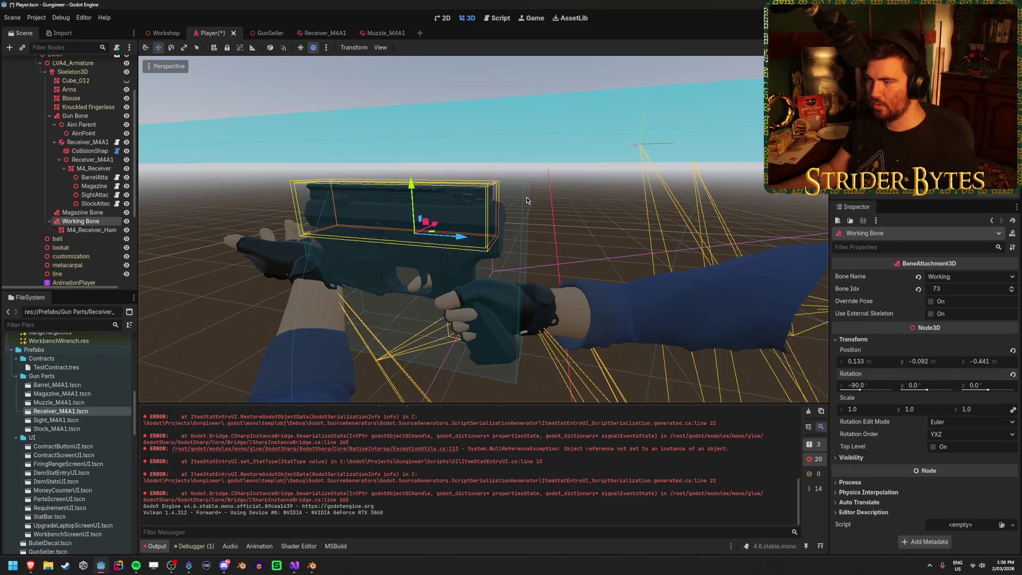
Move the hammer back up the hierarchy, then undo until the added receiver is removed.
mouse_move(86, 233)
mouse_down()
mouse_move(82, 121)
mouse_move(93, 168)
mouse_up()
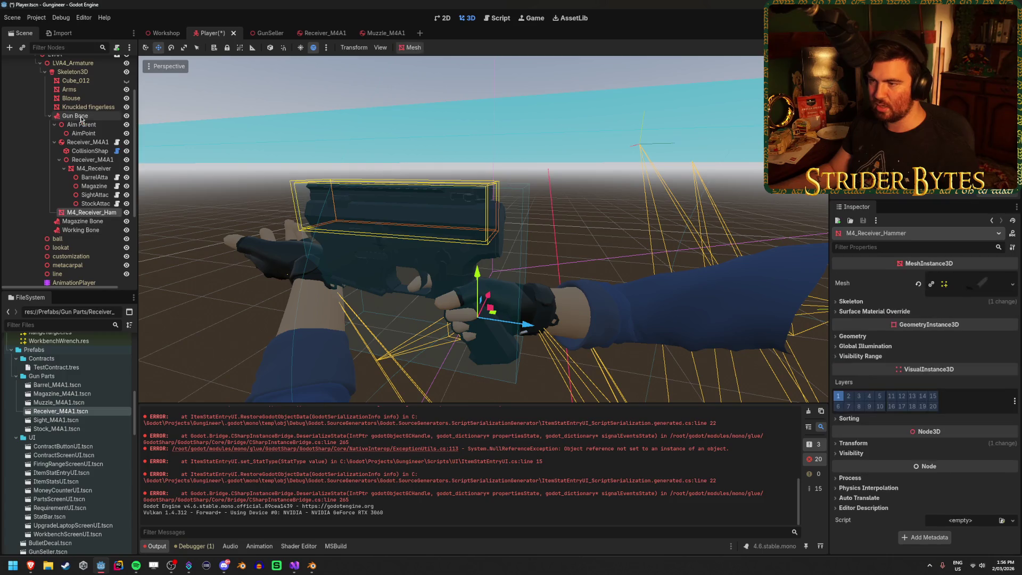
click(857, 444)
mouse_move(578, 292)
middle_down()
mouse_move(511, 298)
mouse_move(479, 287)
middle_up()
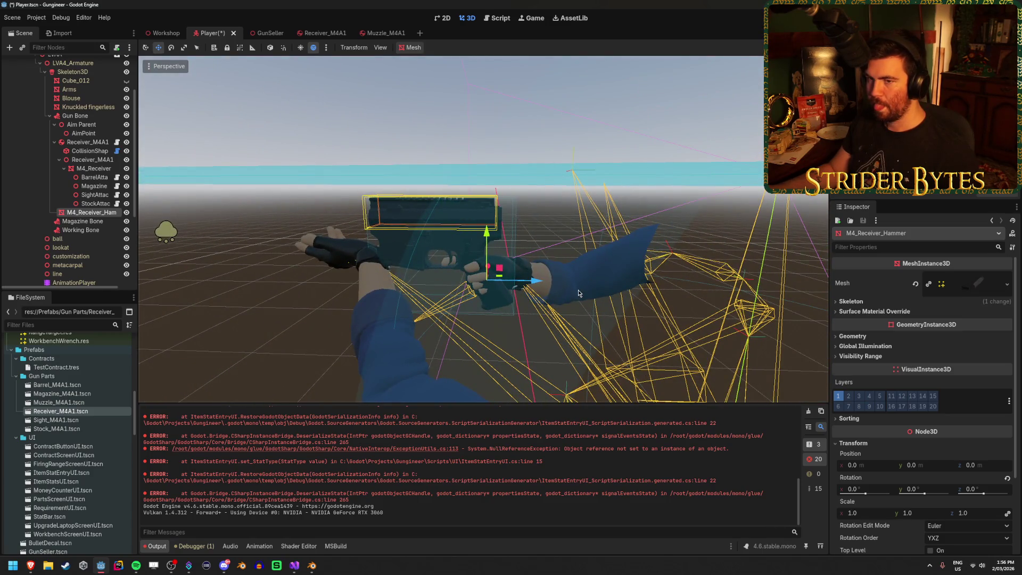
key(ctrl+z)
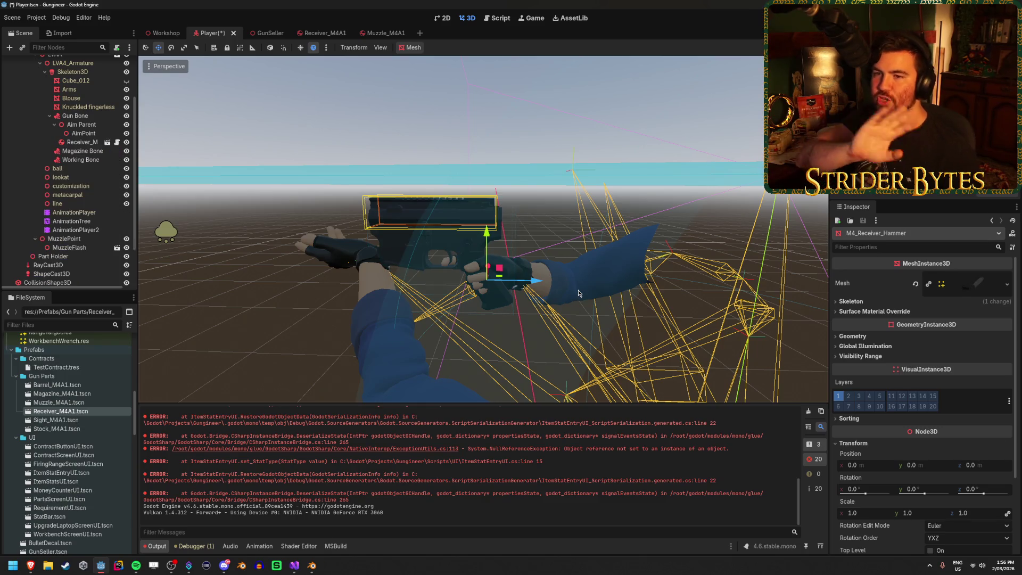
key(ctrl+z)
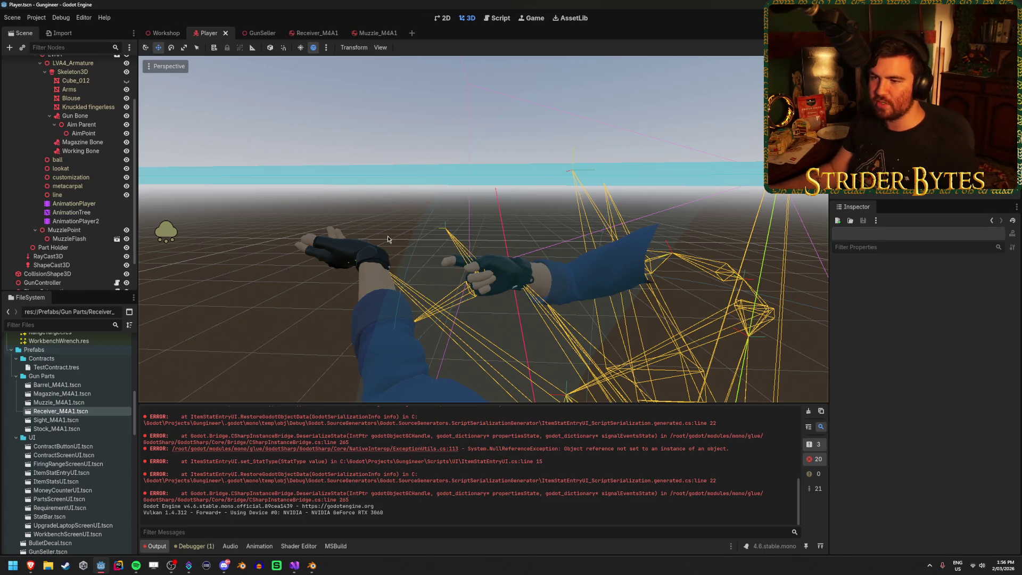
scroll(454, 231, down, 3)
middle_drag(454, 232, 510, 234)
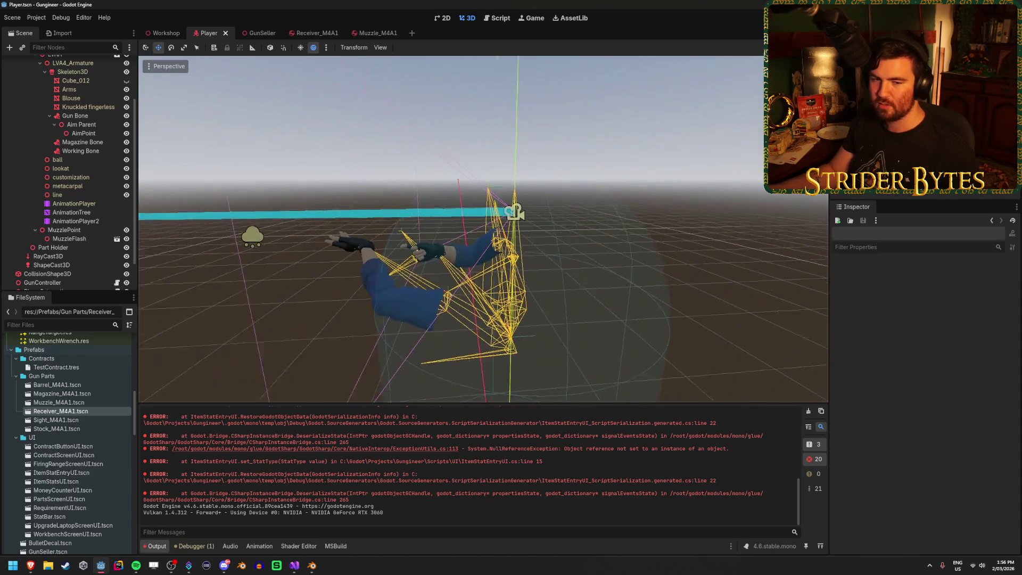
scroll(483, 229, up, 5)
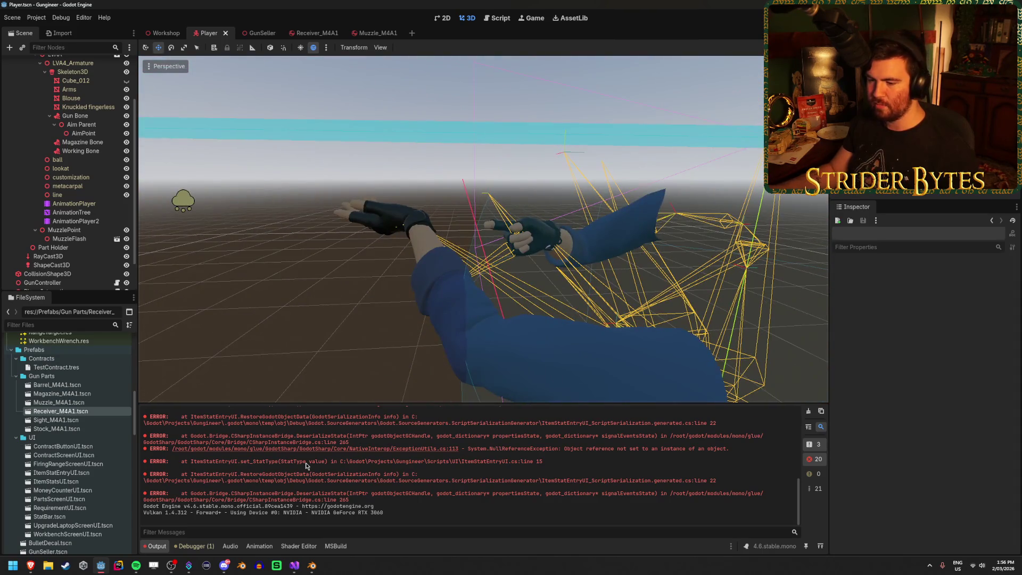
click(317, 570)
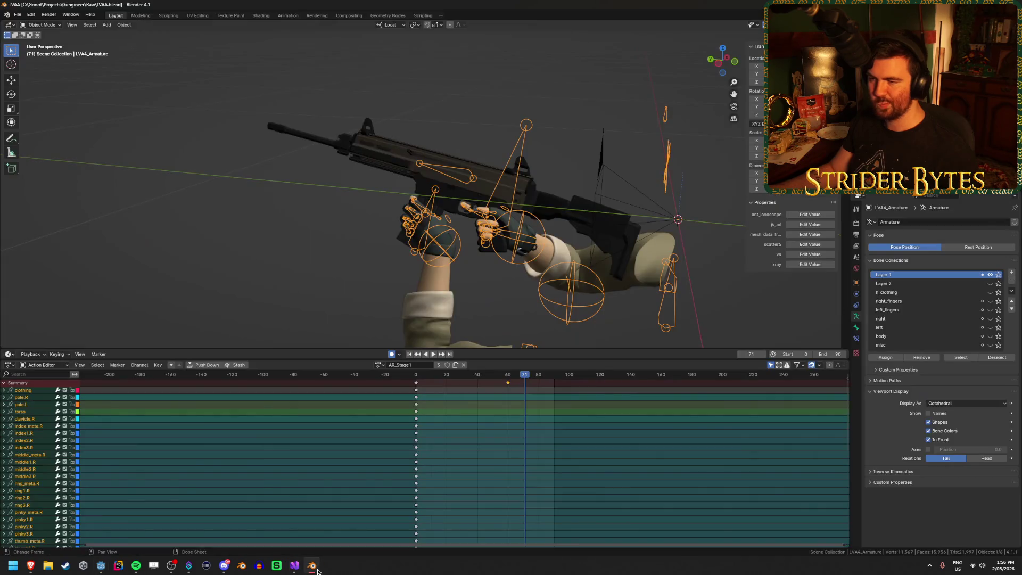
click(250, 225)
click(464, 171)
click(471, 174)
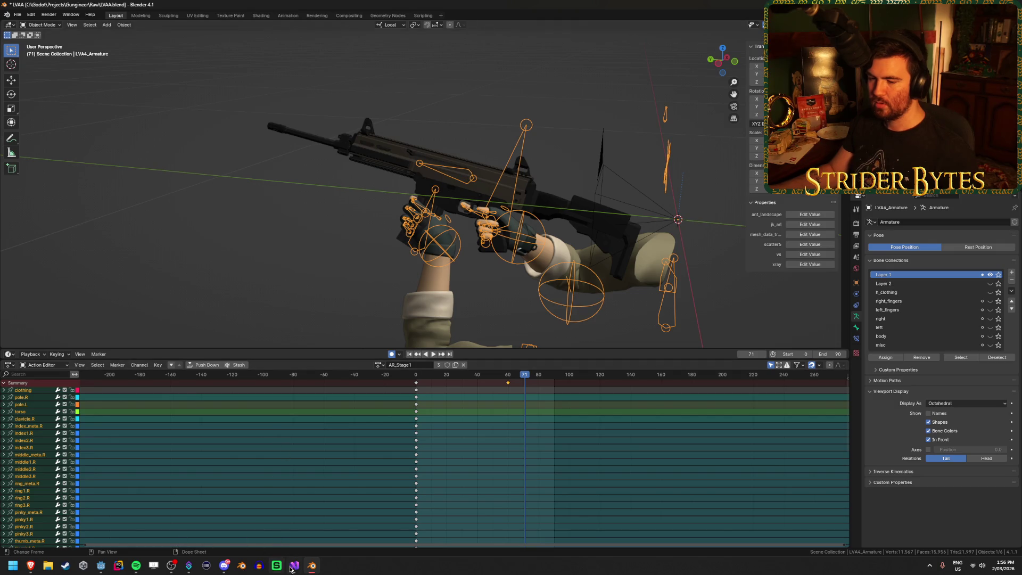
click(99, 566)
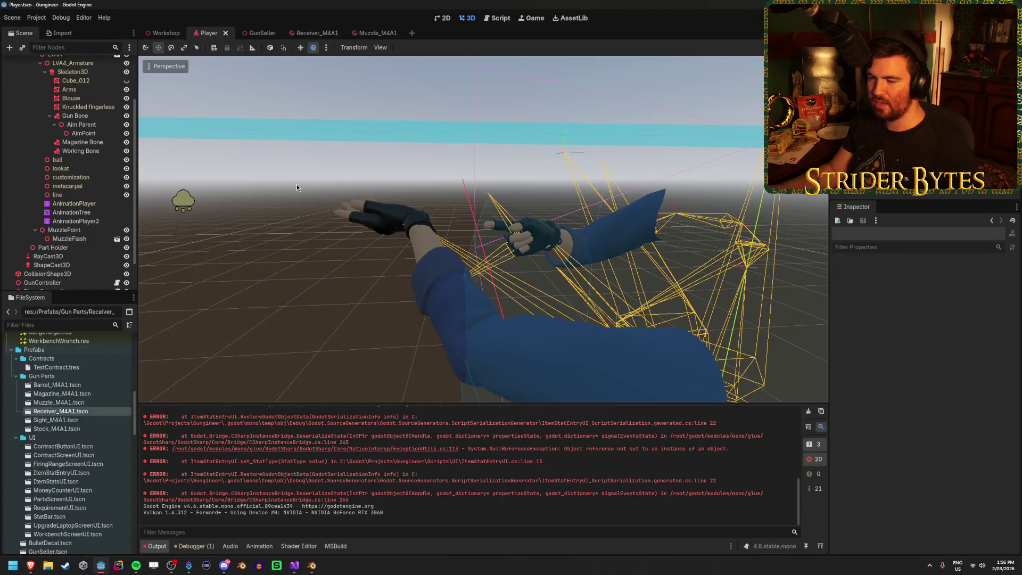
click(295, 566)
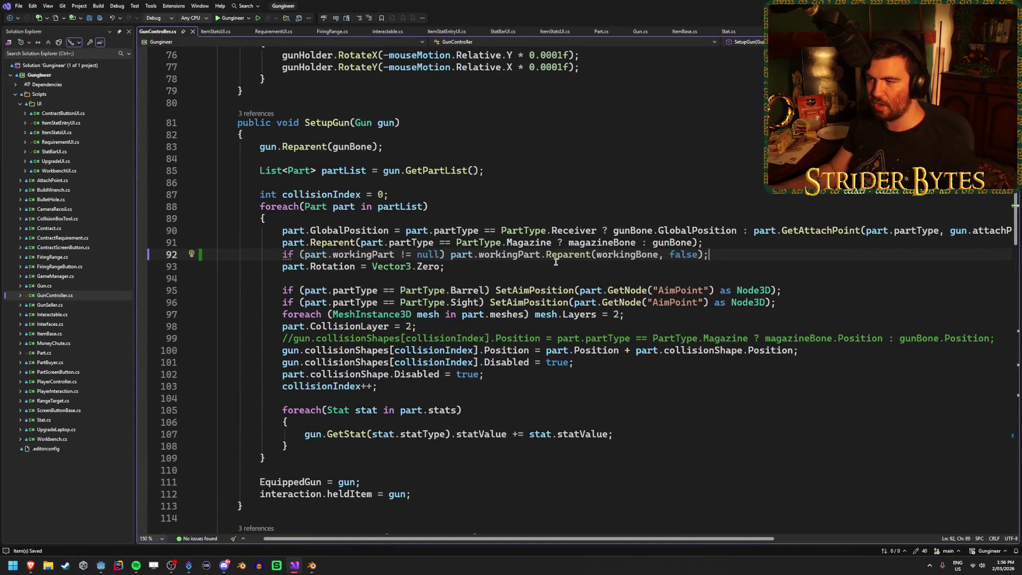
Change the Reparent call's second argument from false back to true.
drag(698, 255, 673, 256)
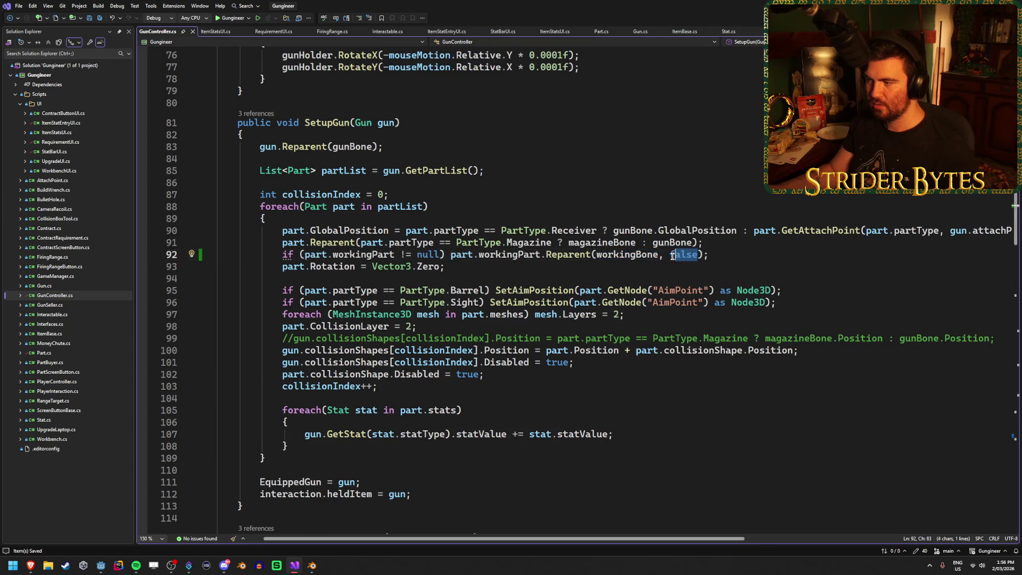
key(BackSpace)
key(BackSpace)
text(true)
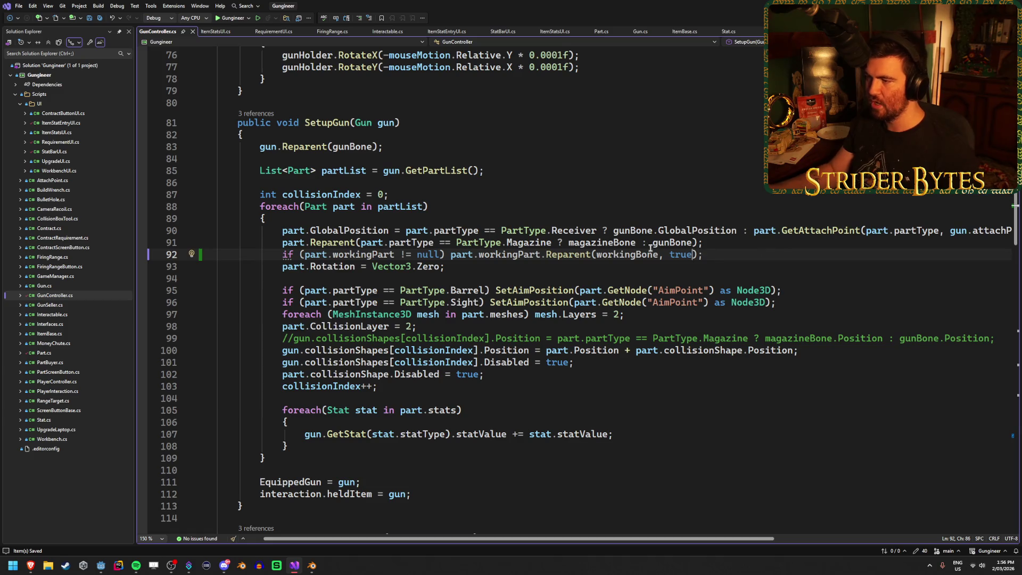
mouse_move(576, 254)
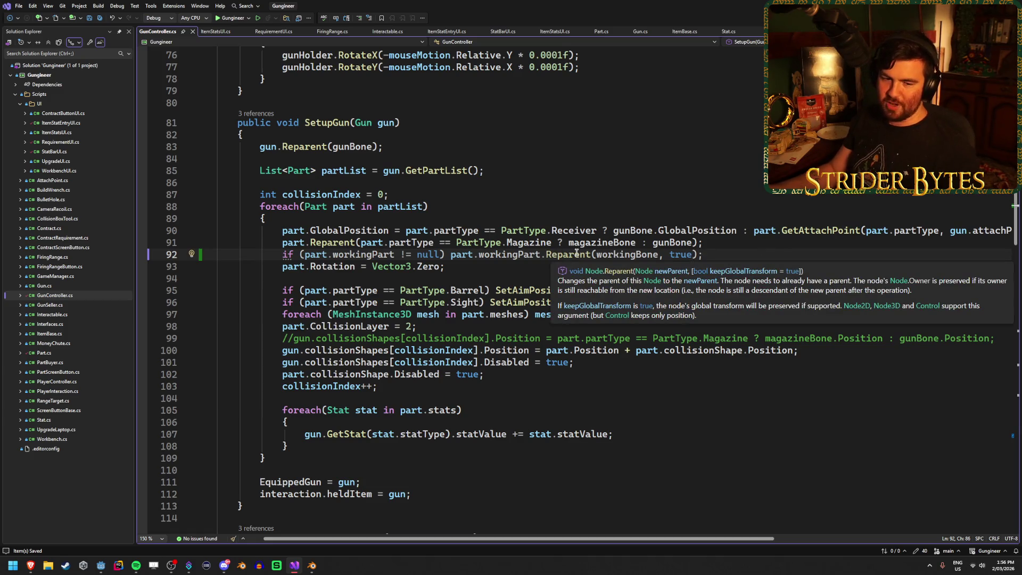
key(End)
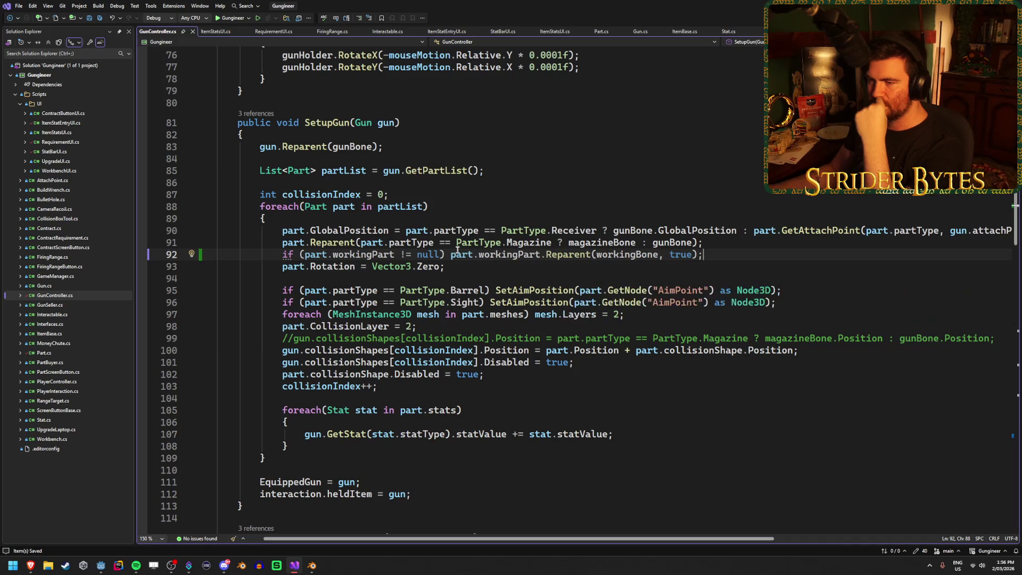
Wrap the Reparent call in braces as the body of the workingPart null-check if block.
click(336, 253)
click(356, 250)
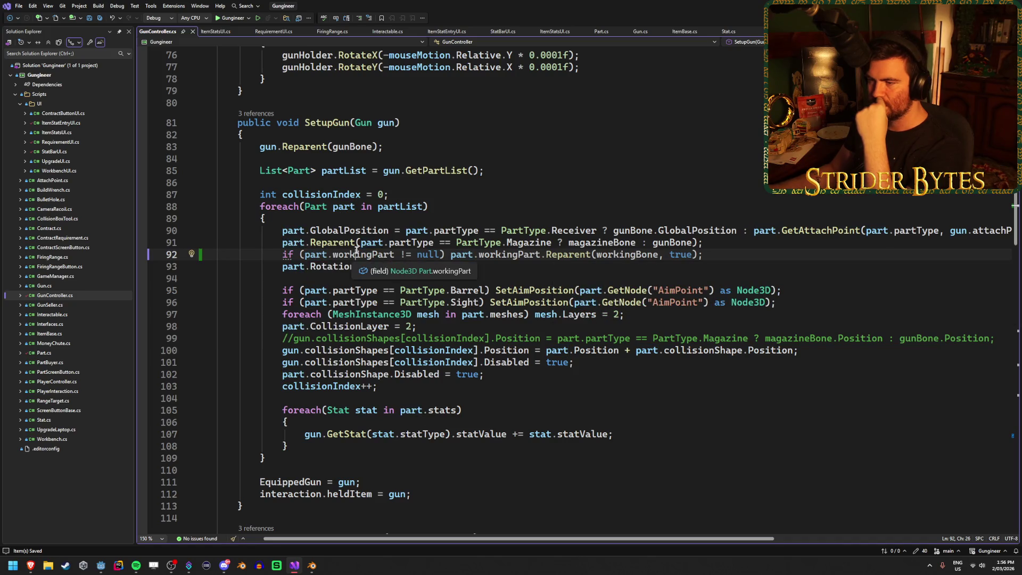
click(466, 254)
click(510, 254)
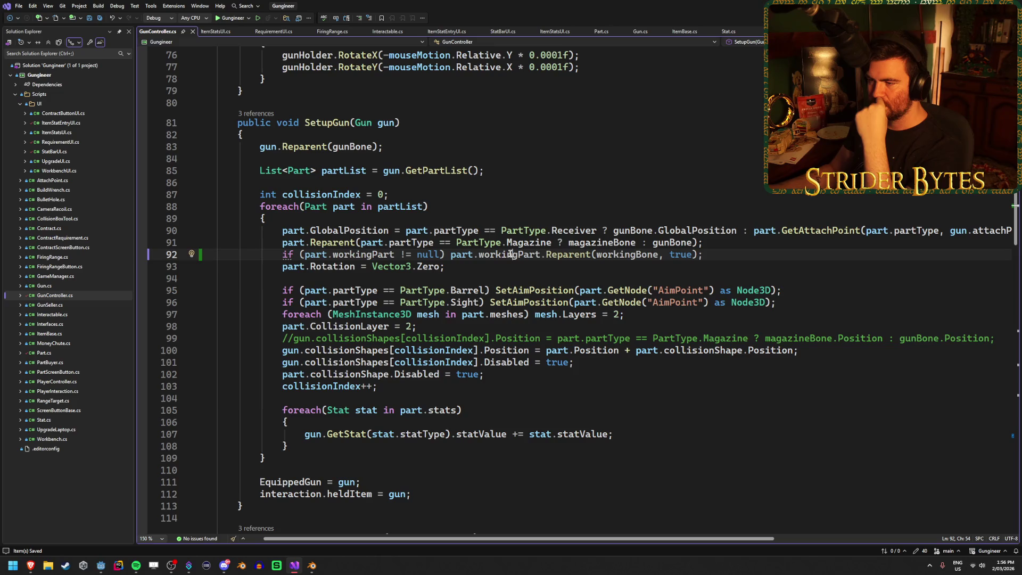
click(446, 254)
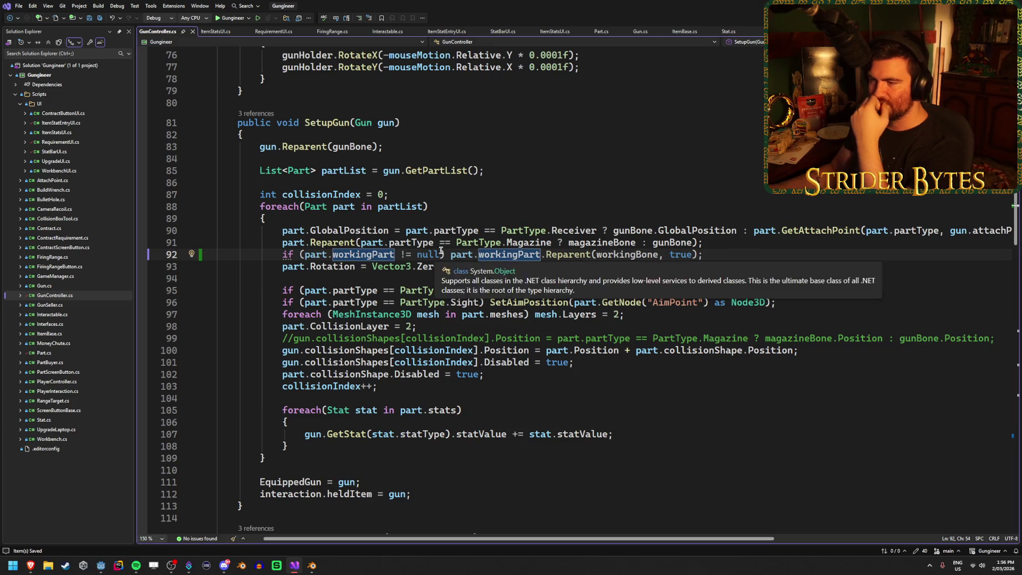
text({)
key(Return)
click(617, 264)
key(Return)
text(})
Add part.workingPart.GlobalPosition = gunBone.GlobalPosition inside the if block and save.
click(601, 276)
key(Return)
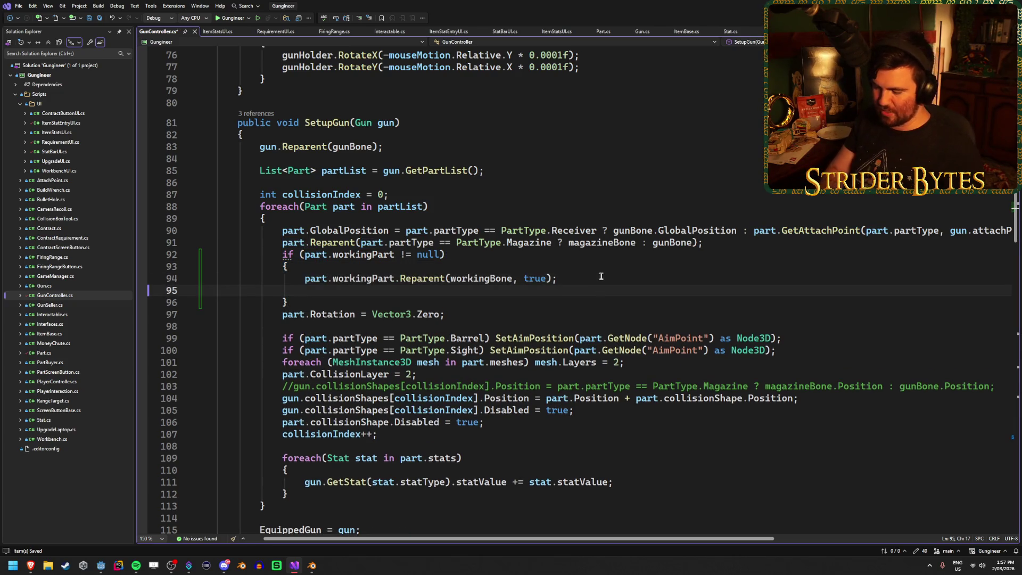
text(part.workingPart)
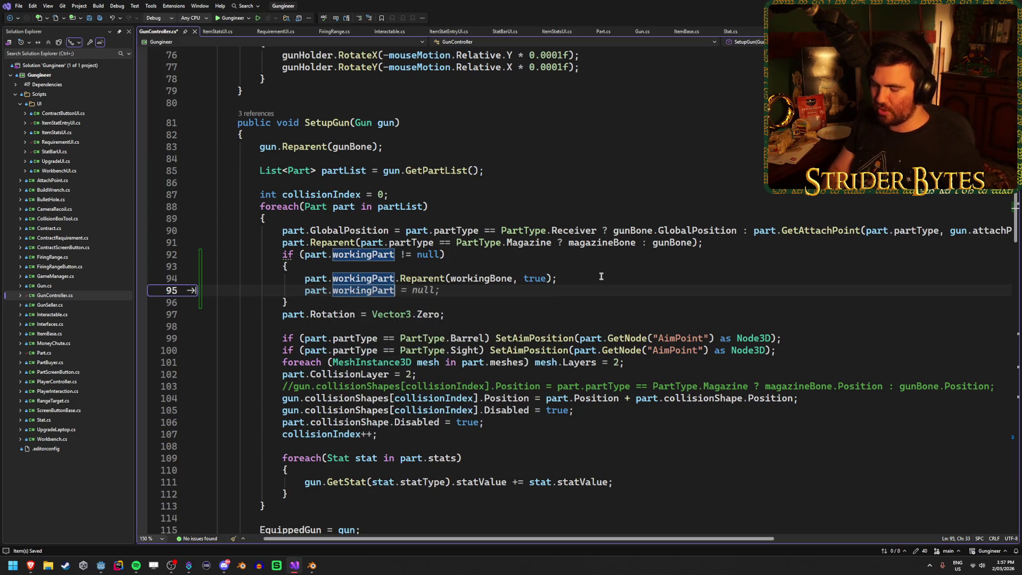
text(.)
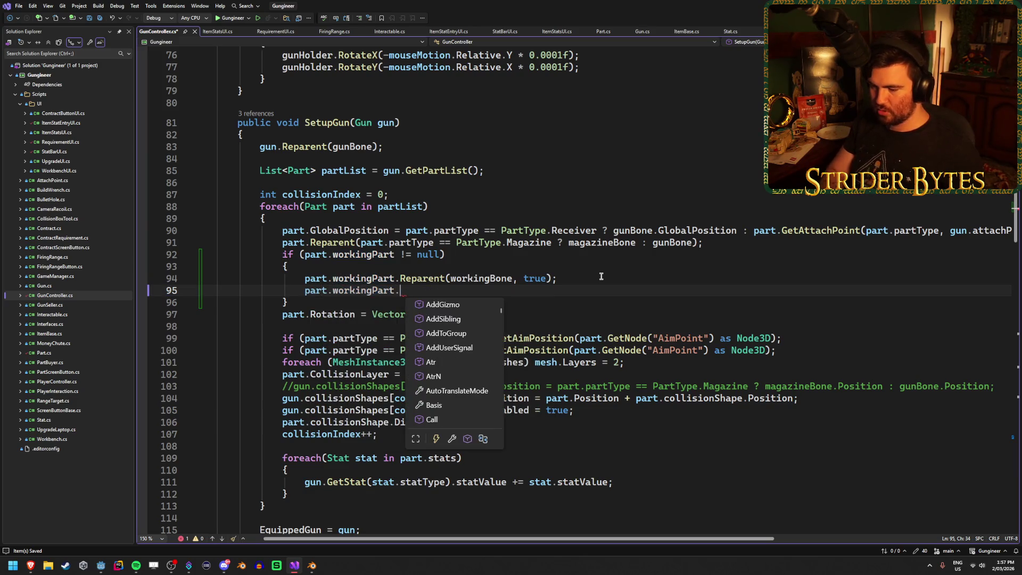
text(Gl)
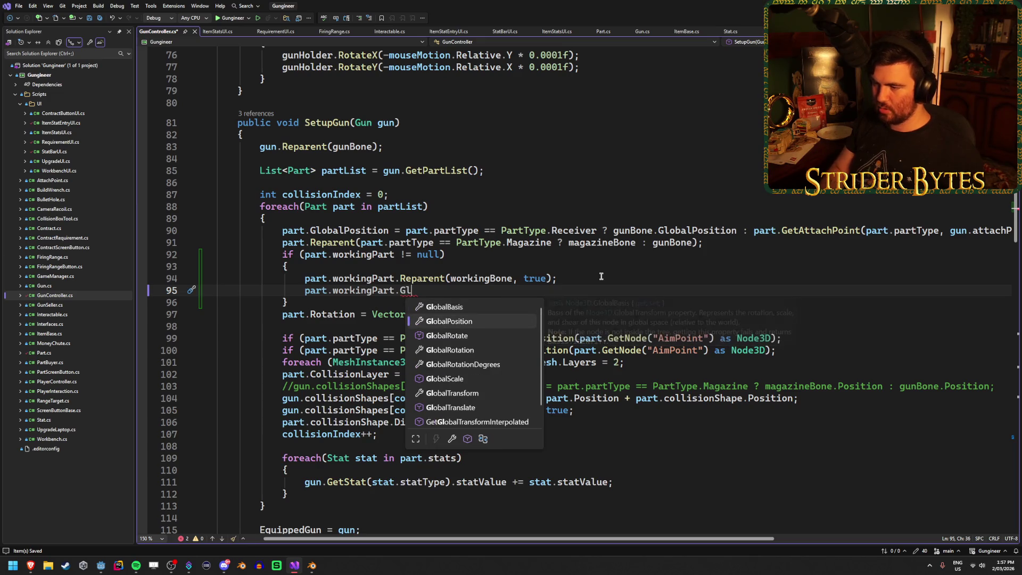
key(Tab)
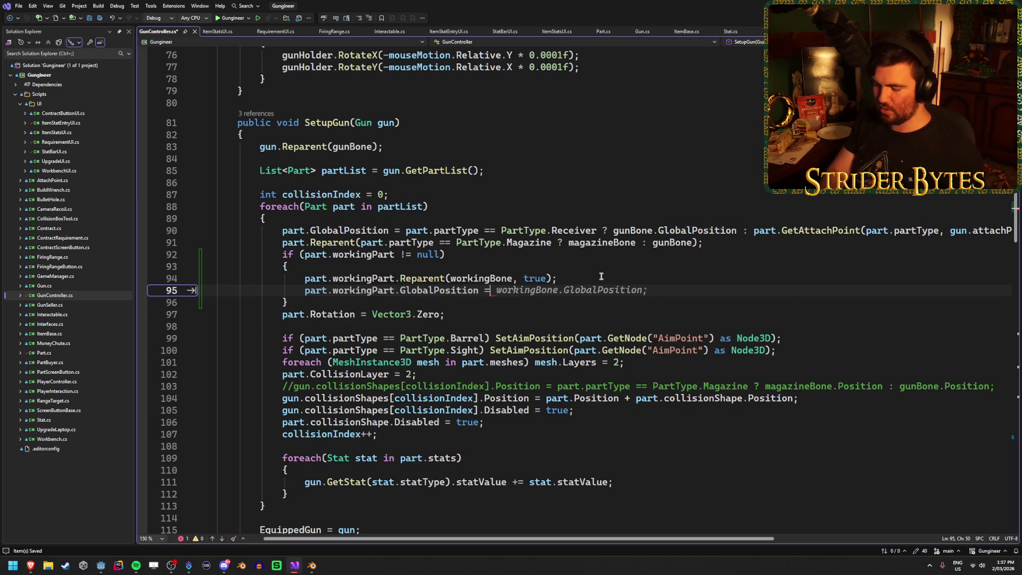
text(= gunBase)
key(Tab)
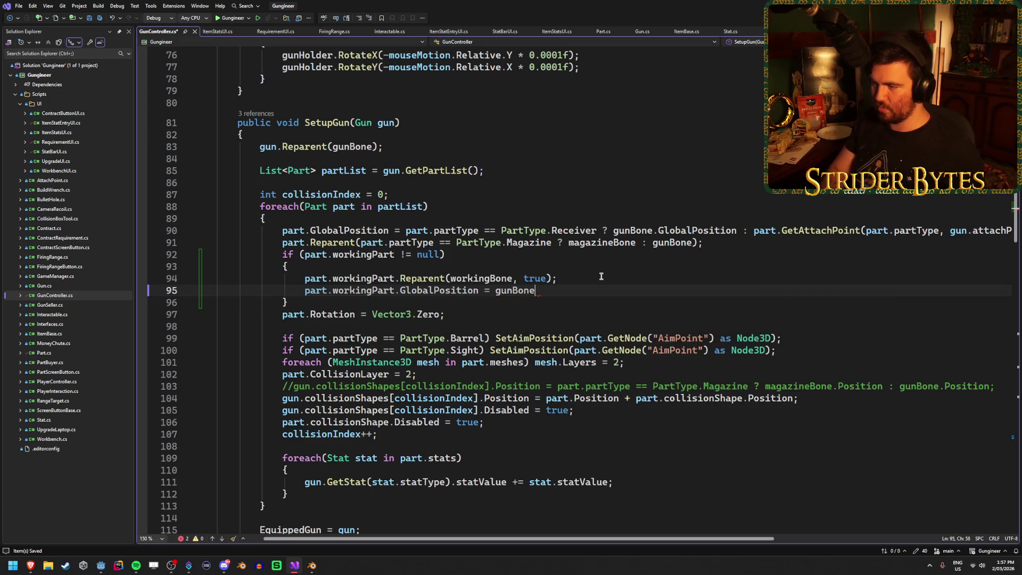
text(.GLobv)
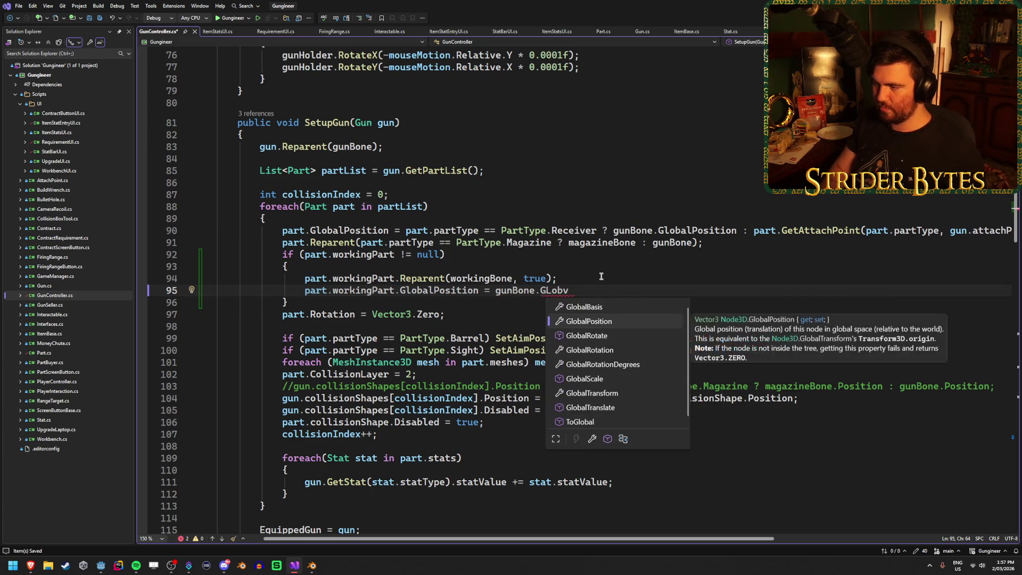
key(Tab)
key(ctrl+s)
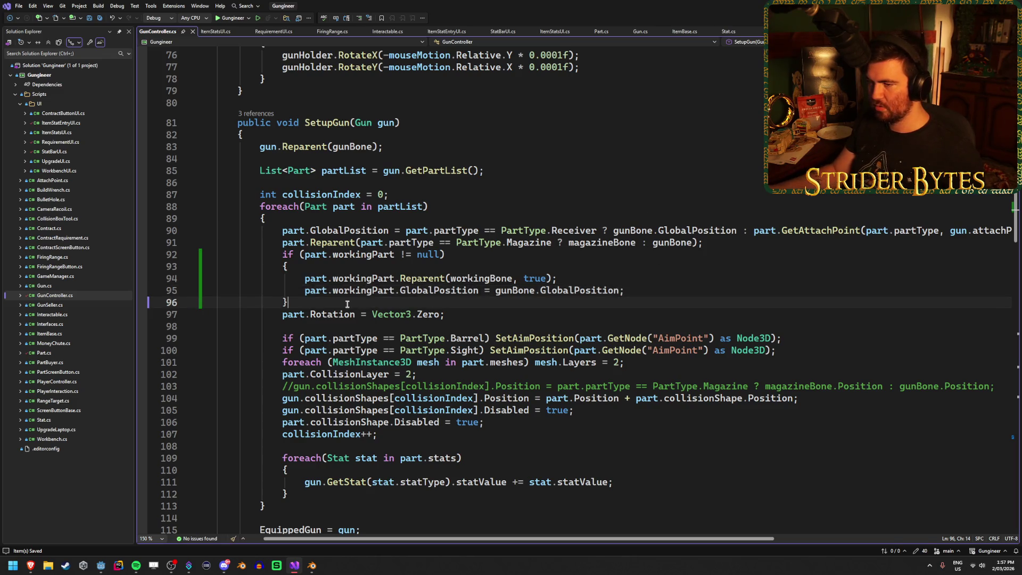
Comment out the if block, test-run the game in Godot, stop it, and uncomment the block.
drag(290, 302, 109, 259)
key(ctrl+k)
key(ctrl+c)
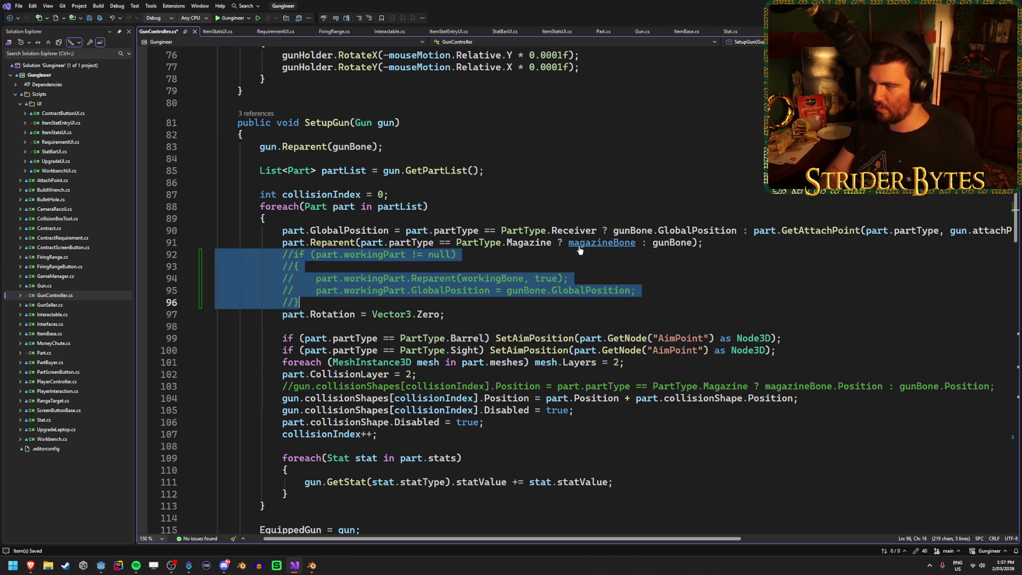
key(alt+Tab)
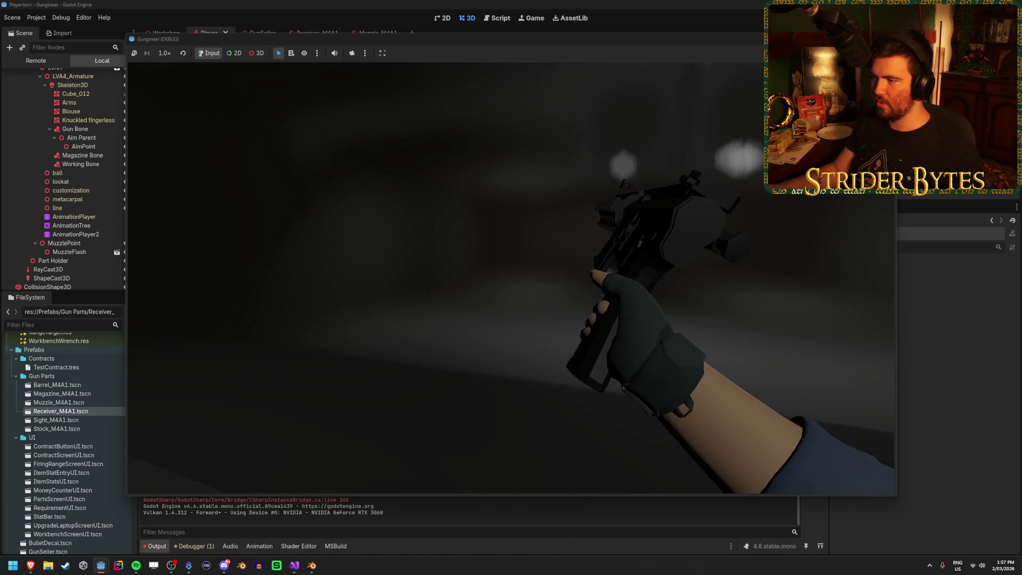
key(F8)
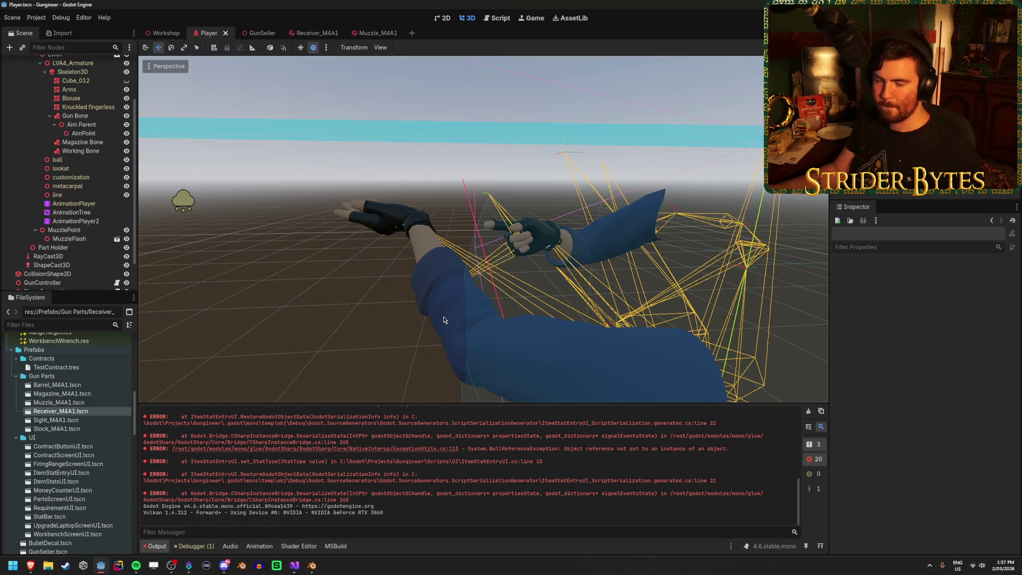
click(292, 566)
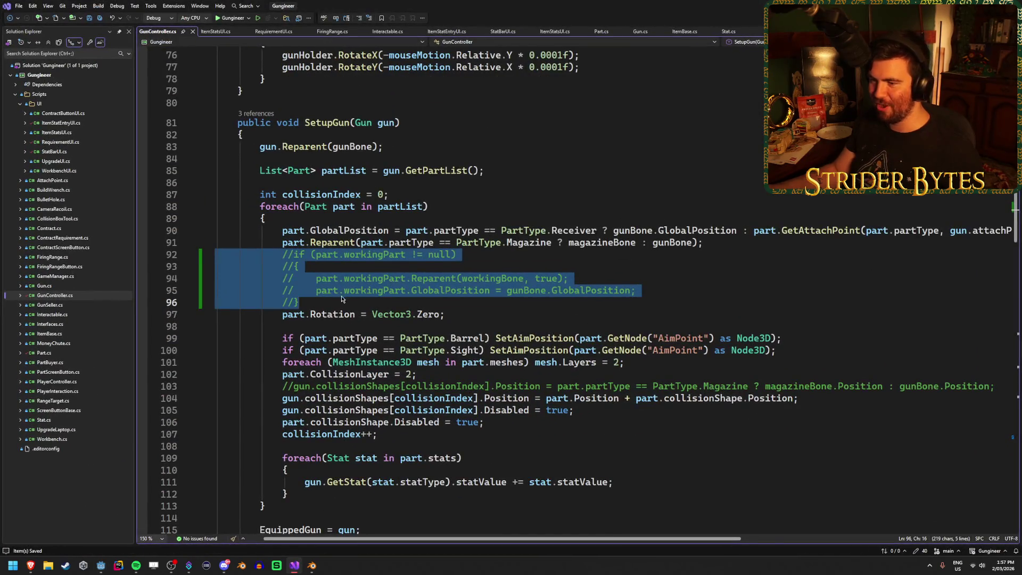
key(ctrl+k)
key(ctrl+u)
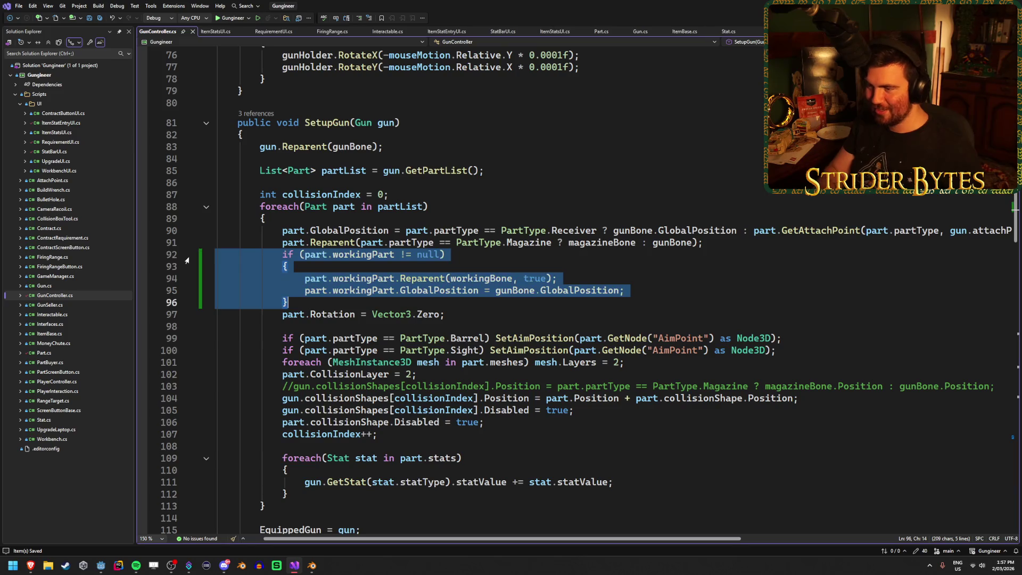
Add part.workingPart.GlobalRotation = gunBone.GlobalRotation after the GlobalPosition line.
click(645, 290)
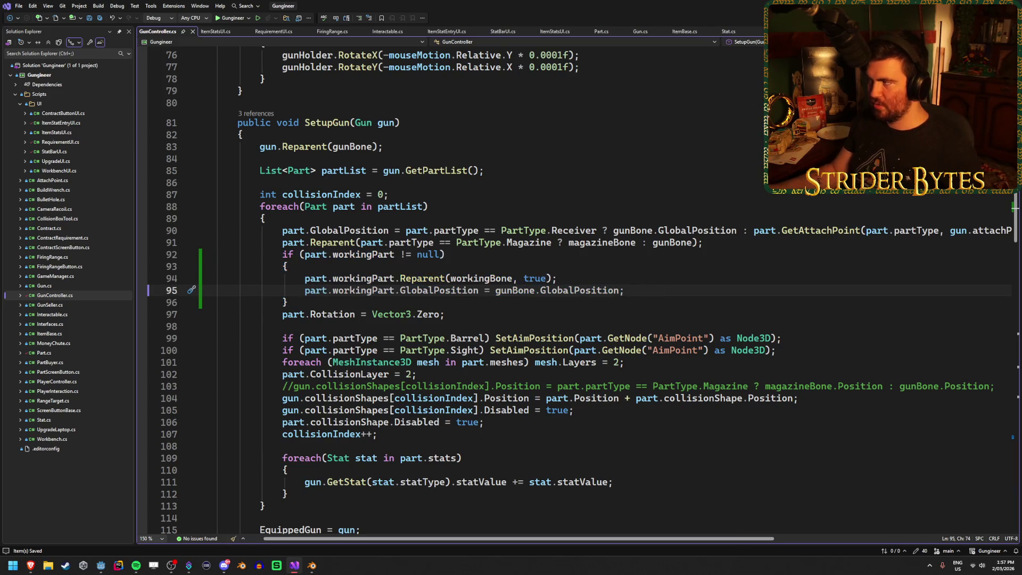
key(Return)
text(pa)
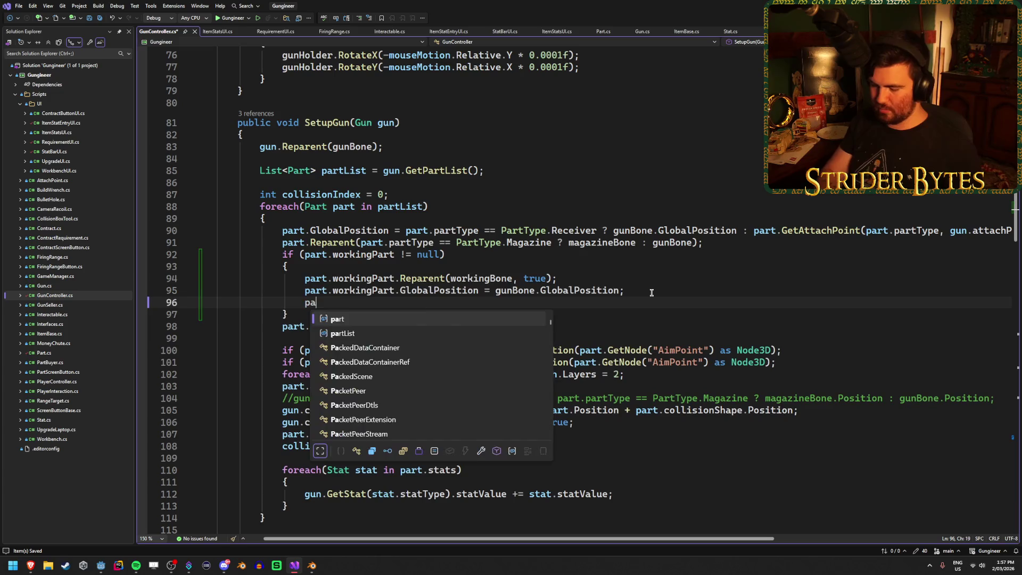
text(rt.workingPart.)
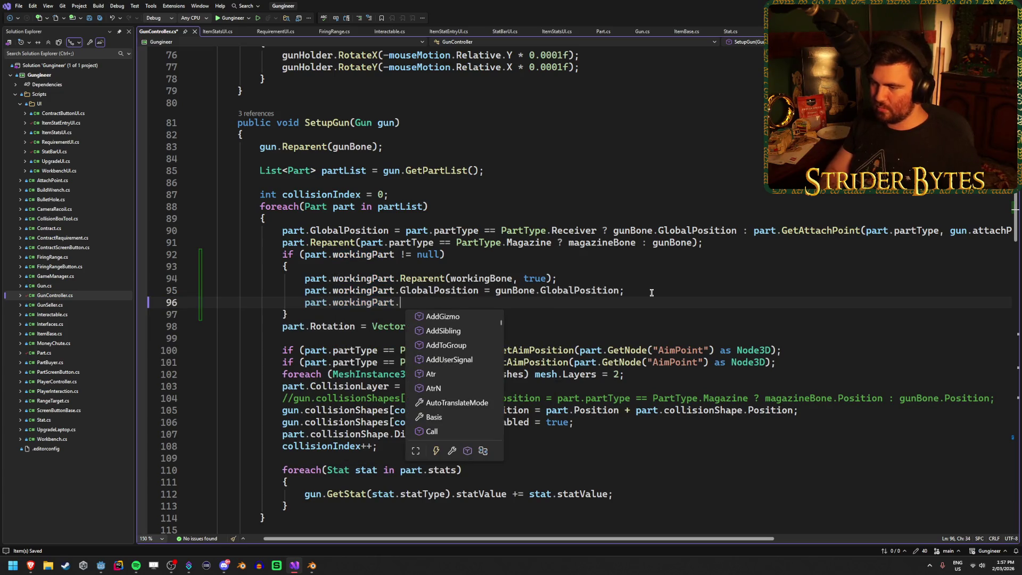
text(GlobalRotation)
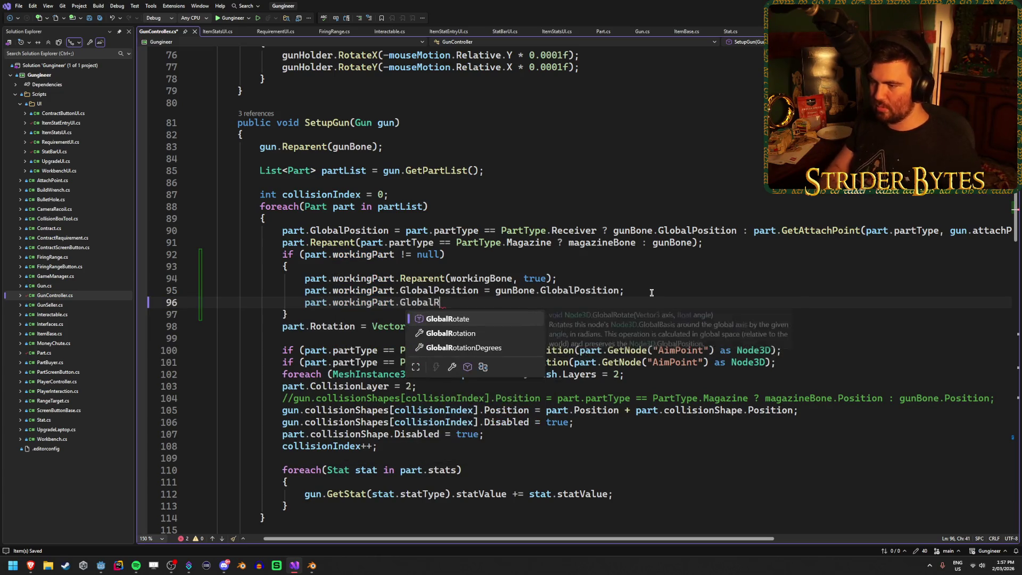
key(Tab)
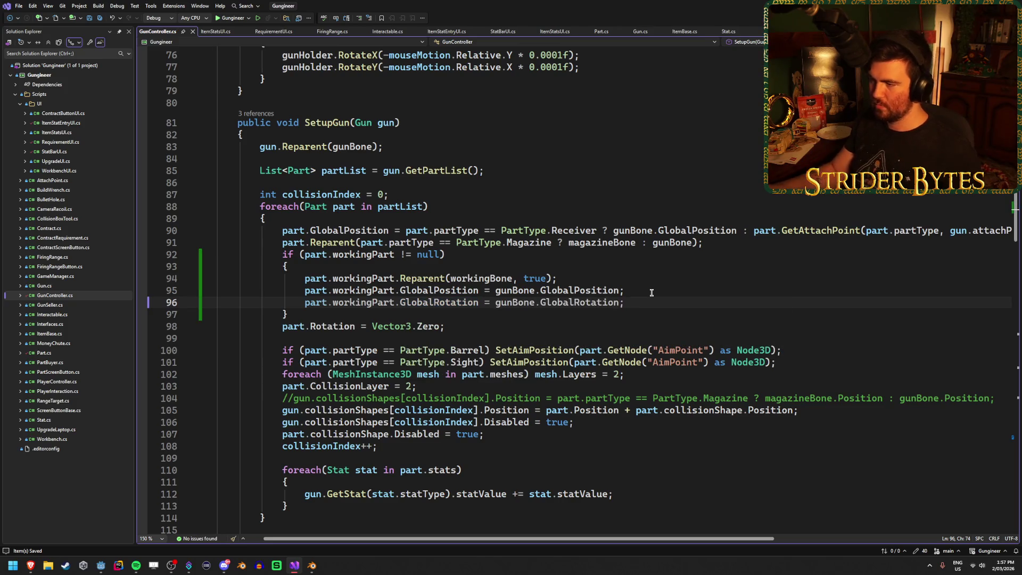
key(alt+Tab)
Run the game with F5, fire and reload the rifle, then stop it and select Working Bone.
key(F5)
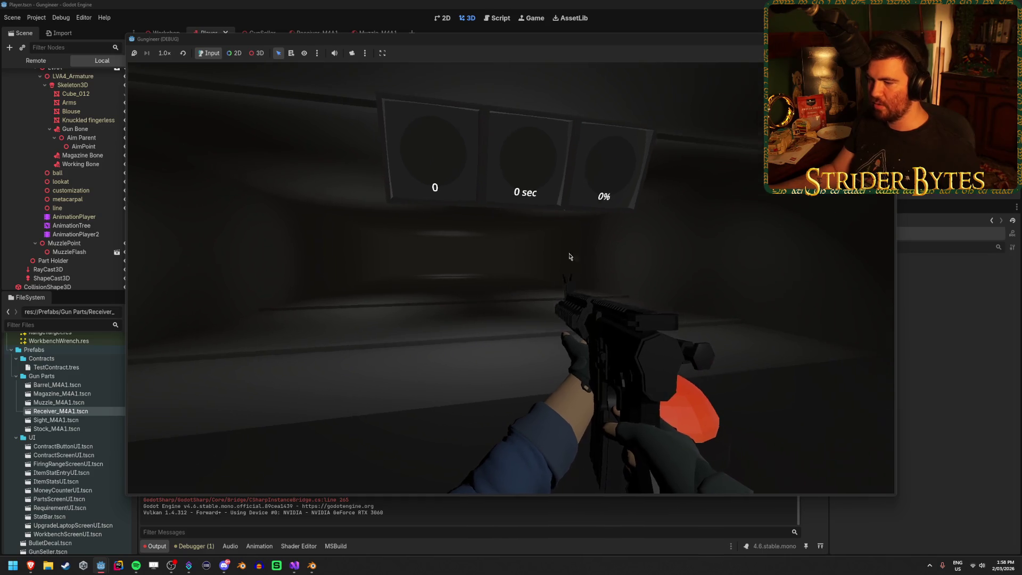
click(512, 281)
key(r)
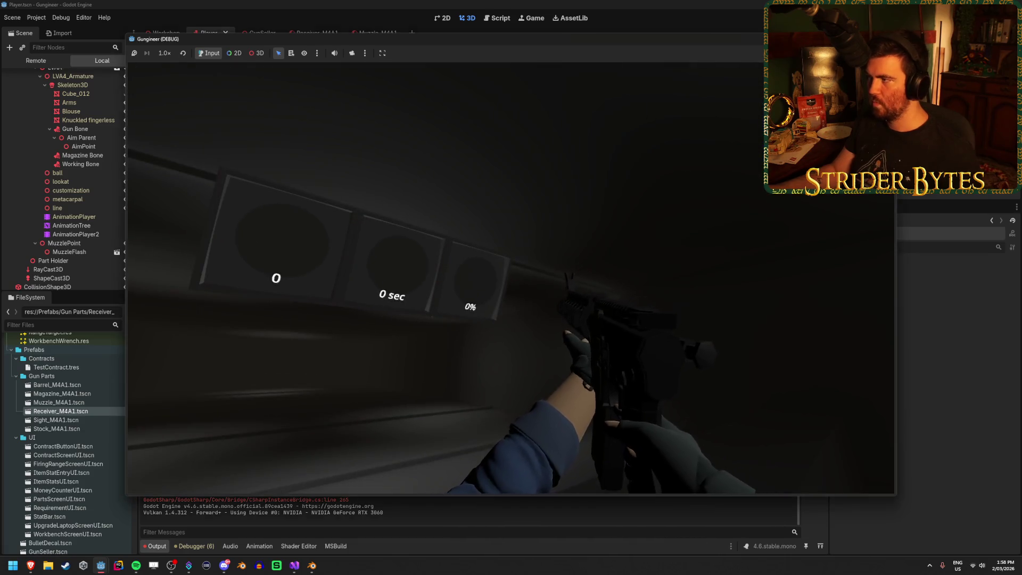
key(F8)
click(102, 151)
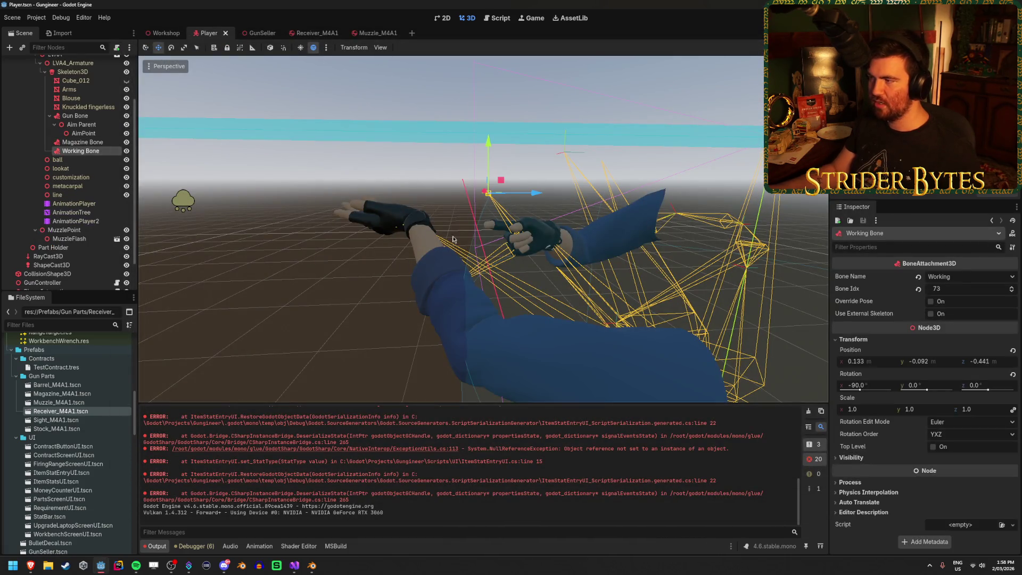
Preview the AnimationPlayer's AR_Stage4_Normal animation about one second in, then switch to Blender.
scroll(90, 186, down, 1)
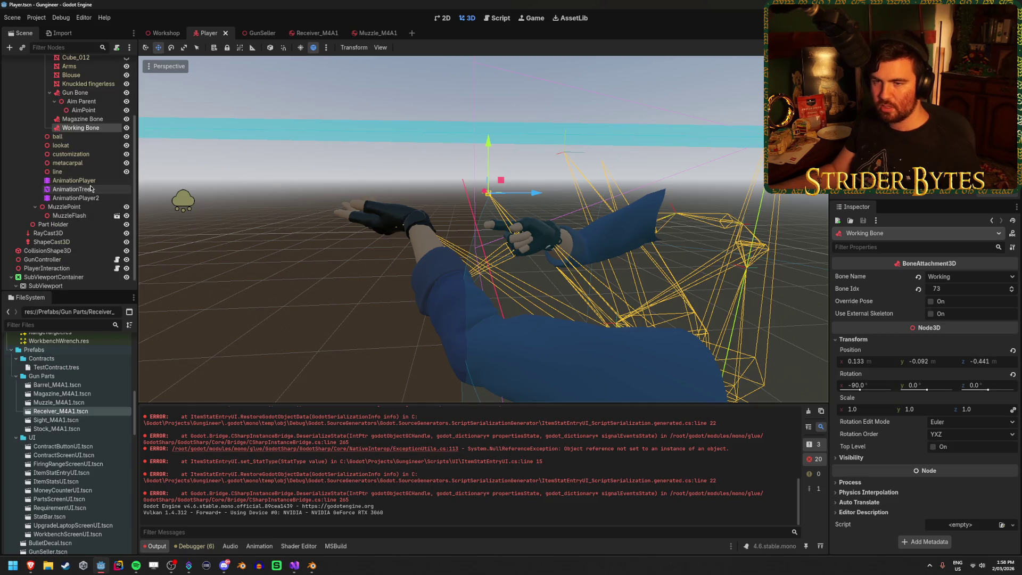
click(91, 182)
mouse_move(246, 393)
mouse_down()
mouse_move(271, 395)
mouse_move(235, 394)
mouse_move(250, 398)
mouse_up()
click(308, 377)
click(344, 422)
click(104, 128)
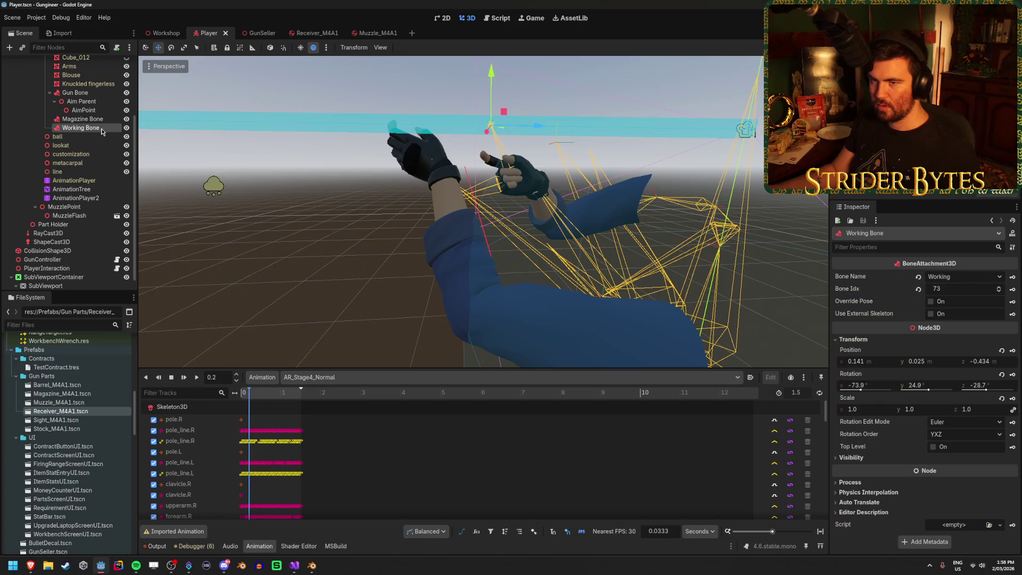
mouse_move(254, 395)
mouse_down()
mouse_move(291, 396)
mouse_move(247, 404)
mouse_move(288, 409)
mouse_move(238, 407)
mouse_up()
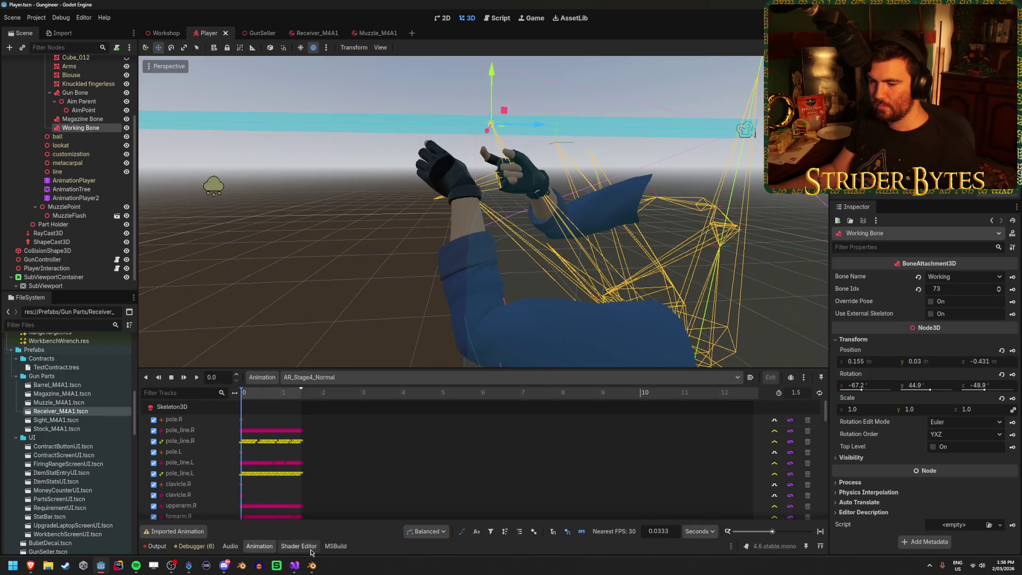
click(313, 566)
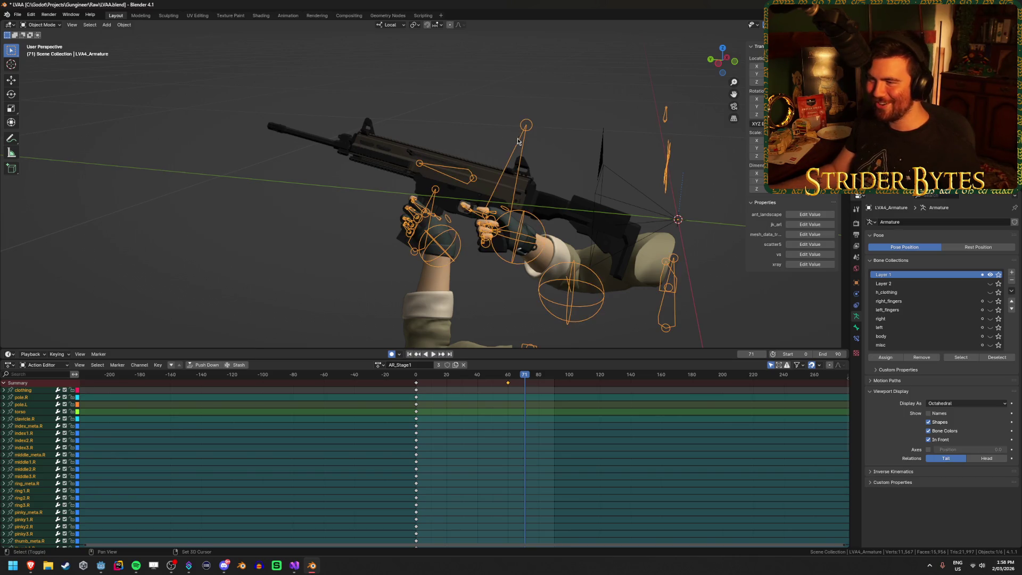
Enter Pose Mode, save, load the AR_Stage4_Normal action, and scrub to frame 57.
key(ctrl+Tab)
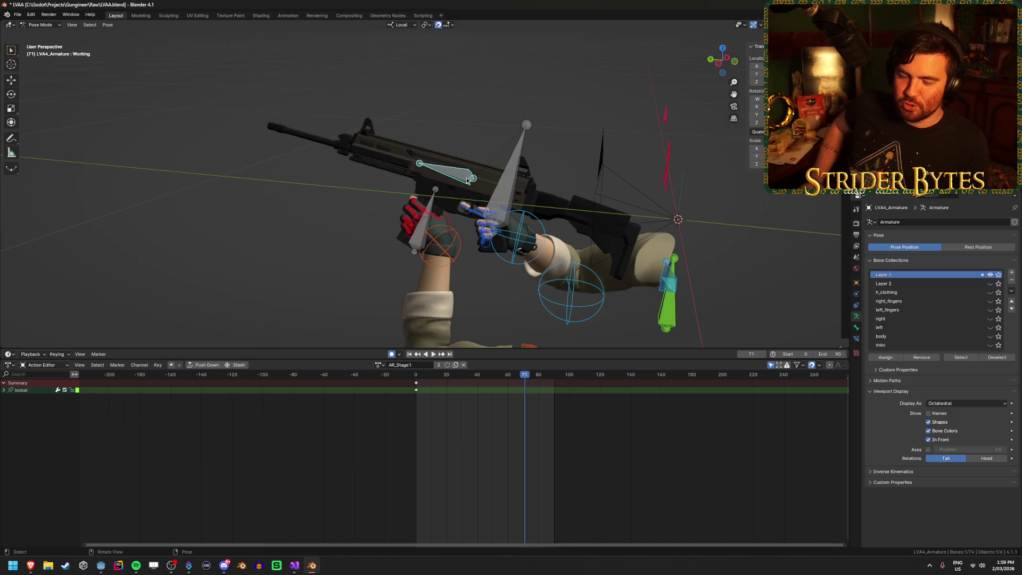
key(ctrl+s)
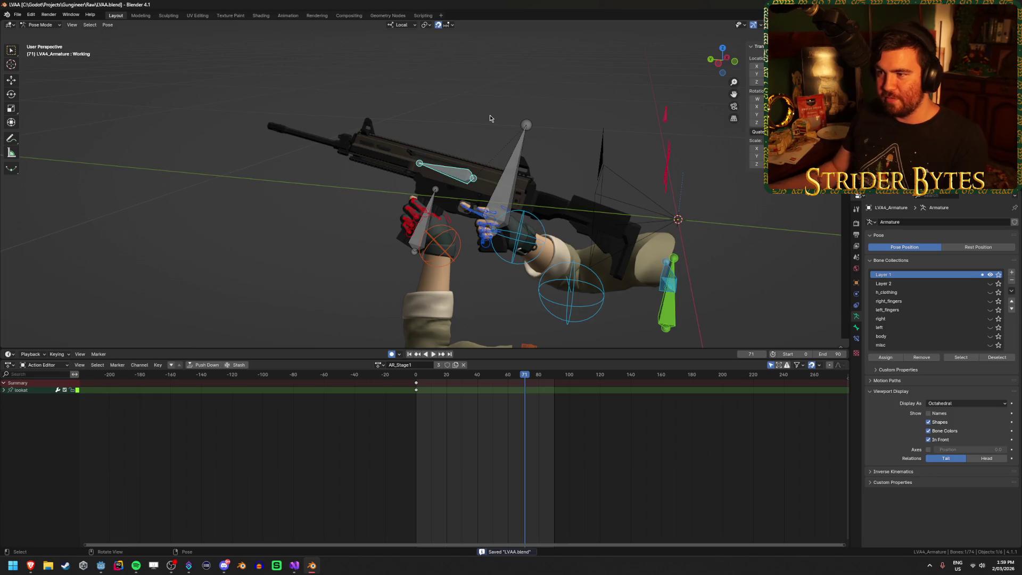
click(380, 365)
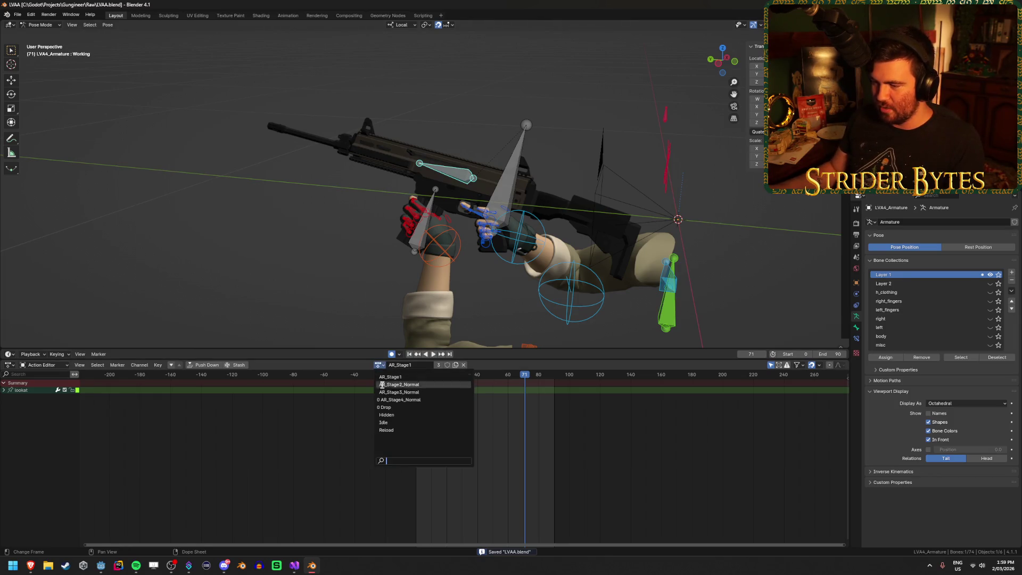
click(405, 400)
click(418, 375)
key(space)
drag(418, 380, 509, 394)
Replay the action from frame 45 and orbit around the rifle to review the motion.
middle_drag(457, 247, 483, 244)
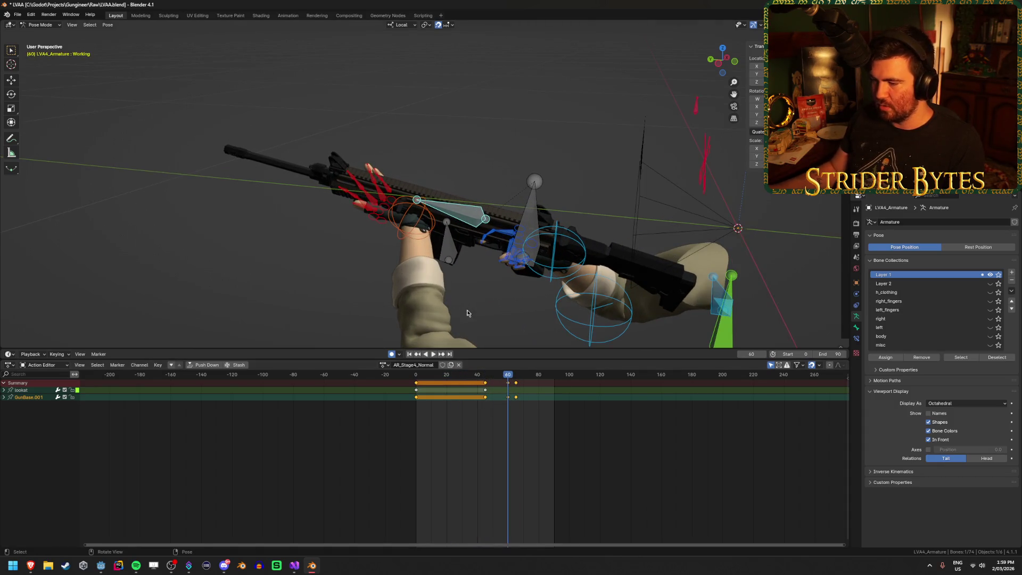
key(space)
click(484, 375)
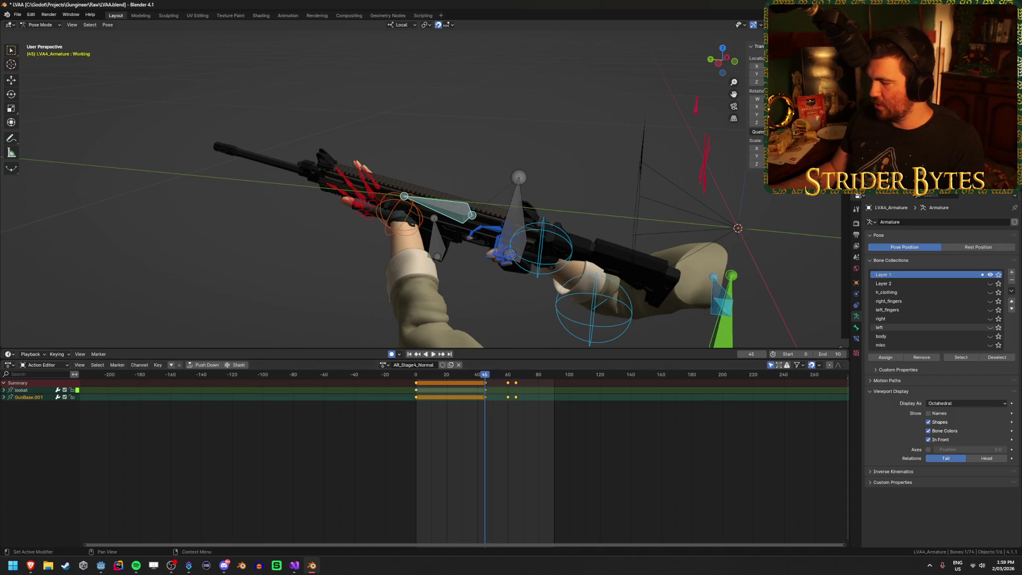
click(136, 565)
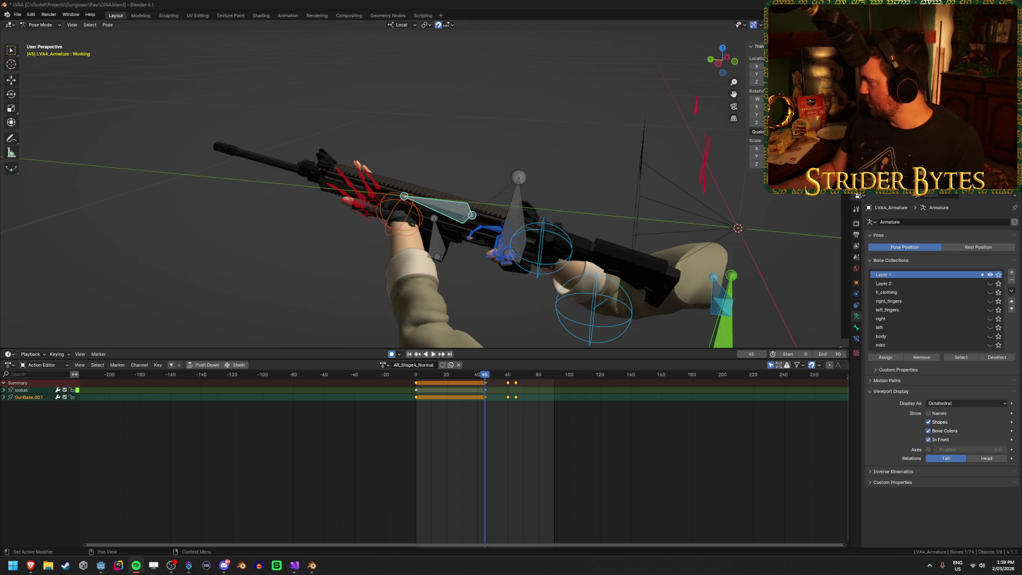
click(539, 3)
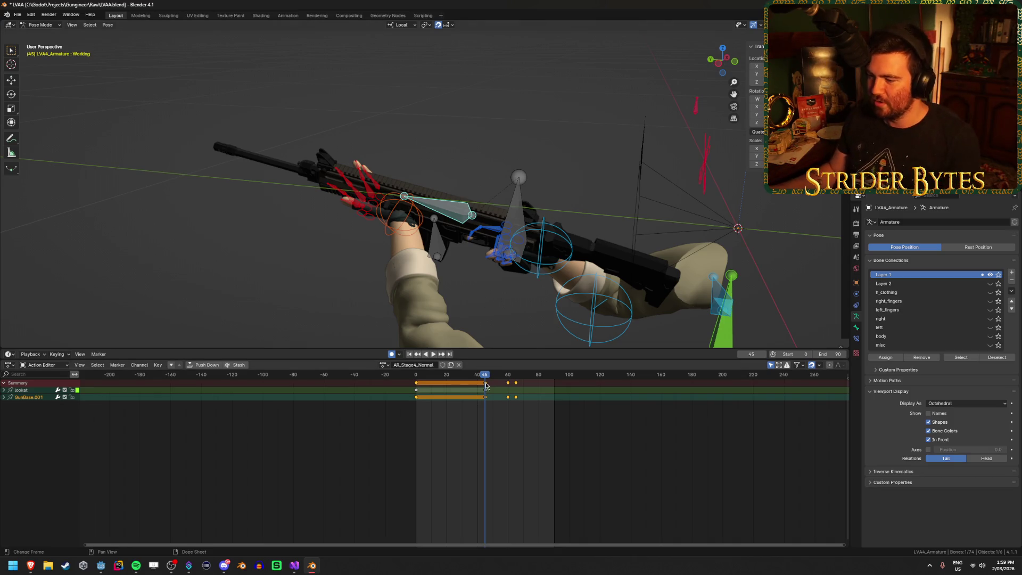
key(space)
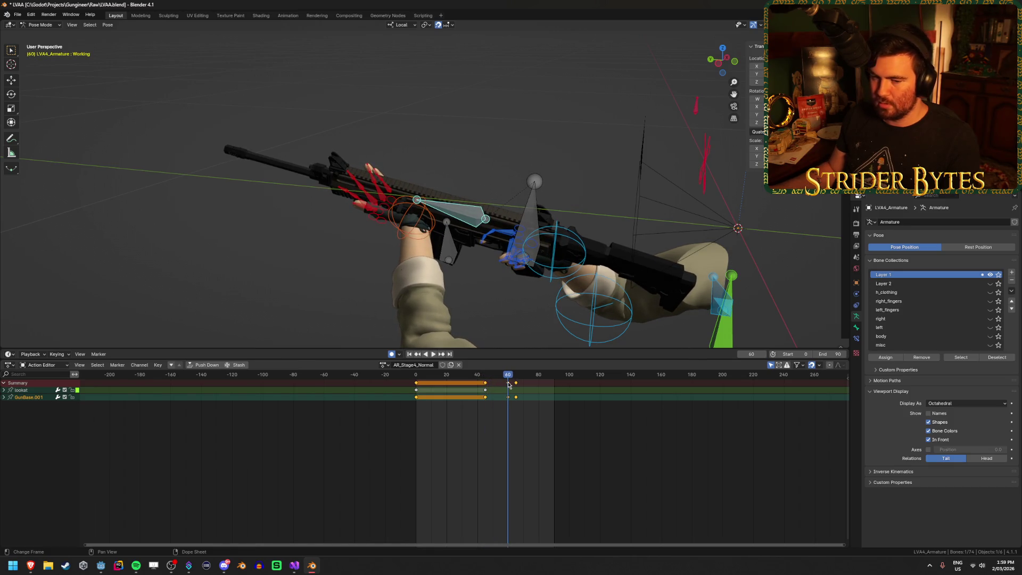
mouse_move(426, 254)
middle_down()
mouse_move(459, 234)
mouse_move(506, 239)
middle_up()
Move the Working bone along its local Y axis and delete the GunBase.001 channel.
key(g)
key(y)
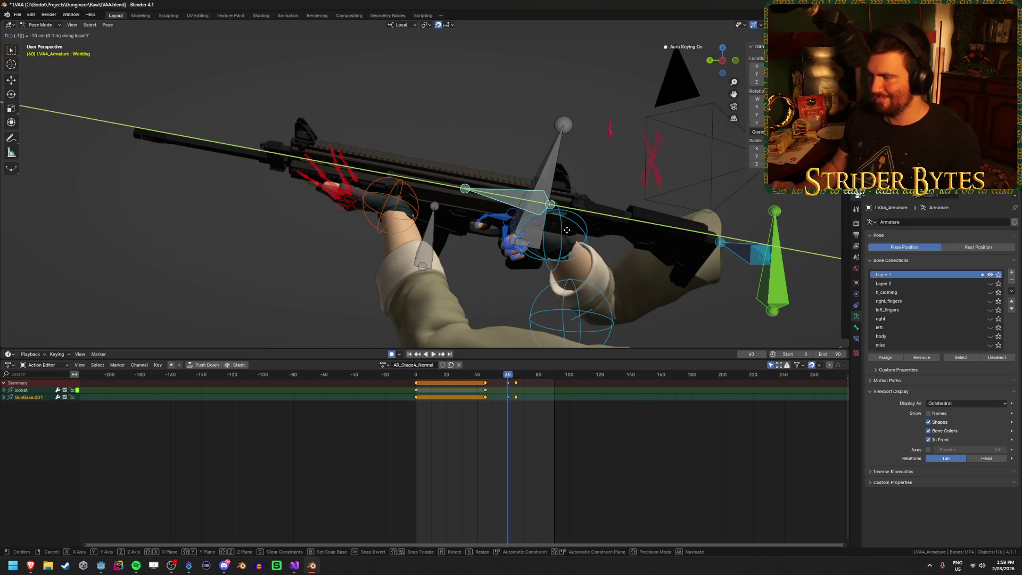
click(628, 242)
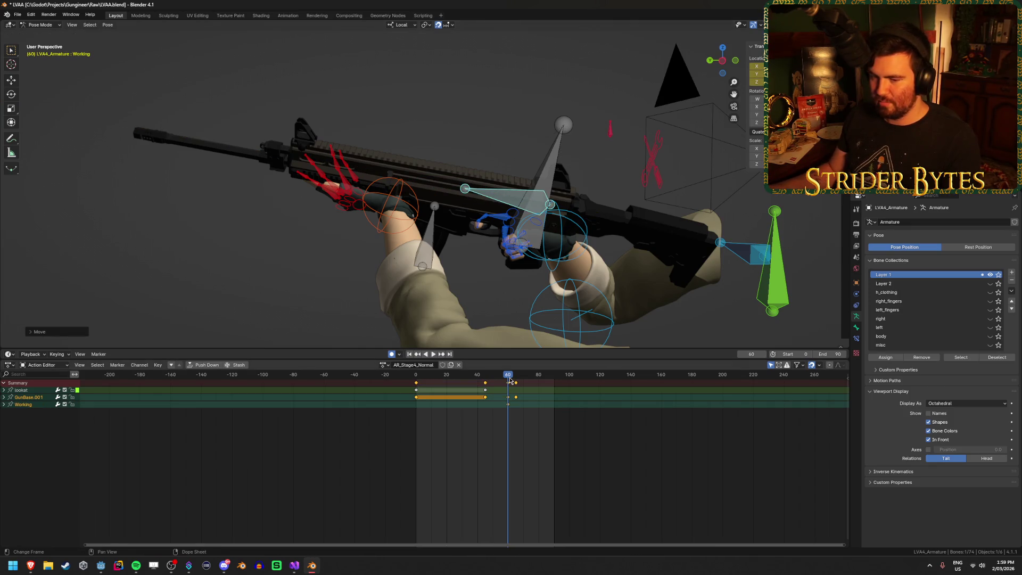
click(30, 398)
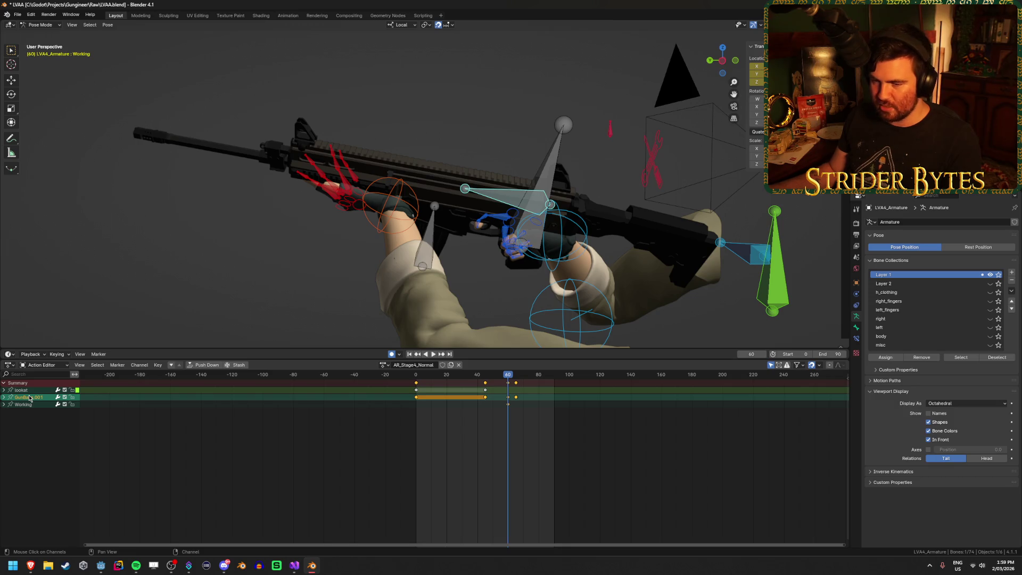
key(x)
Review the animation, paste the hand bone's pose as a key at frame 65, and save.
mouse_move(489, 377)
mouse_down()
mouse_move(422, 385)
mouse_move(445, 392)
mouse_up()
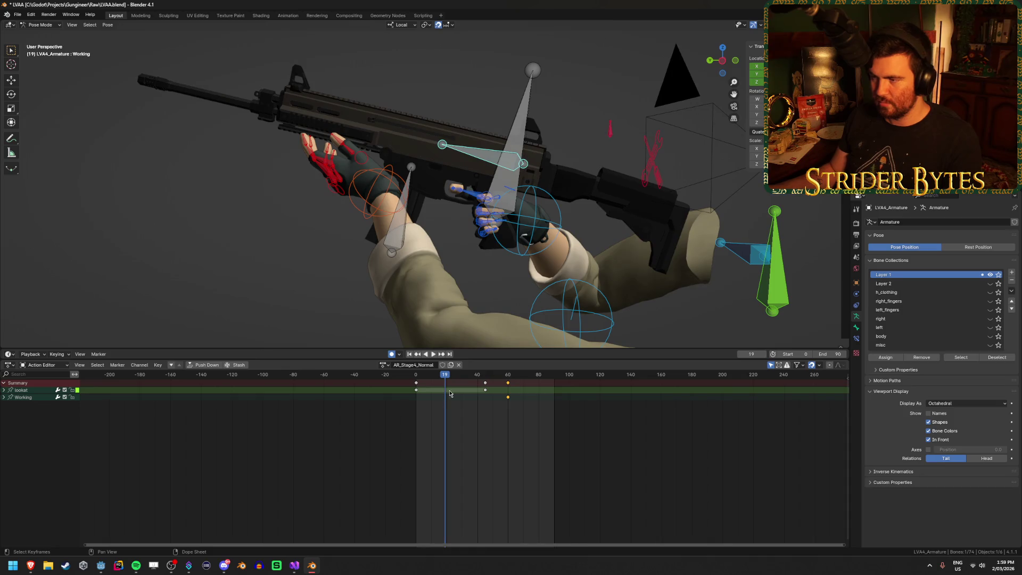
drag(441, 378, 416, 378)
click(482, 382)
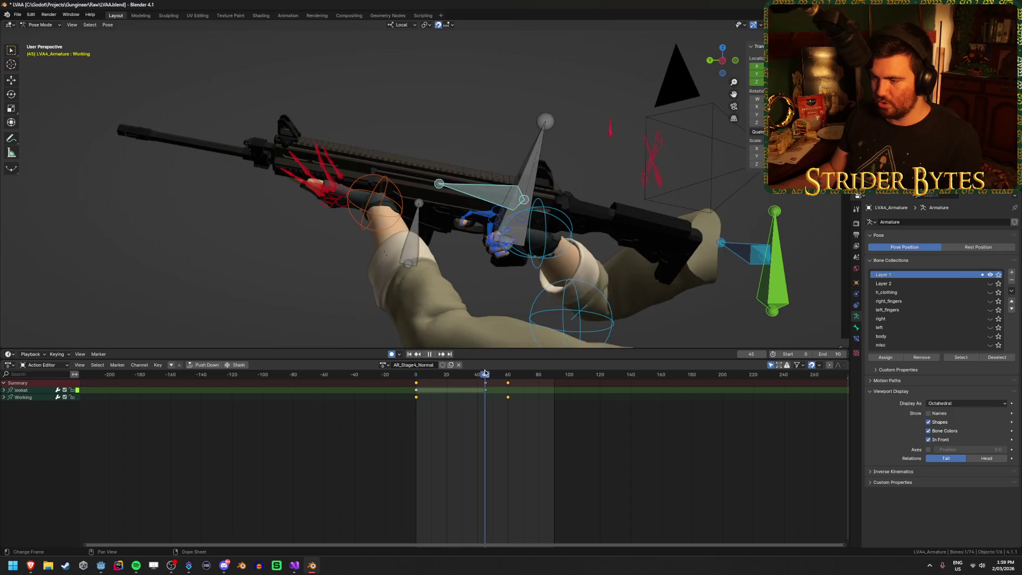
key(space)
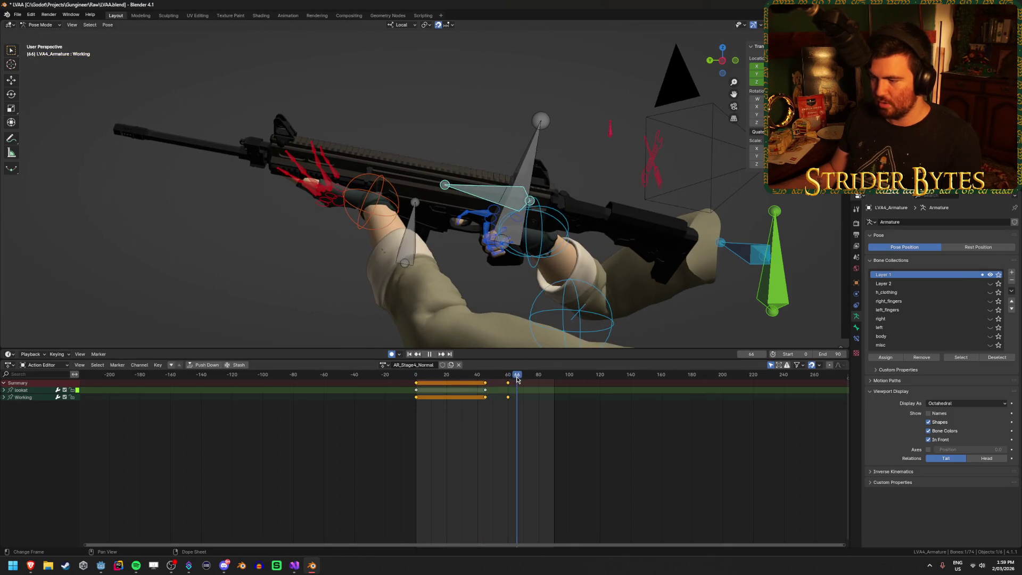
drag(522, 379, 515, 380)
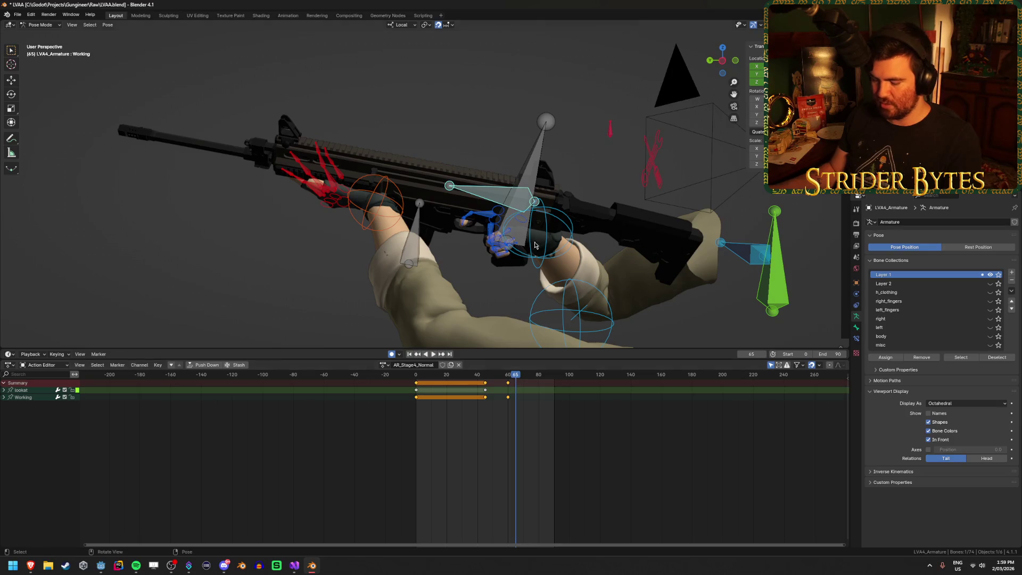
key(ctrl+v)
key(ctrl+s)
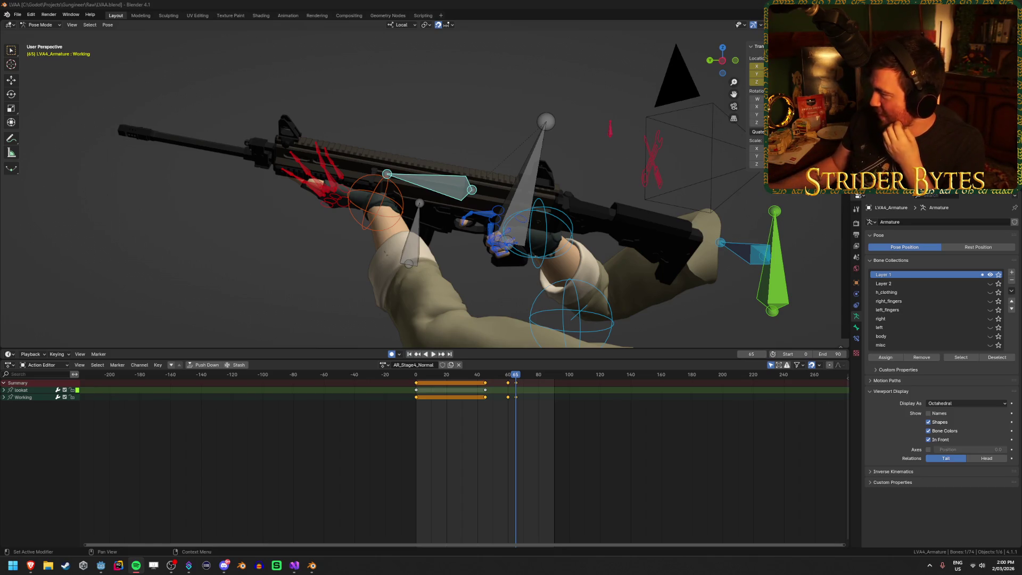
Clear the Working bone's keys from the action, save, and replay the animation.
click(610, 4)
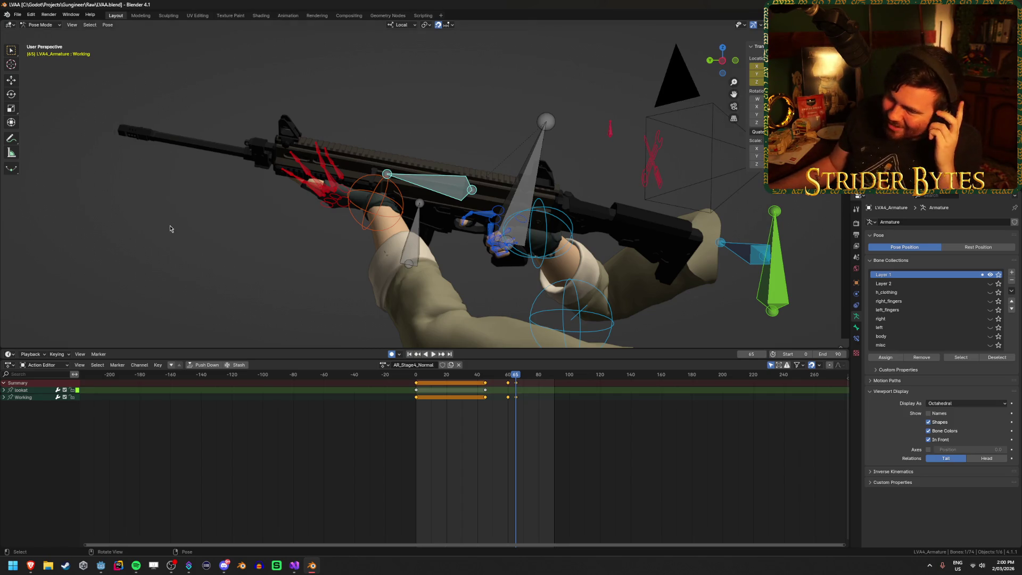
key(alt+a)
key(ctrl+s)
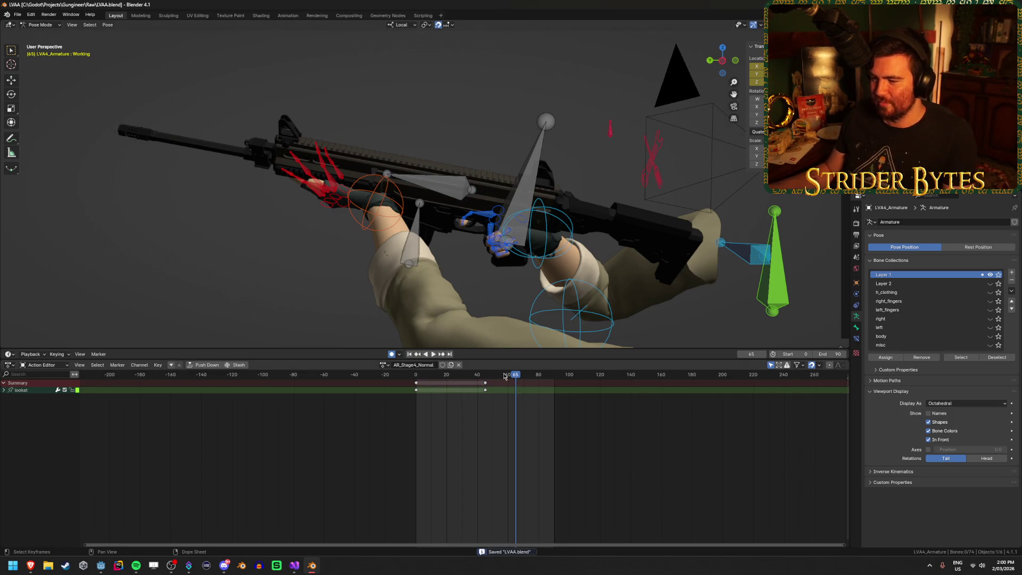
key(space)
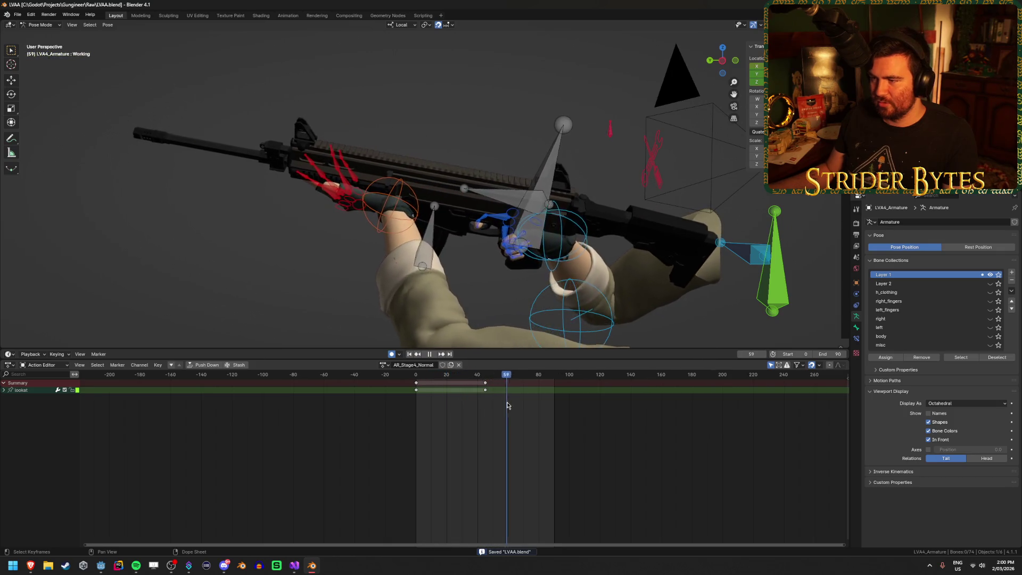
key(space)
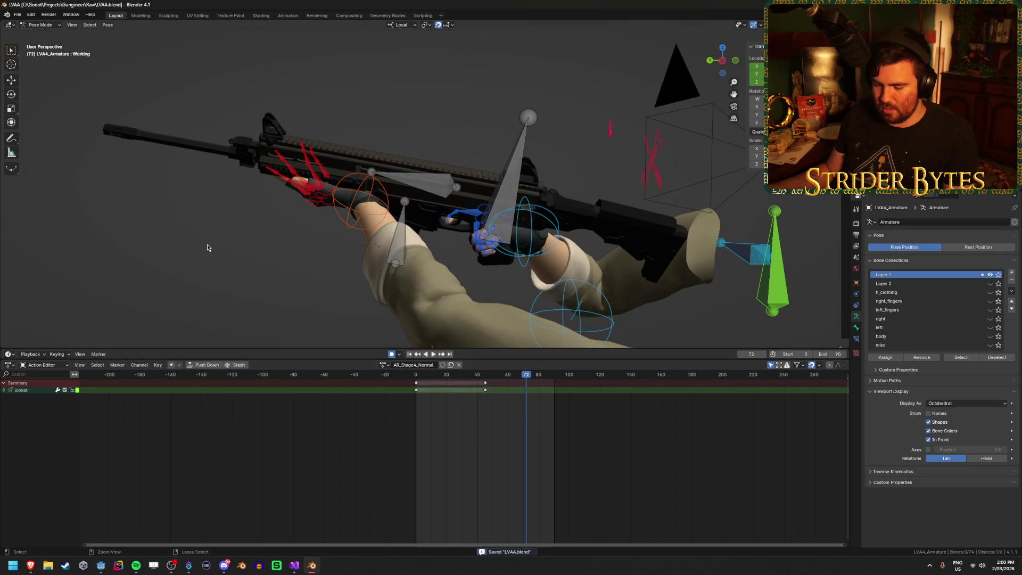
key(shift+r)
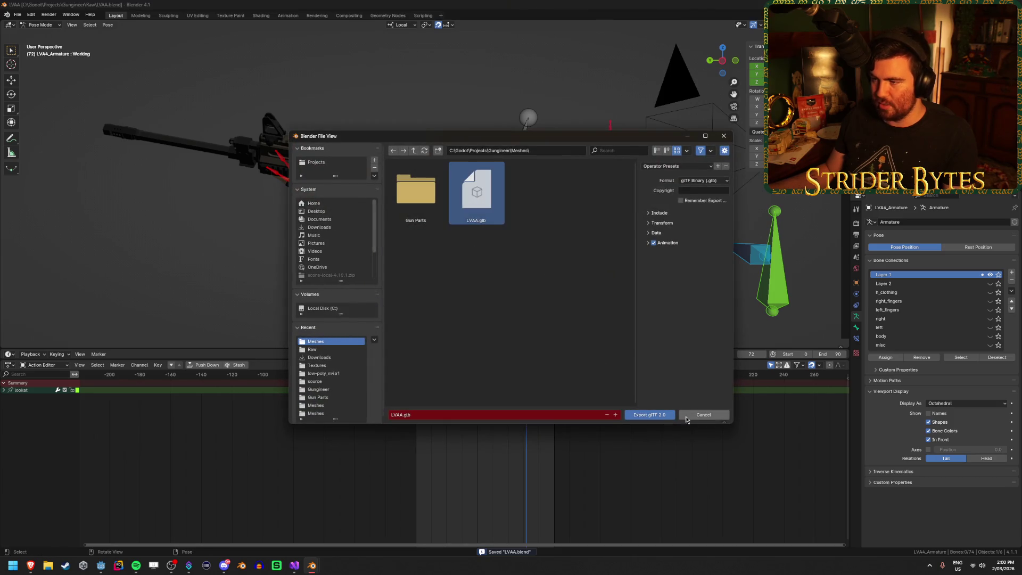
Export the rig as LVAA.glb, return to Object Mode, and switch over to Godot.
click(671, 417)
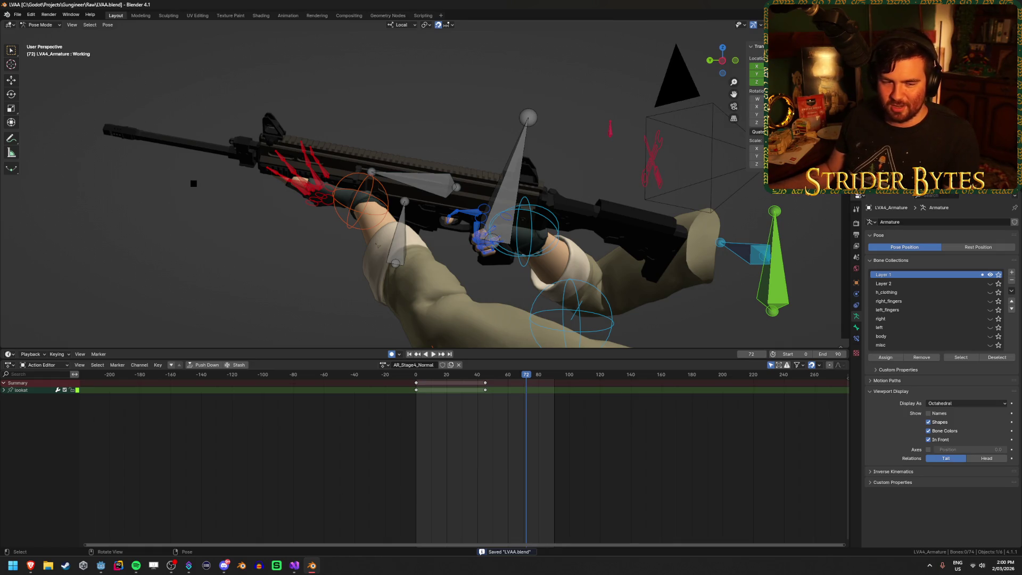
key(ctrl+Tab)
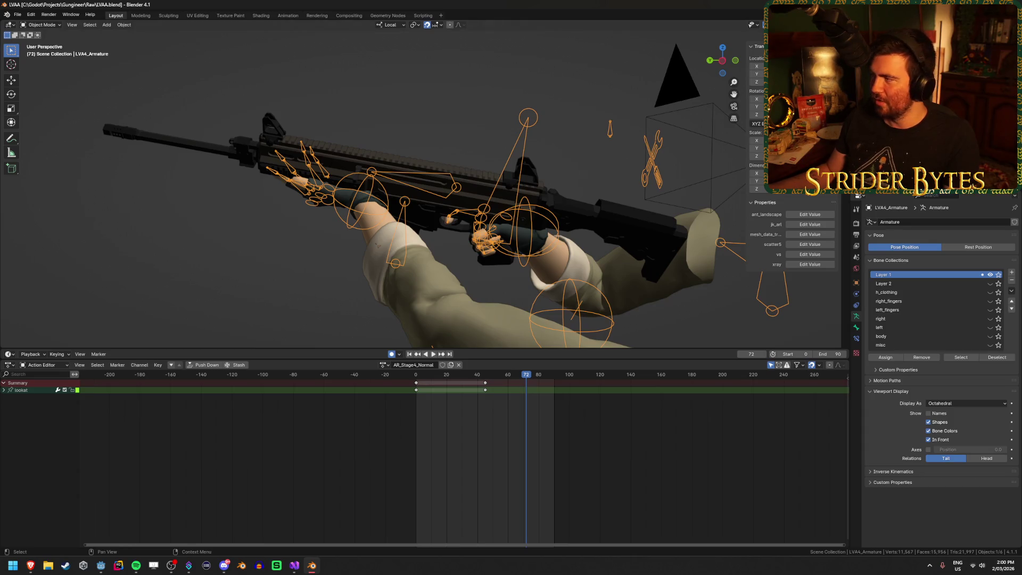
key(alt+Tab)
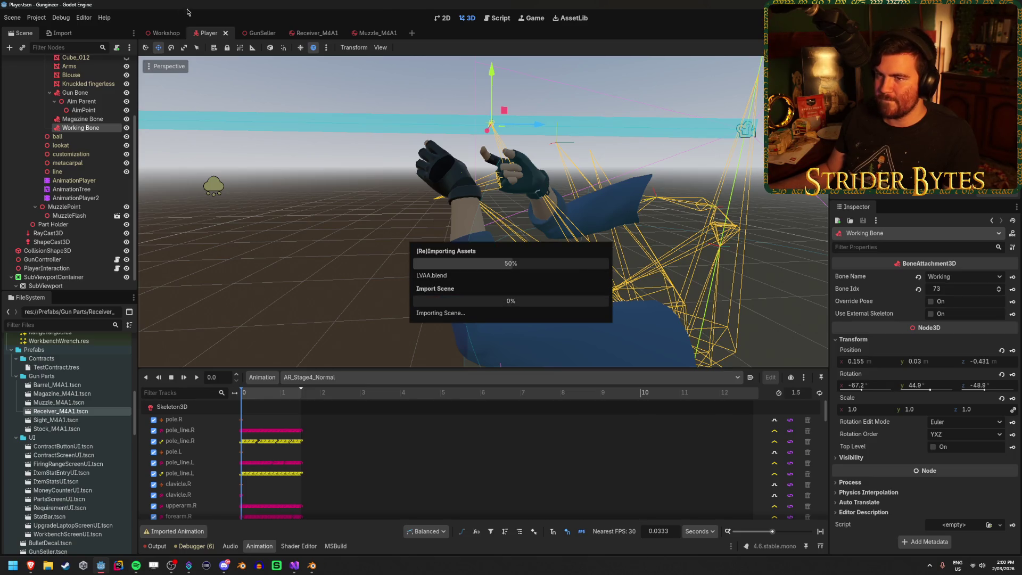
Open the Workshop scene tab and run the project with F5.
click(162, 35)
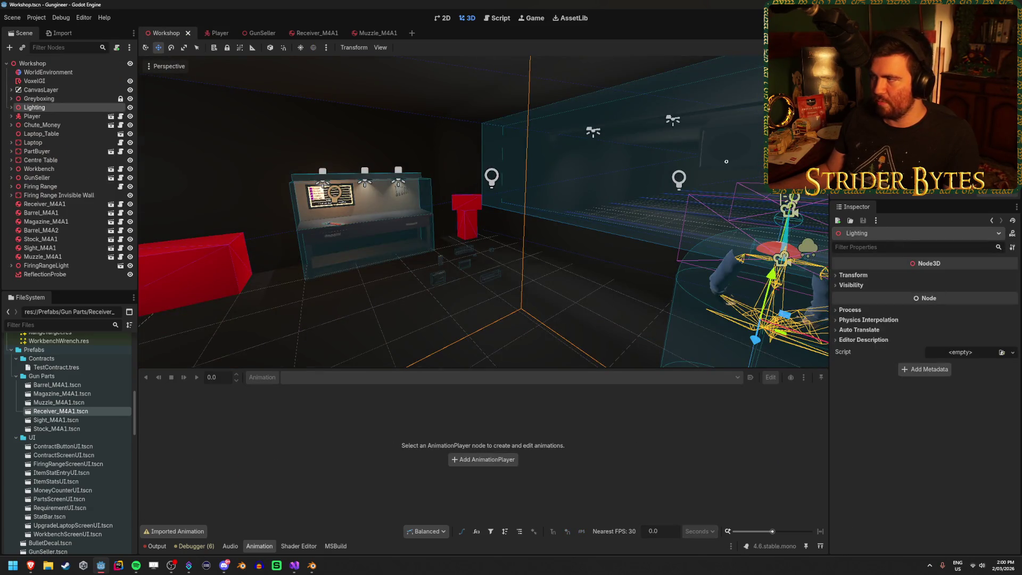
key(F5)
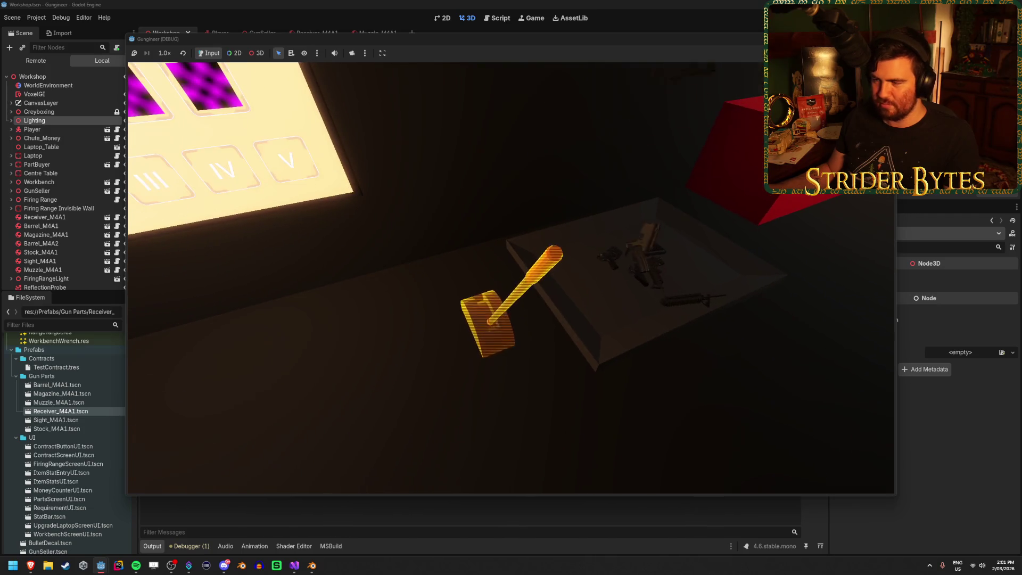
Pick up the wrench, swap it for the gun receiver, and hang the receiver on the wall mount.
key(e)
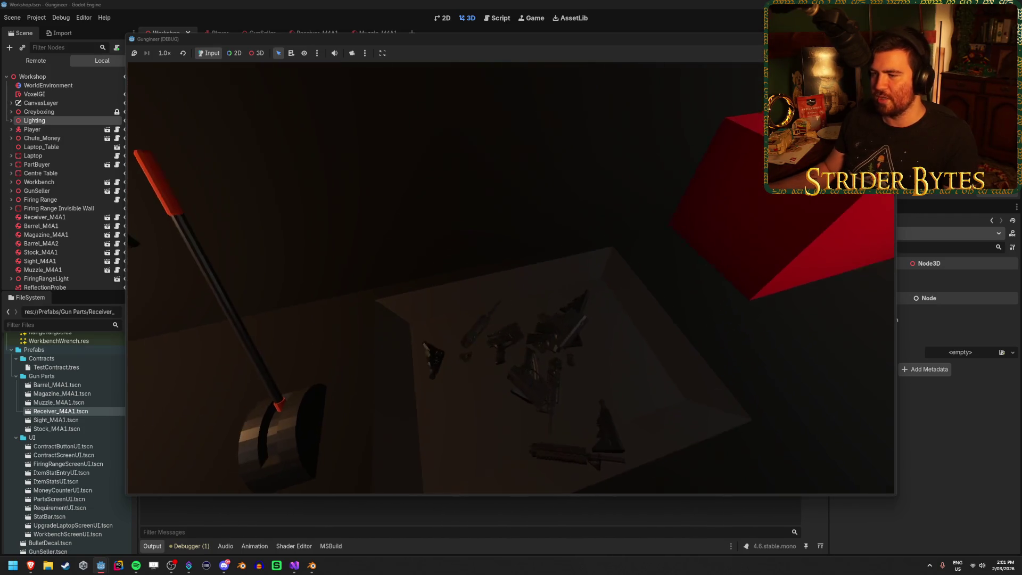
key(e)
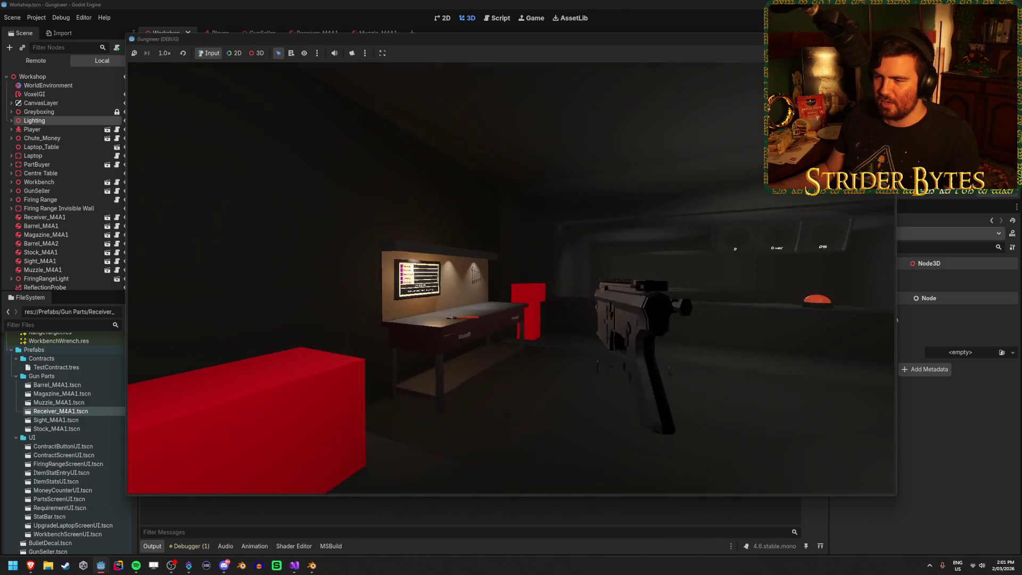
key(e)
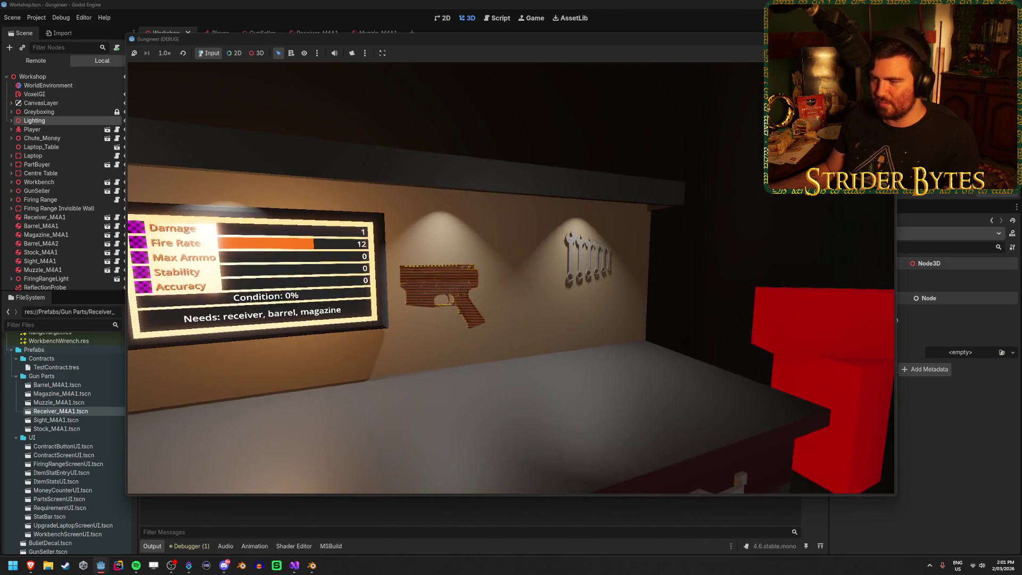
Move to the parts table and pick up the orange receiver part.
key(s)
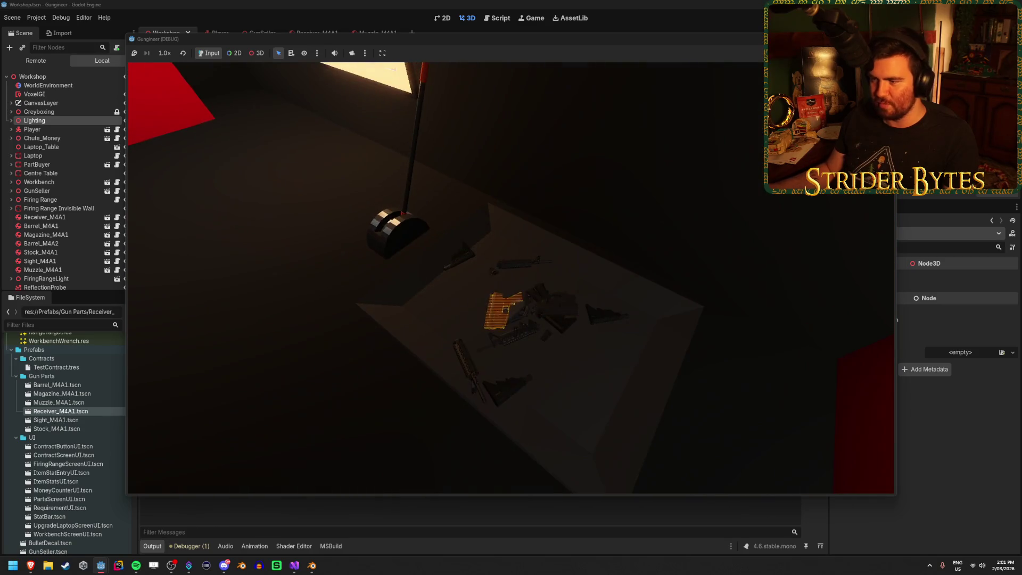
key(e)
key(w)
key(e)
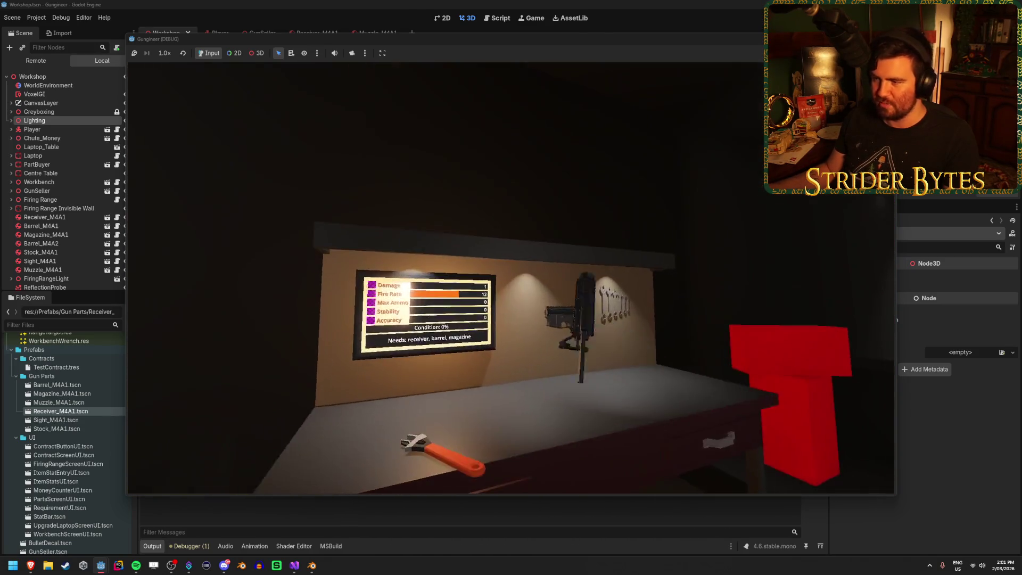
key(w)
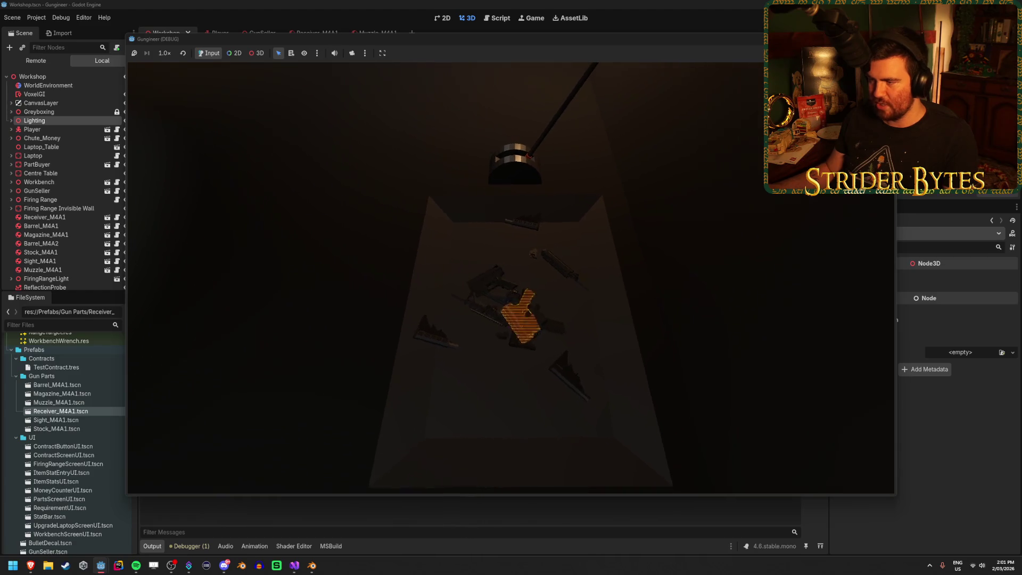
key(e)
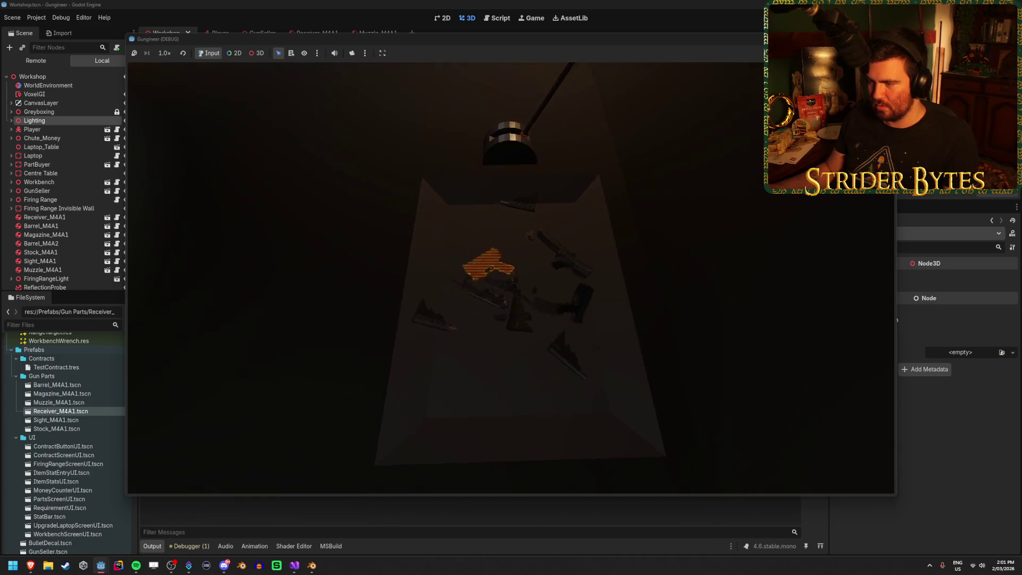
key(e)
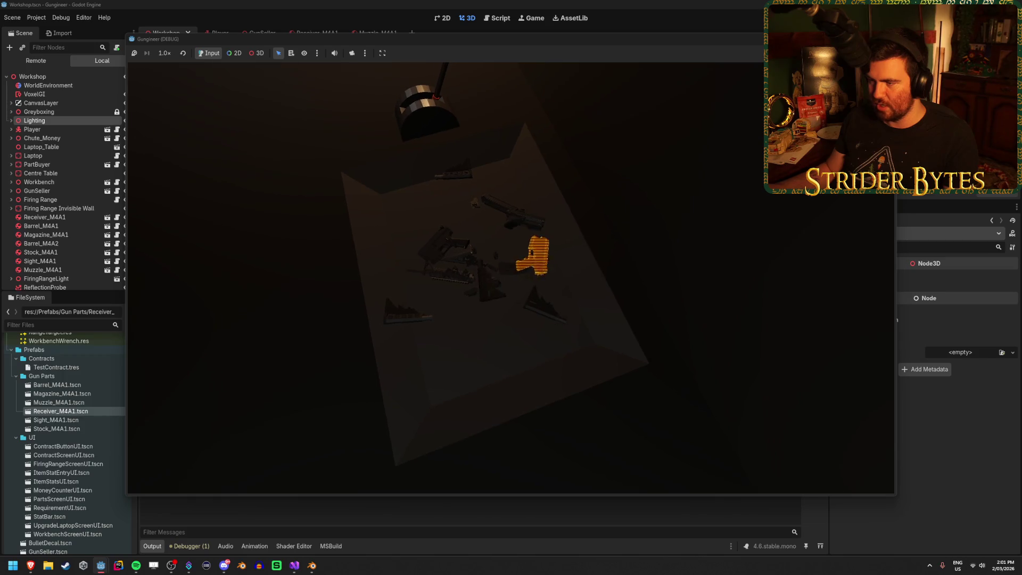
Walk back up close to the workbench.
key(s)
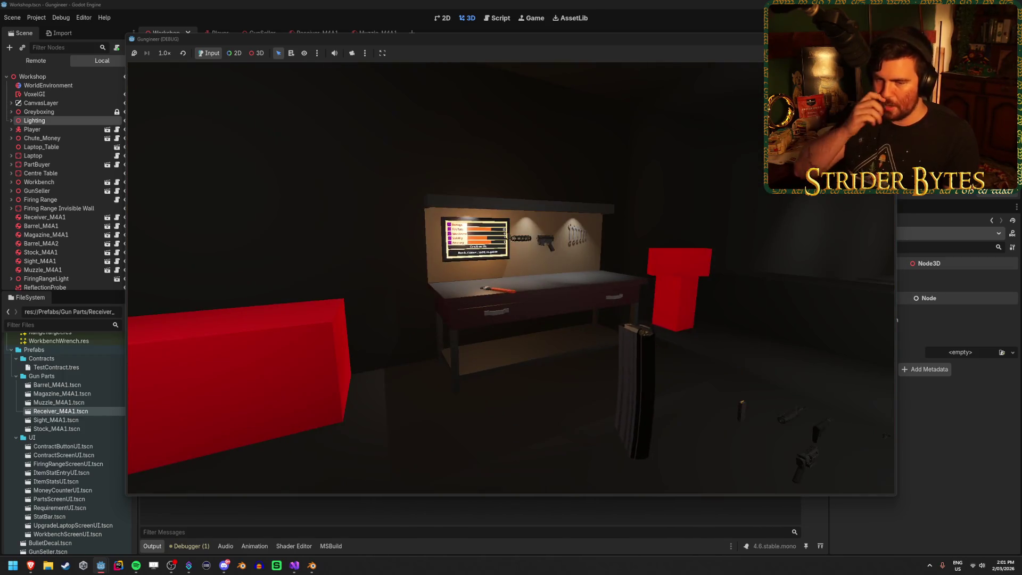
key(d)
key(w)
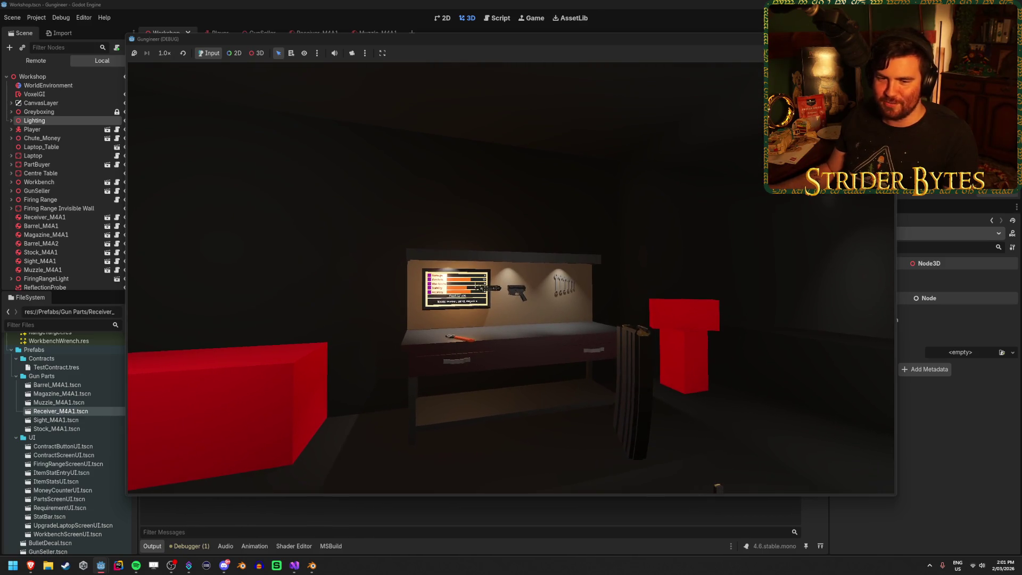
key(w)
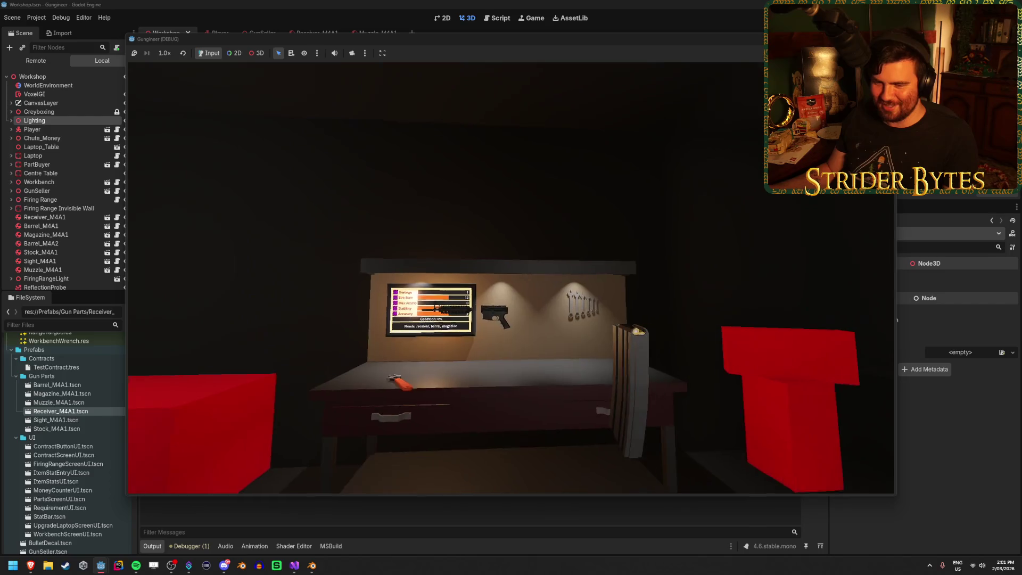
Take the rifle, start the range test at the red button, and fire at the targets.
key(e)
key(w)
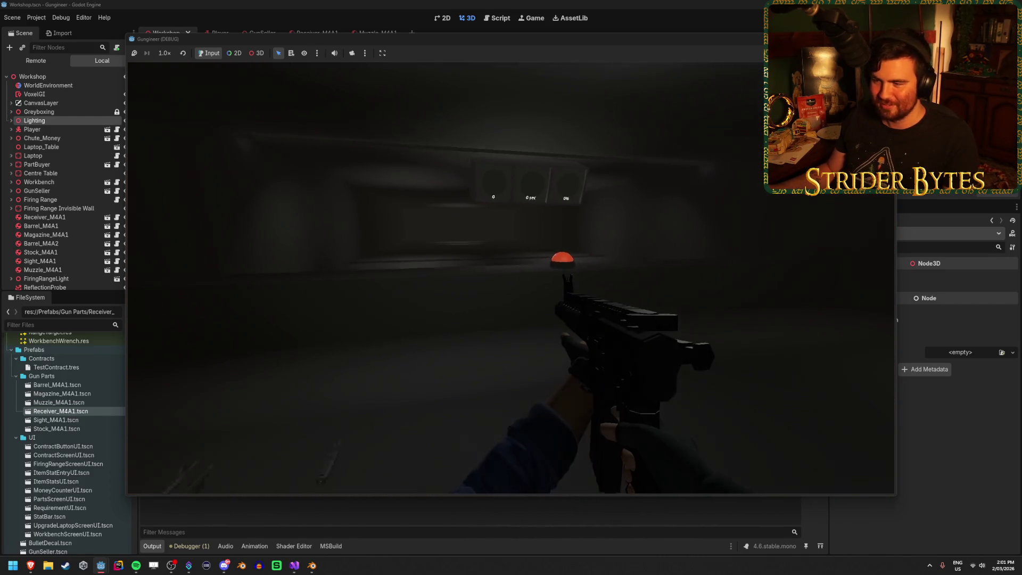
key(w)
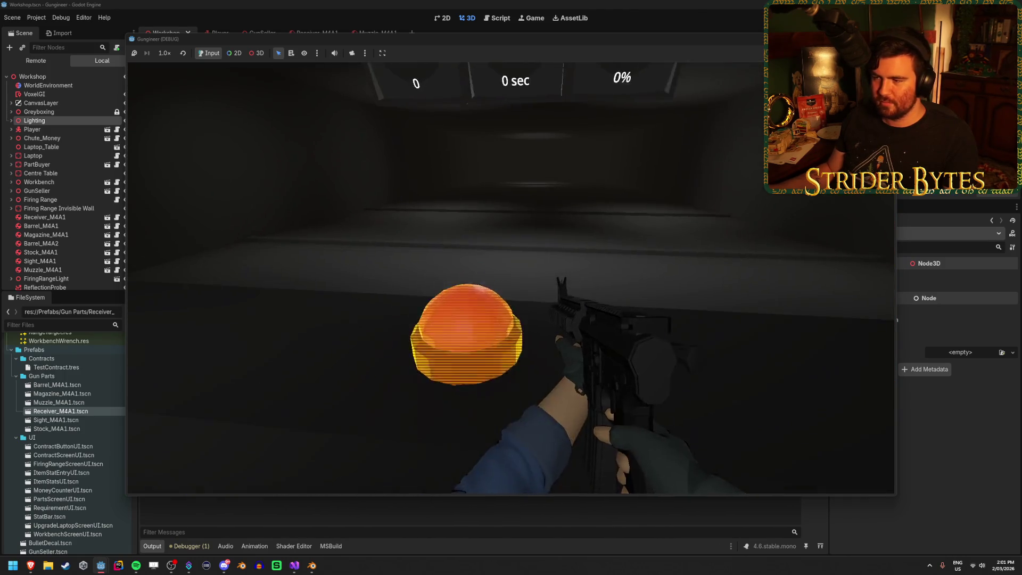
key(e)
drag(511, 278, 511, 277)
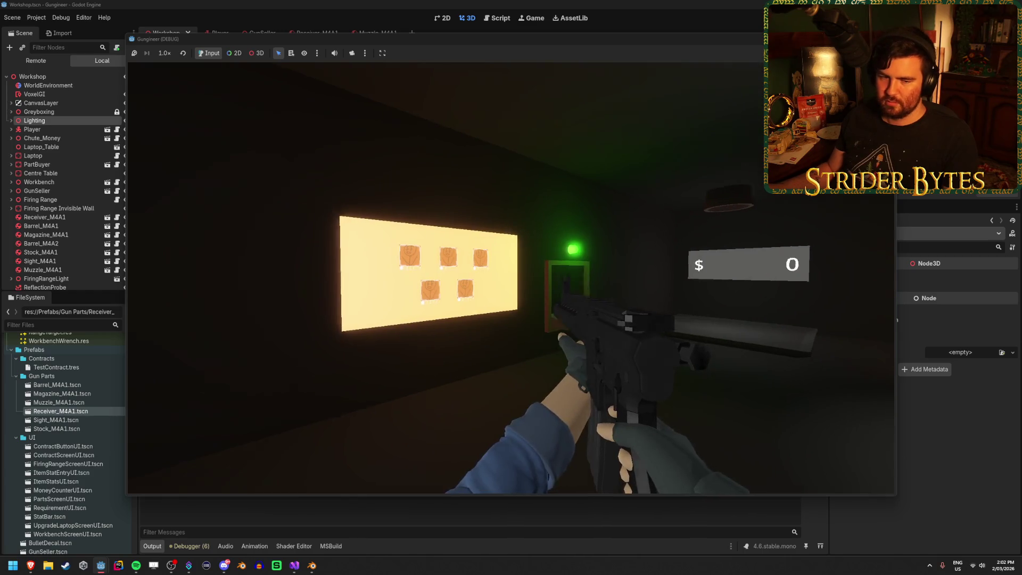
Browse contracts at the contract board, hand in the rifle on the rack, and stop the game with F8.
key(w)
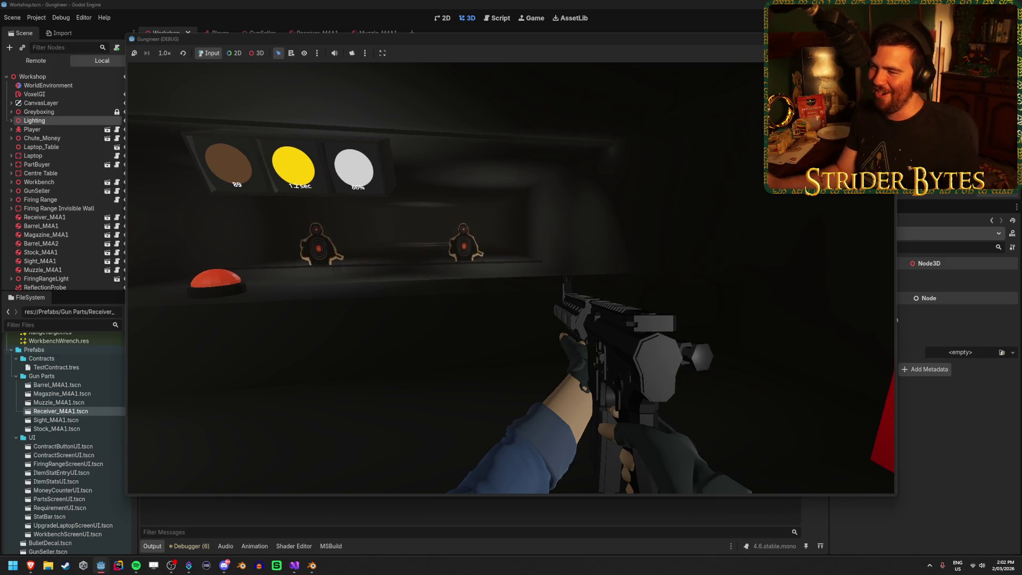
key(w)
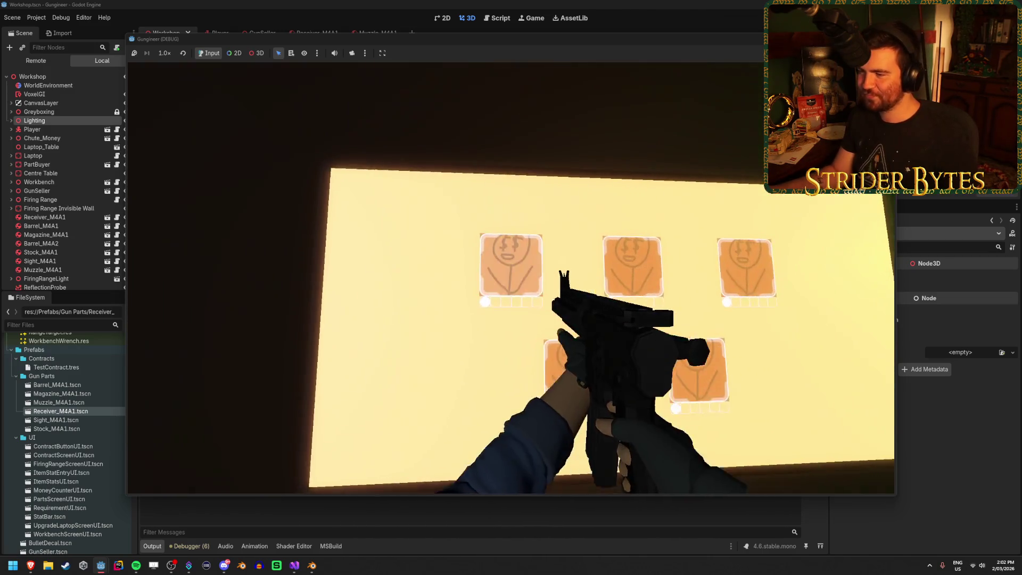
key(e)
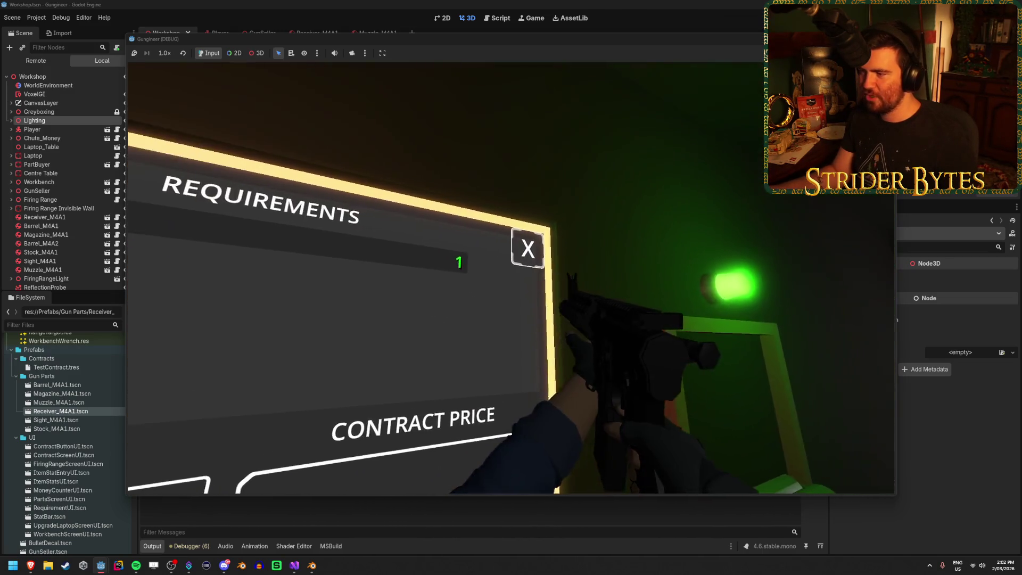
key(e)
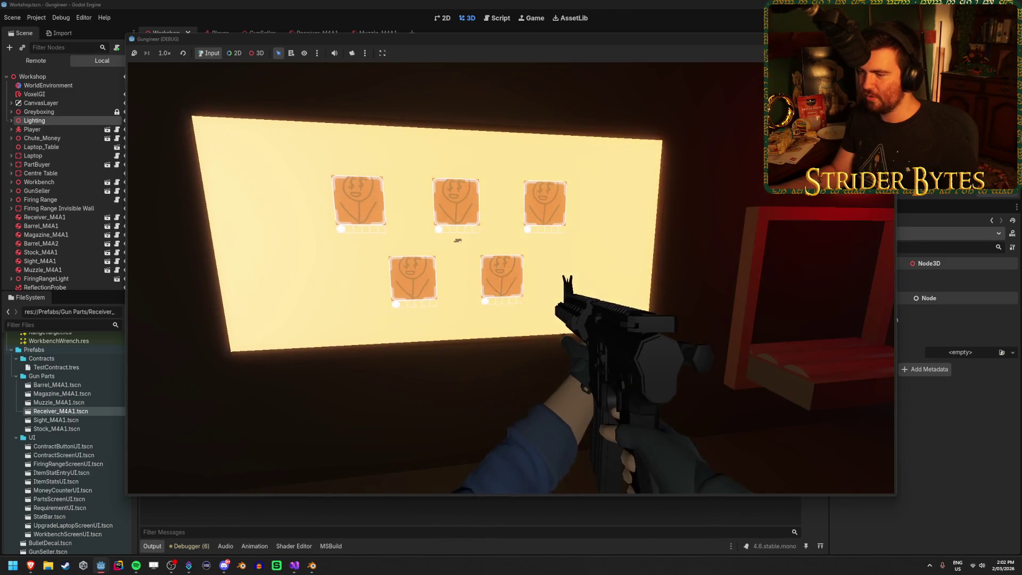
key(e)
key(e)
key(e)
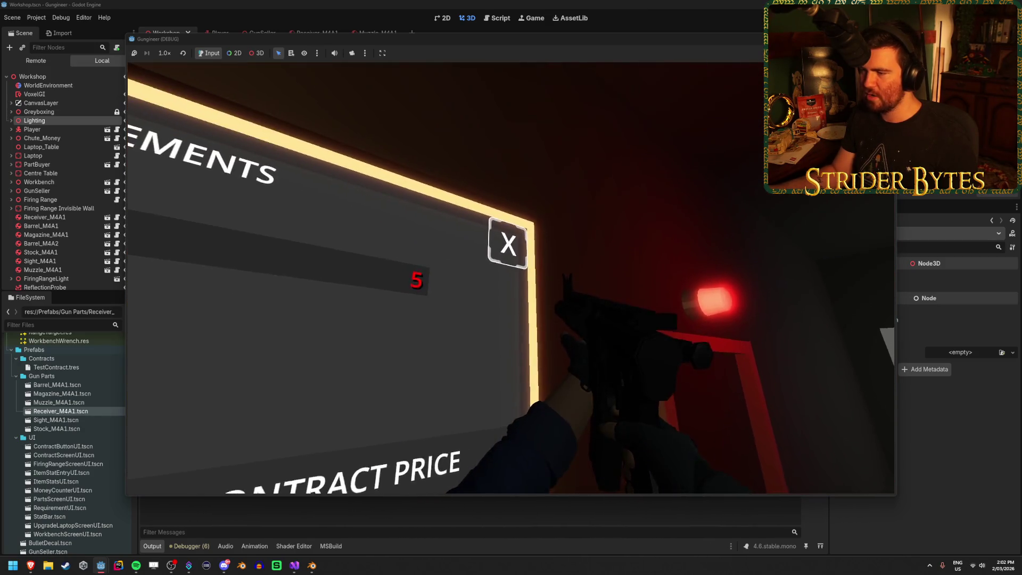
key(e)
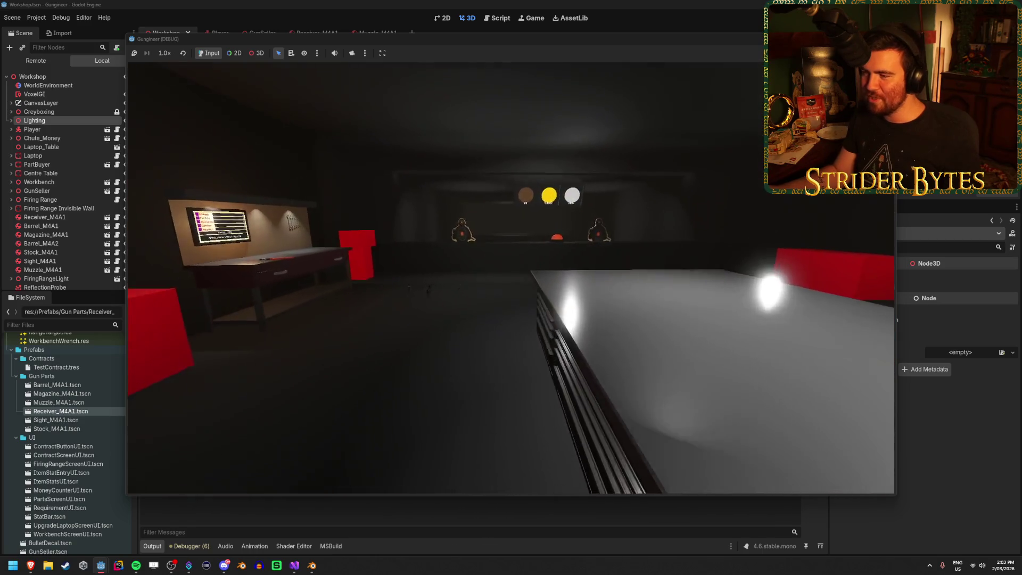
key(F8)
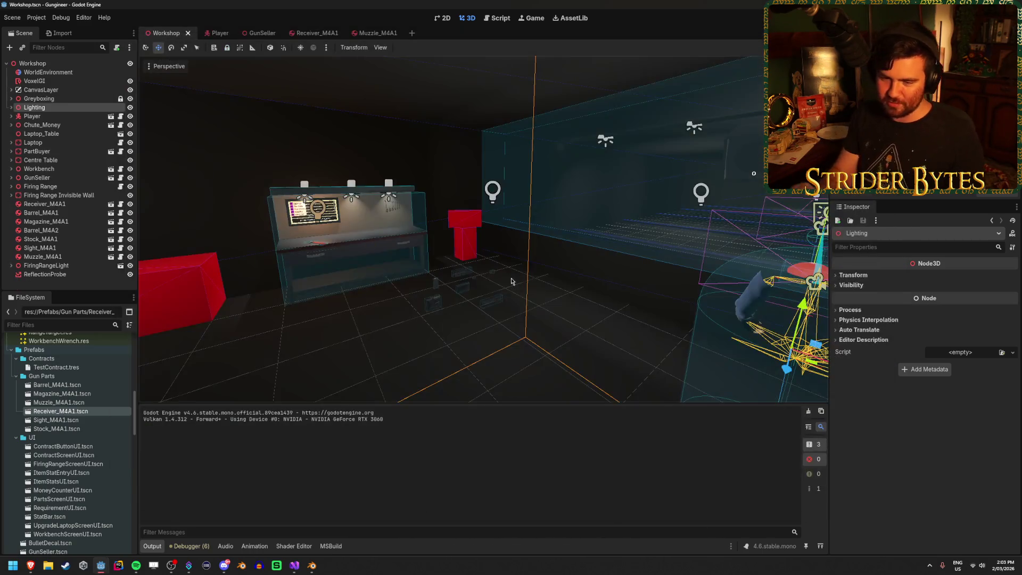
Deselect the Lighting node, orbit the view over the table toward the workbench, then switch to Blender.
click(511, 281)
mouse_move(511, 281)
right_down()
mouse_move(596, 291)
mouse_move(553, 287)
mouse_move(590, 310)
mouse_move(387, 346)
mouse_move(403, 347)
right_up()
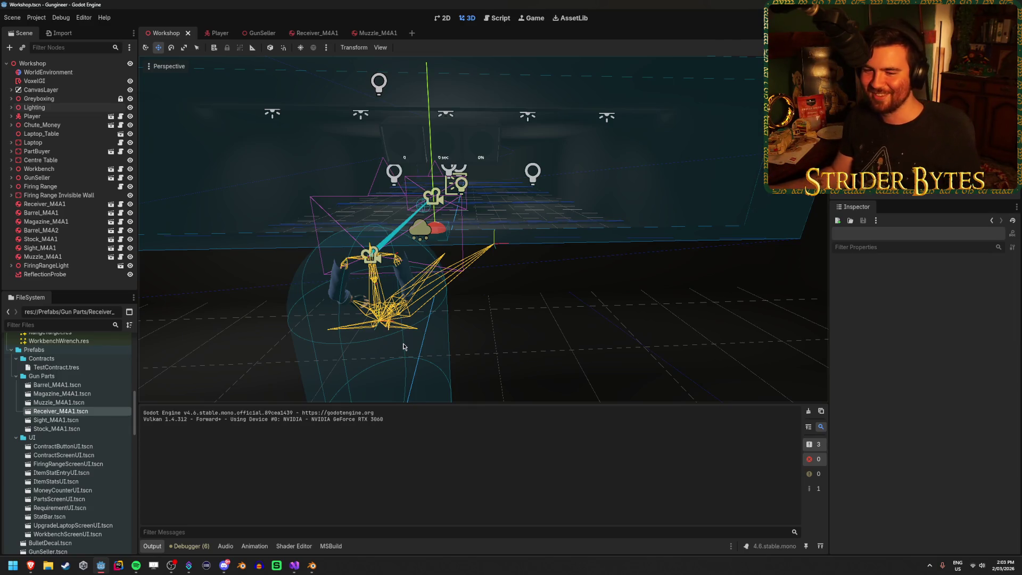
right_drag(618, 349, 544, 336)
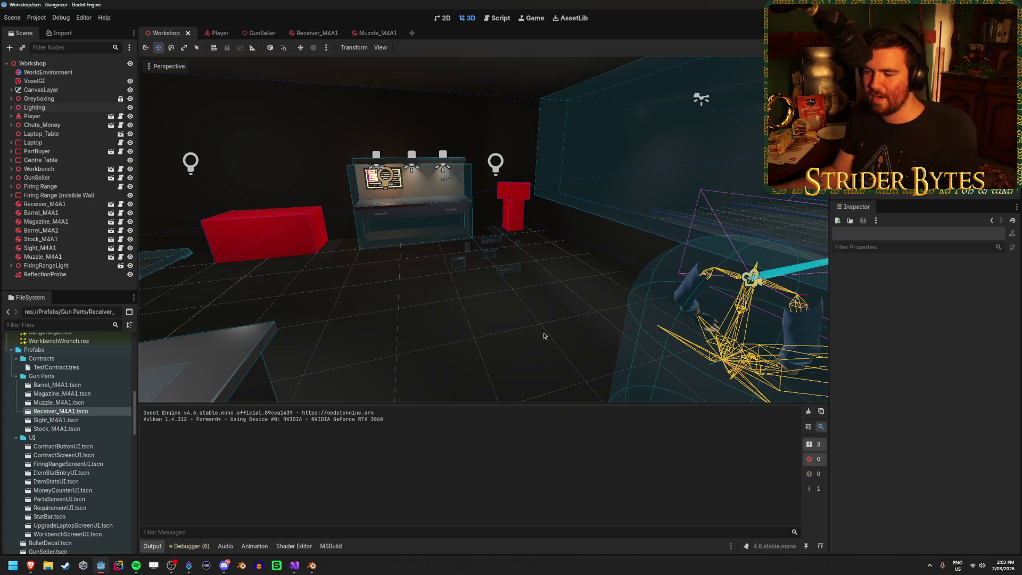
mouse_move(306, 574)
click(306, 525)
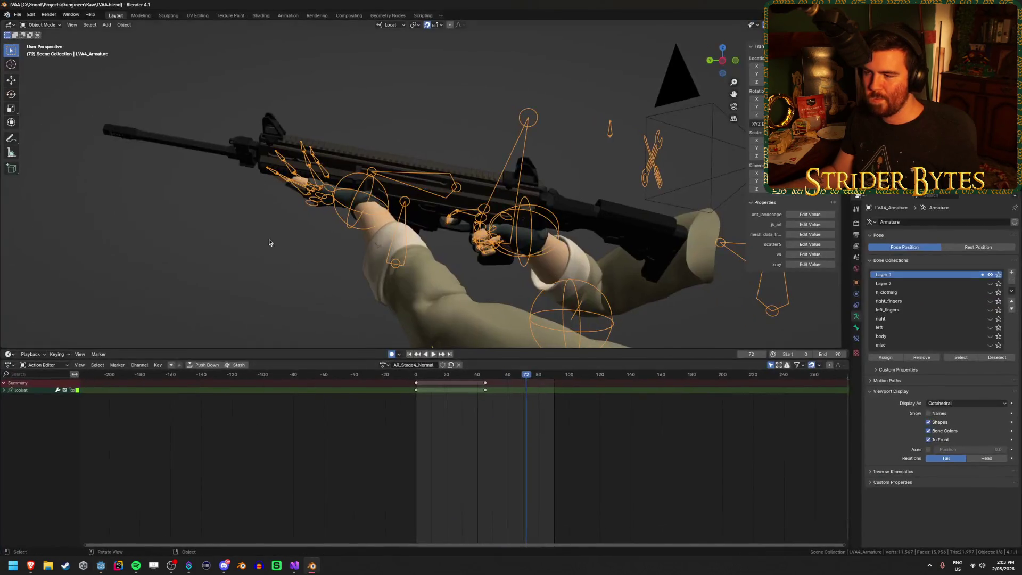
Reset the animation to frame 0, save the blend file, and switch to Godot to clear the output log.
mouse_move(277, 316)
middle_down()
mouse_move(183, 310)
mouse_move(217, 313)
middle_up()
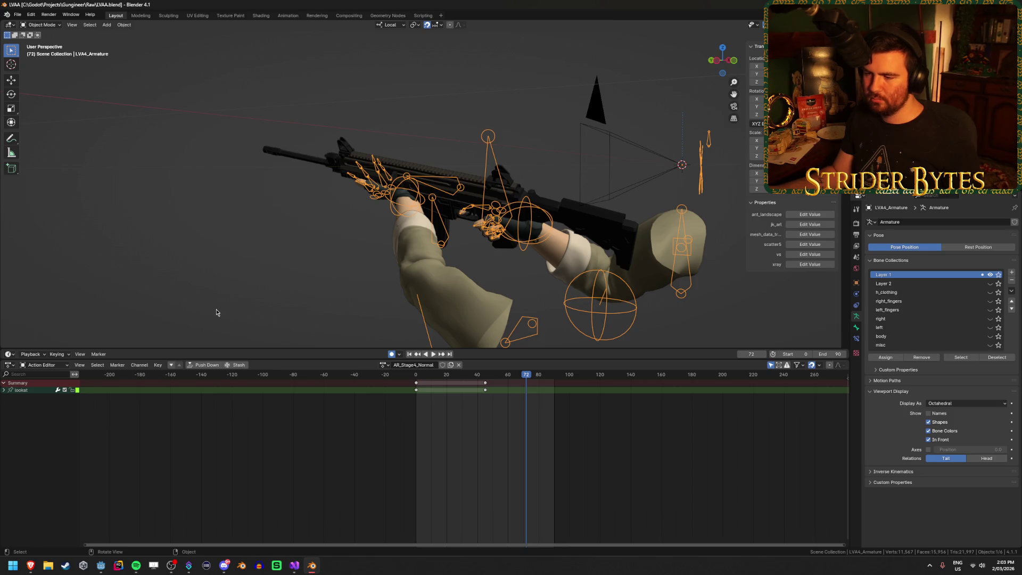
drag(434, 421, 415, 424)
key(ctrl+s)
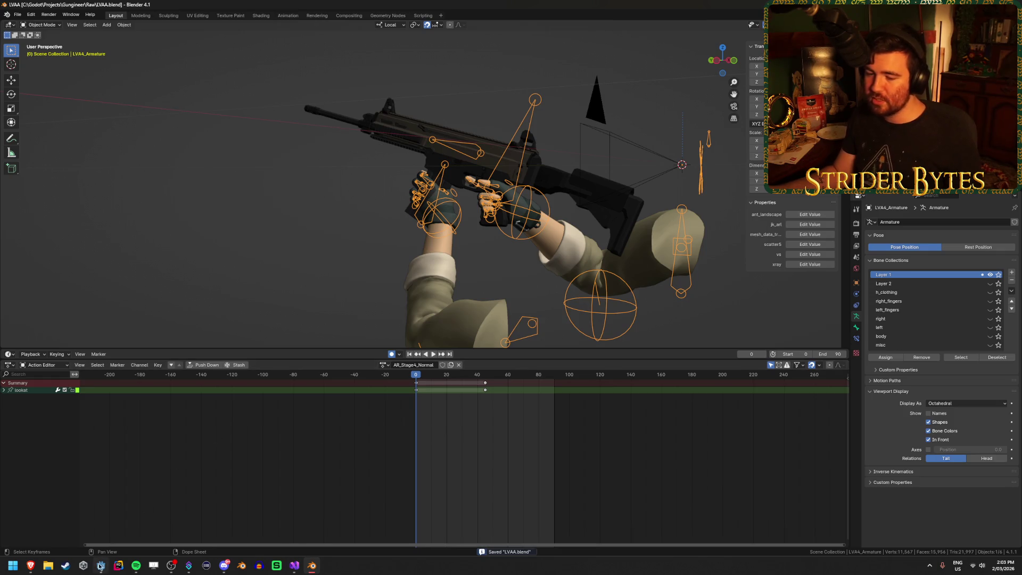
click(100, 565)
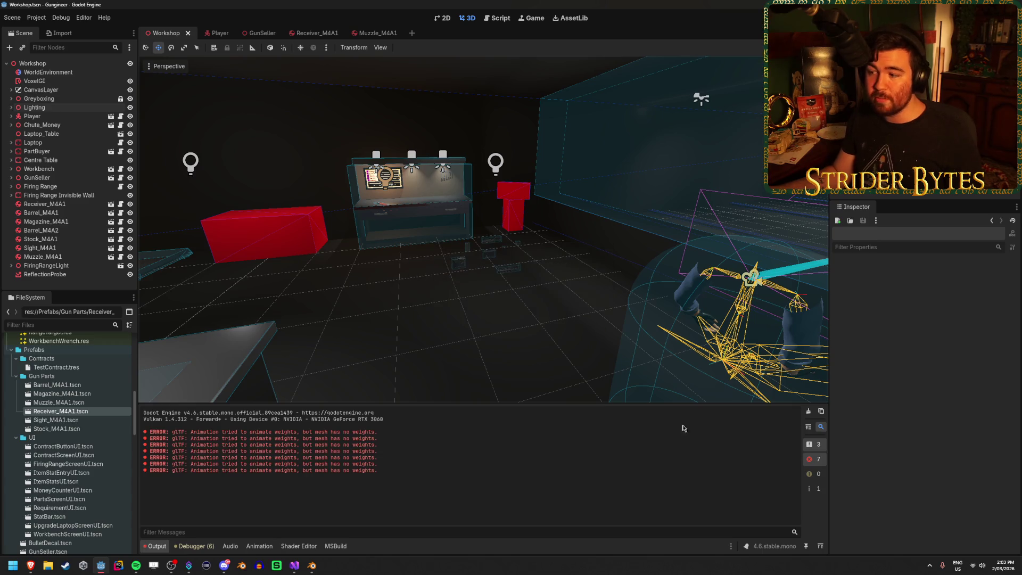
click(808, 410)
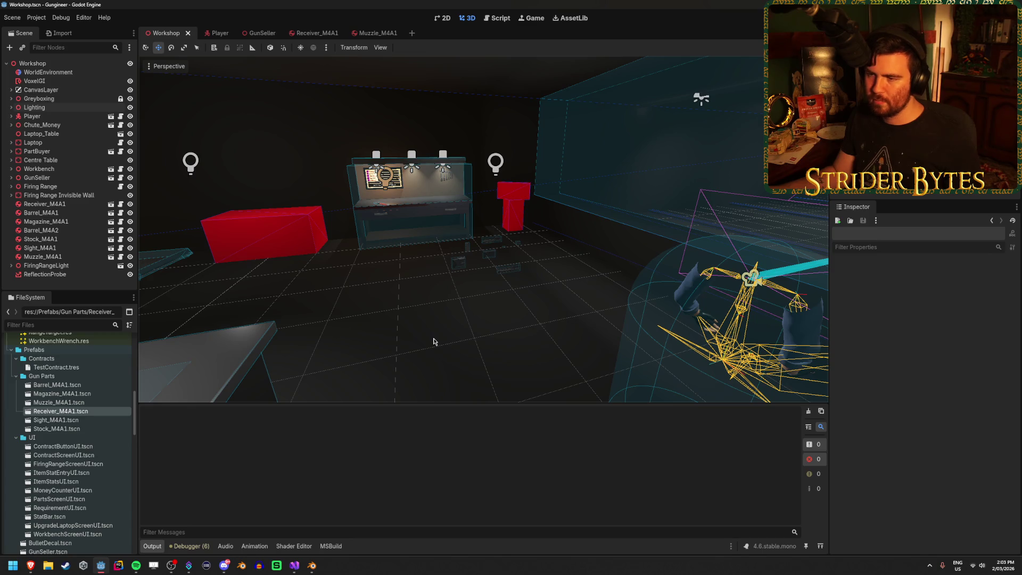
Orbit the Godot view from the player rig toward the workbench, then return to Blender.
right_drag(604, 336, 604, 336)
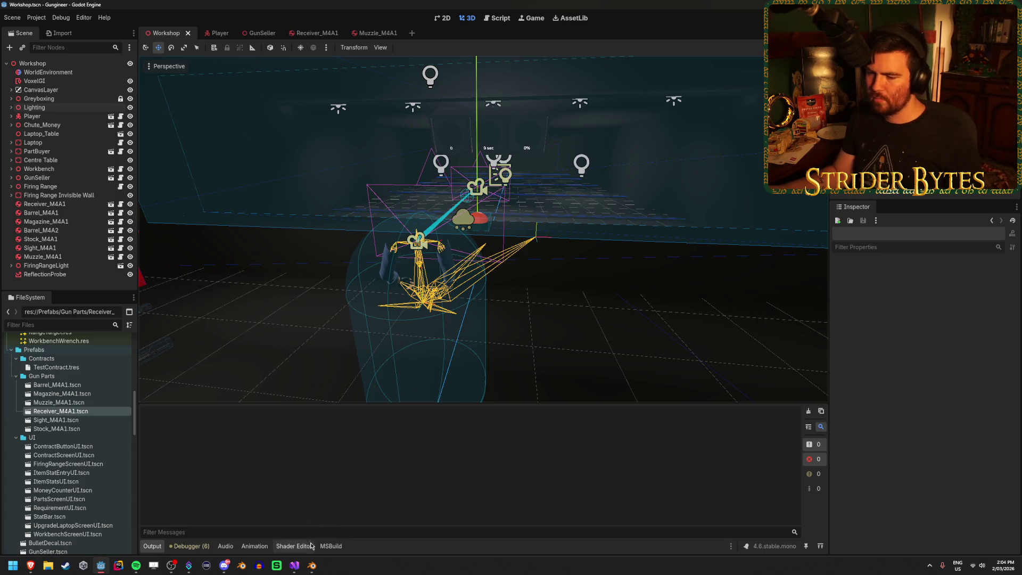
mouse_move(300, 354)
right_down()
mouse_move(272, 353)
mouse_move(310, 351)
right_up()
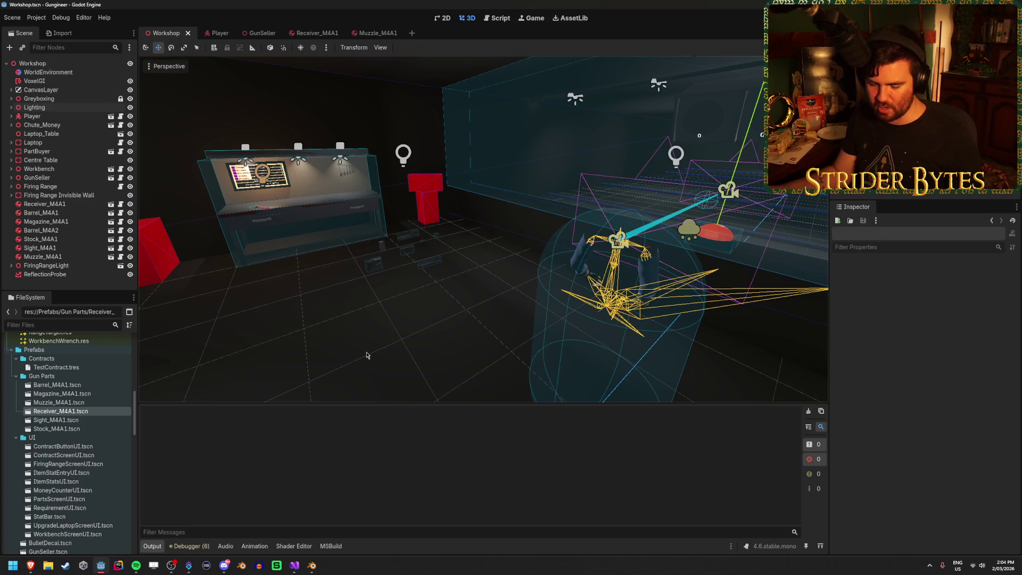
click(309, 568)
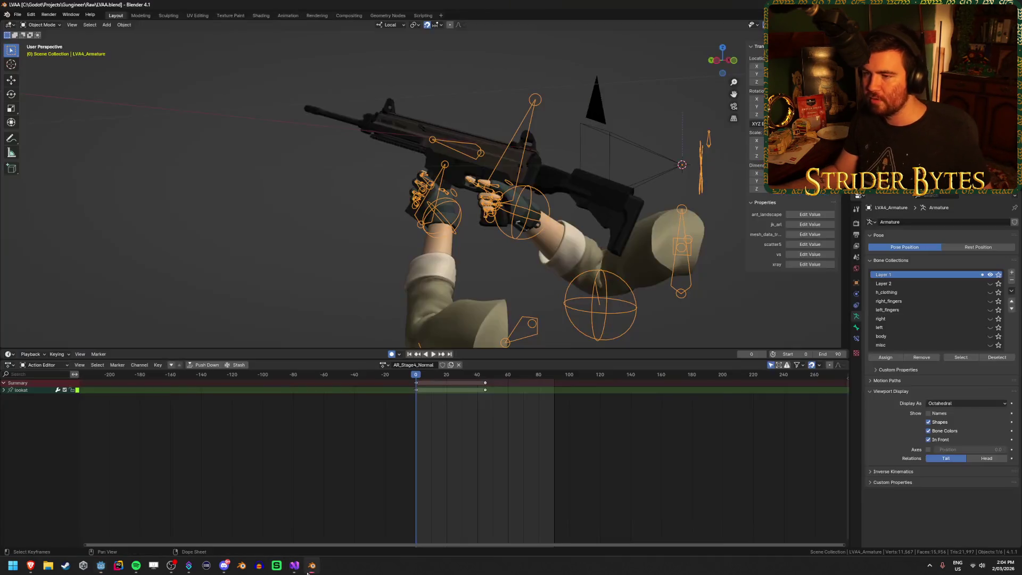
Play the reload animation and stop it at frame 42.
key(space)
mouse_move(478, 383)
mouse_down()
mouse_move(520, 388)
mouse_move(481, 393)
mouse_up()
key(space)
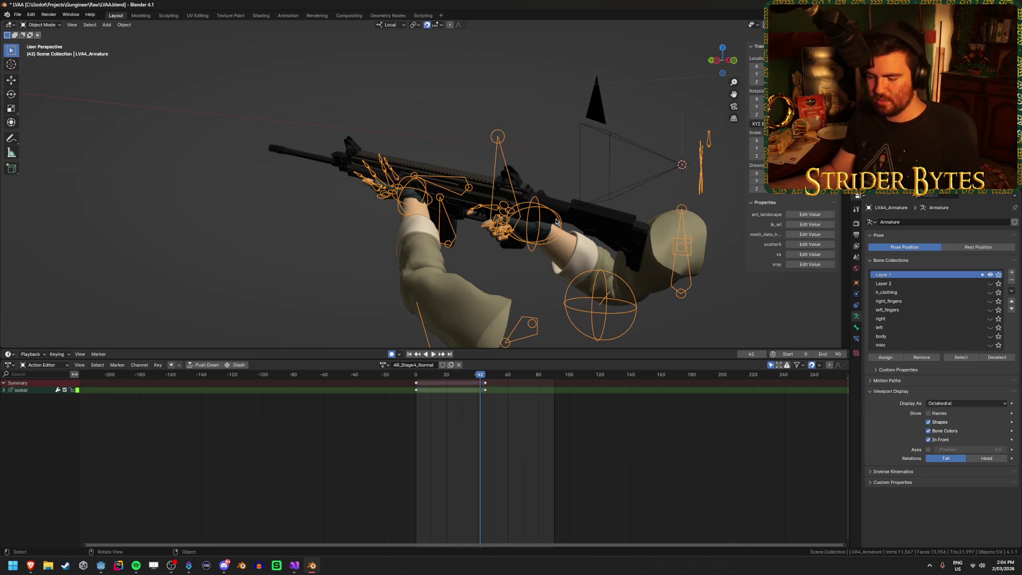
Try a new position for the handIK.R right-hand controller in pose mode.
key(ctrl+Tab)
click(565, 240)
middle_drag(565, 240, 585, 226)
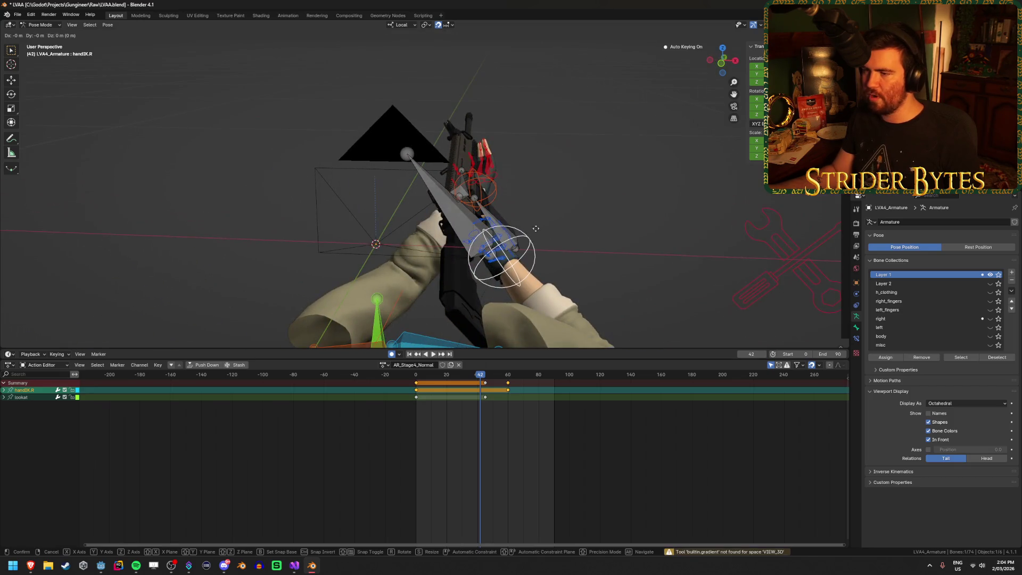
mouse_move(612, 202)
middle_down()
mouse_move(636, 230)
mouse_move(629, 296)
mouse_move(609, 216)
mouse_move(521, 250)
mouse_move(616, 215)
mouse_move(527, 264)
middle_up()
key(g)
click(586, 224)
key(g)
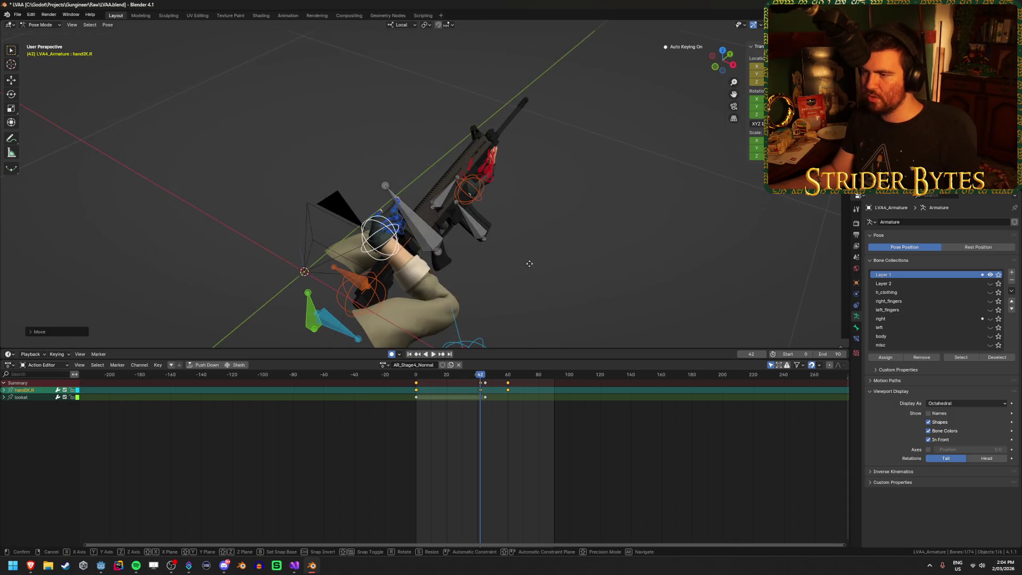
mouse_move(600, 229)
middle_down()
mouse_move(522, 205)
mouse_move(548, 232)
middle_up()
click(551, 224)
Undo the hand move, save, and load the AR_Stage1 action onto the armature.
key(ctrl+z)
key(ctrl+z)
key(ctrl+z)
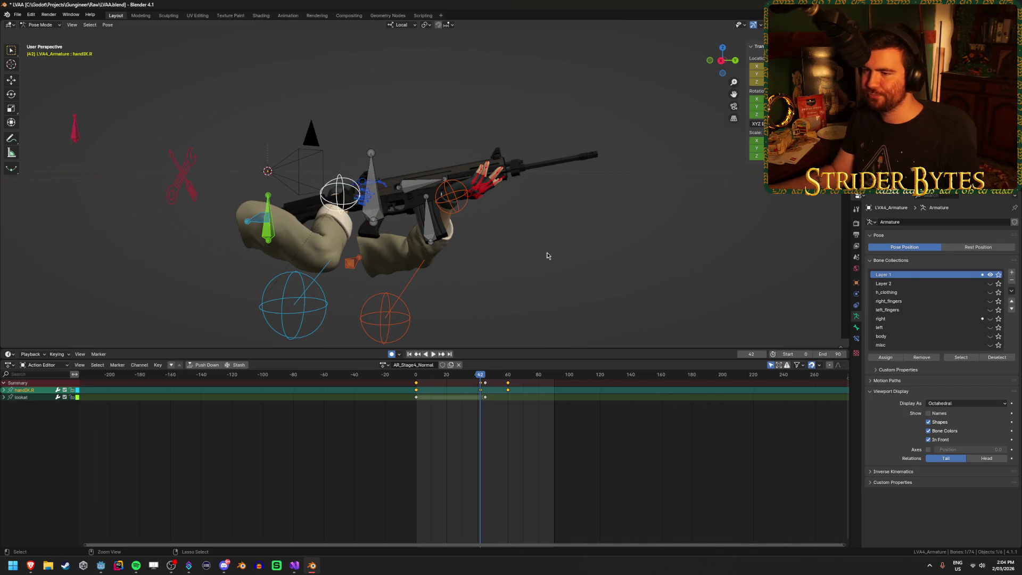
key(ctrl+s)
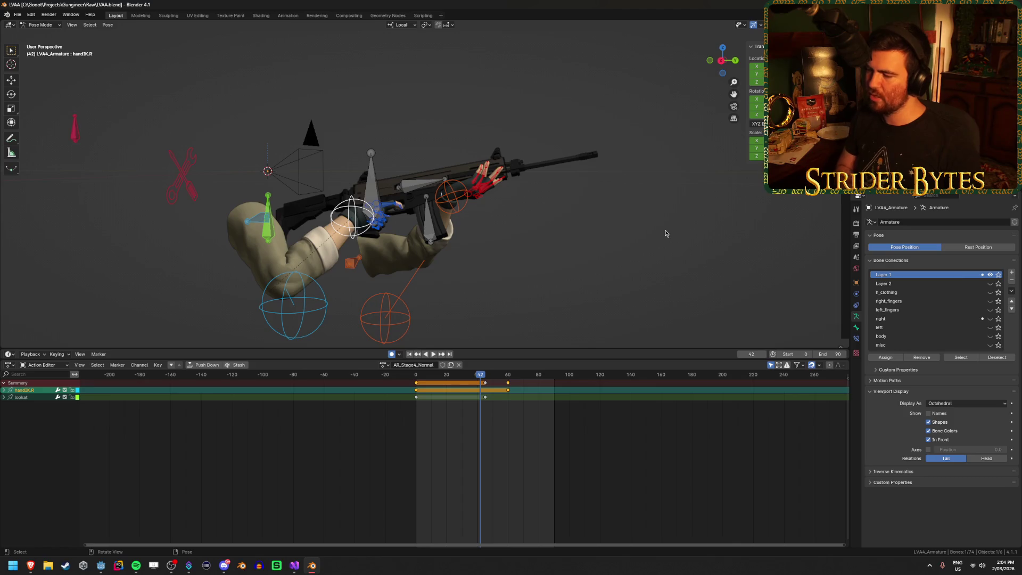
click(384, 366)
click(391, 379)
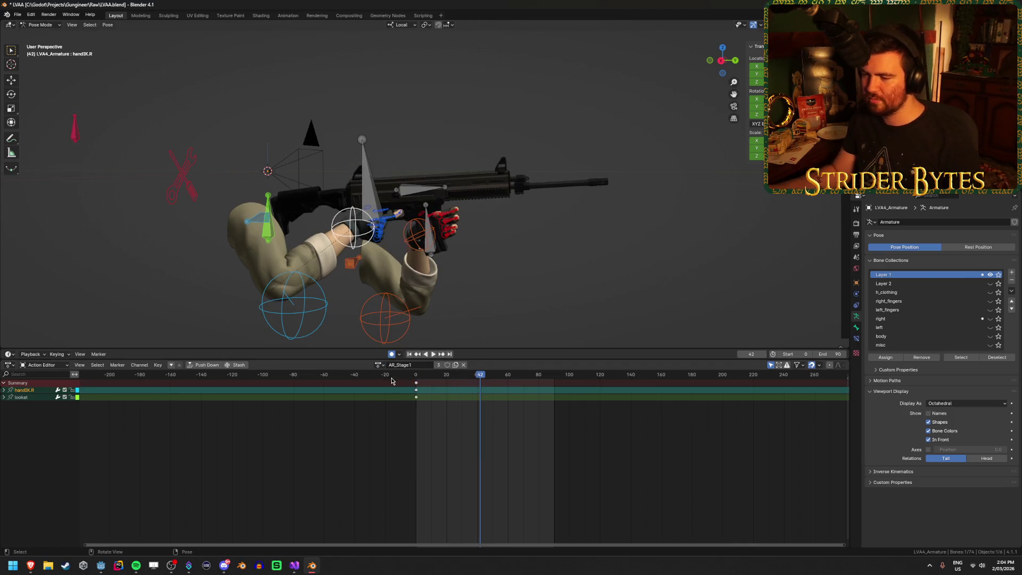
Look through the scene camera, then bring the running Gungineer game to the front.
key(KP_0)
key(alt+Tab)
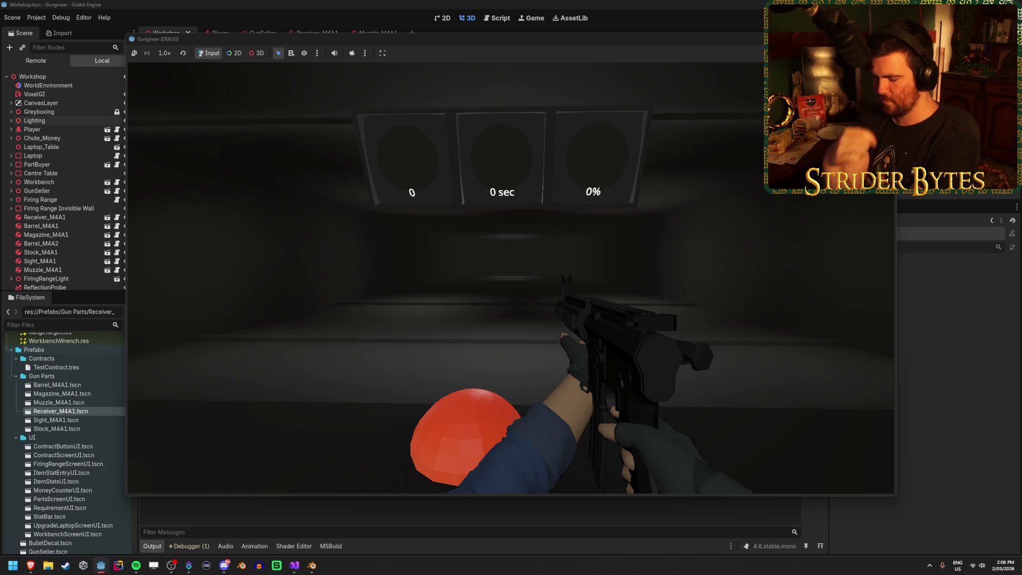
Trigger the in-game reload pose with R, then close the debug game with F8.
key(r)
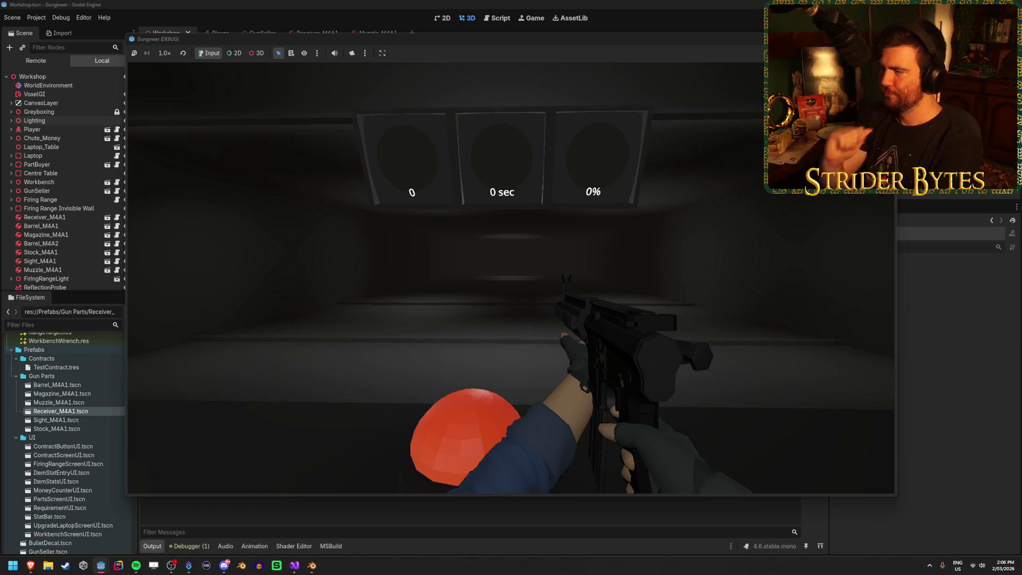
key(F8)
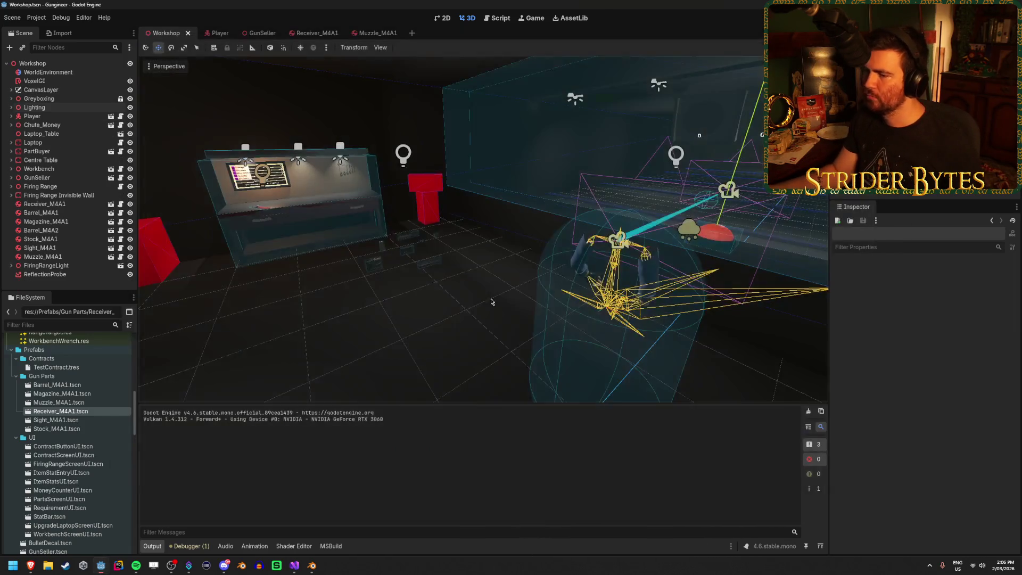
Bring Blender forward and preview the AR_Stage1 animation, scrubbing between frames 45 and 55.
click(313, 568)
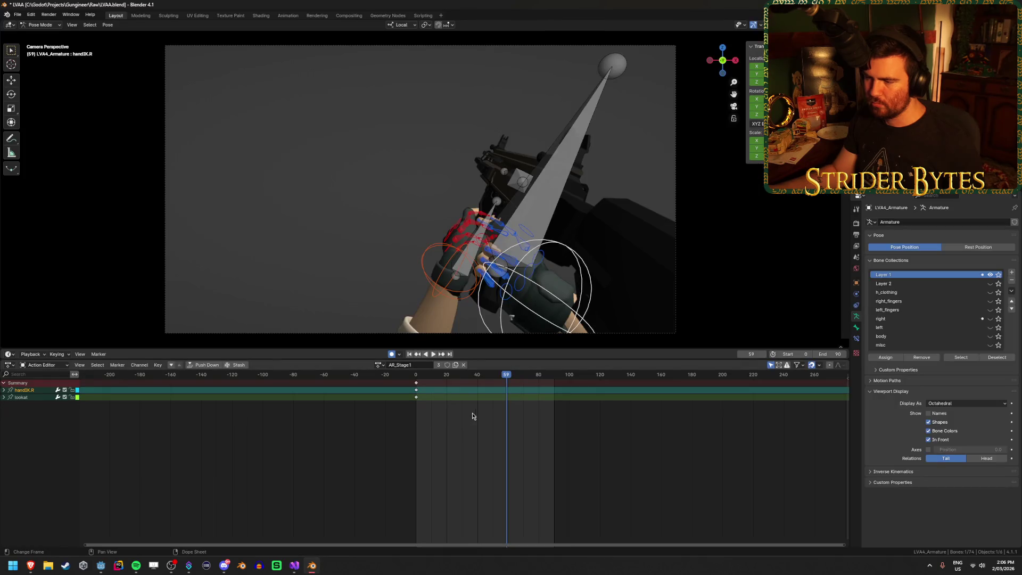
key(space)
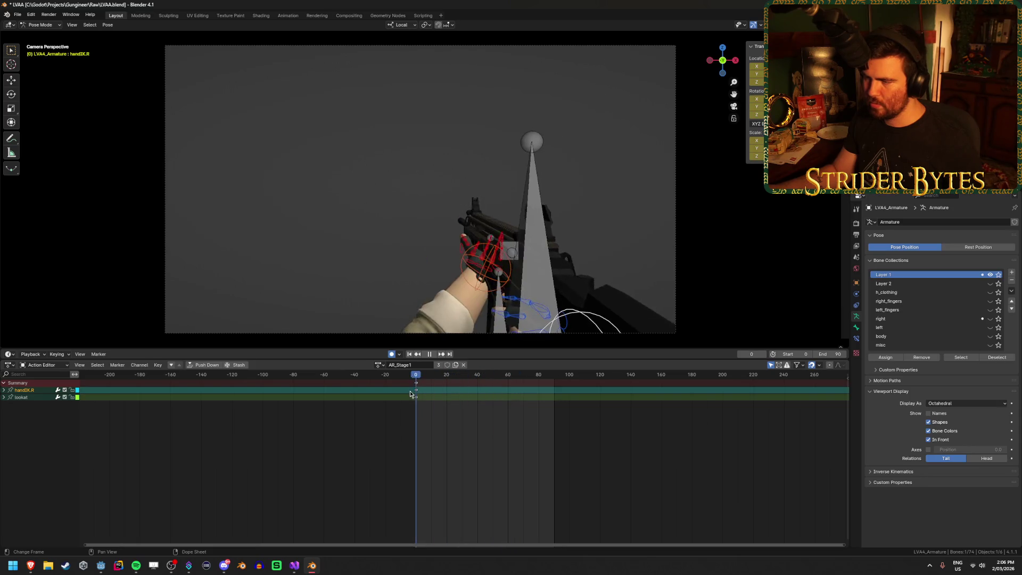
click(485, 394)
drag(485, 394, 500, 394)
key(space)
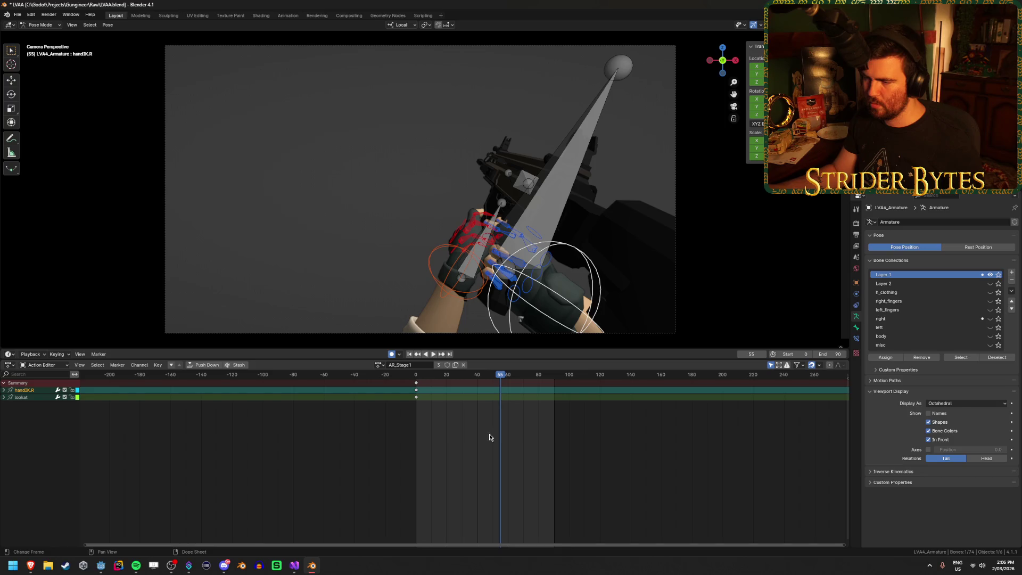
Set the scene end frame to 60 and switch the bottom area to the Graph Editor.
text(60)
key(Return)
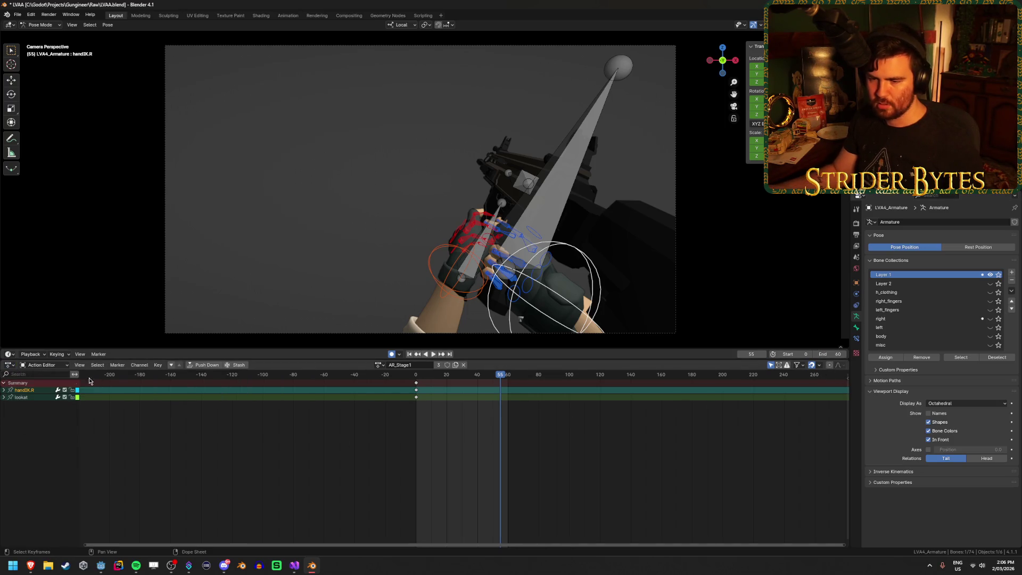
click(11, 367)
click(125, 408)
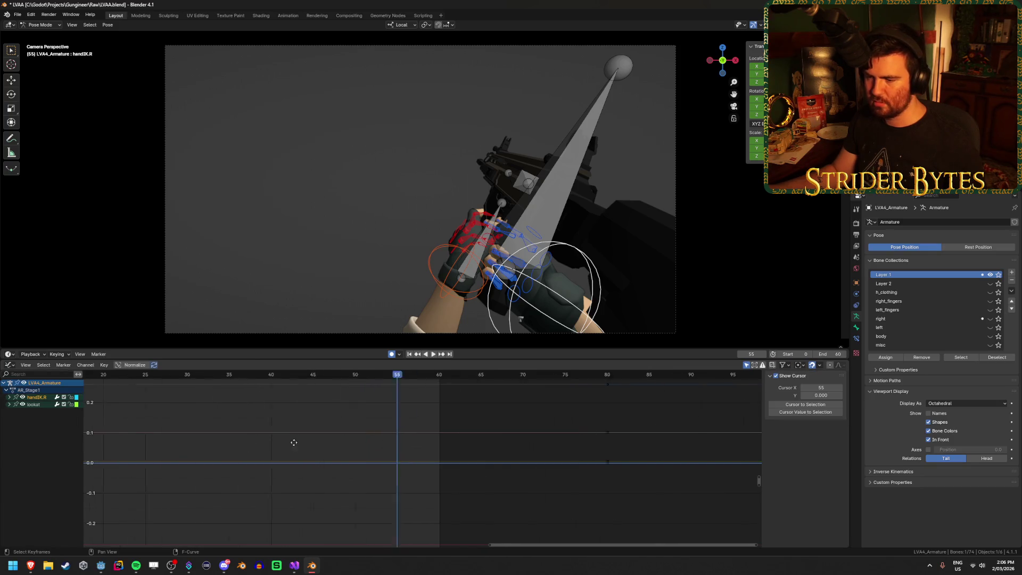
Frame all keys, select the GunBase bone and scrub back to frame 18.
key(Home)
scroll(424, 457, down, 2)
click(571, 162)
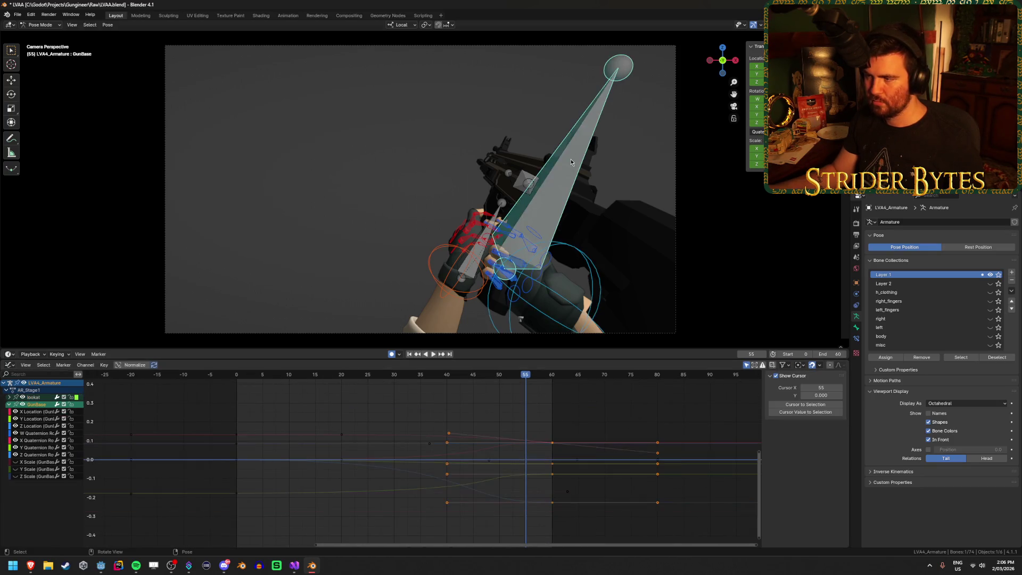
scroll(377, 439, up, 2)
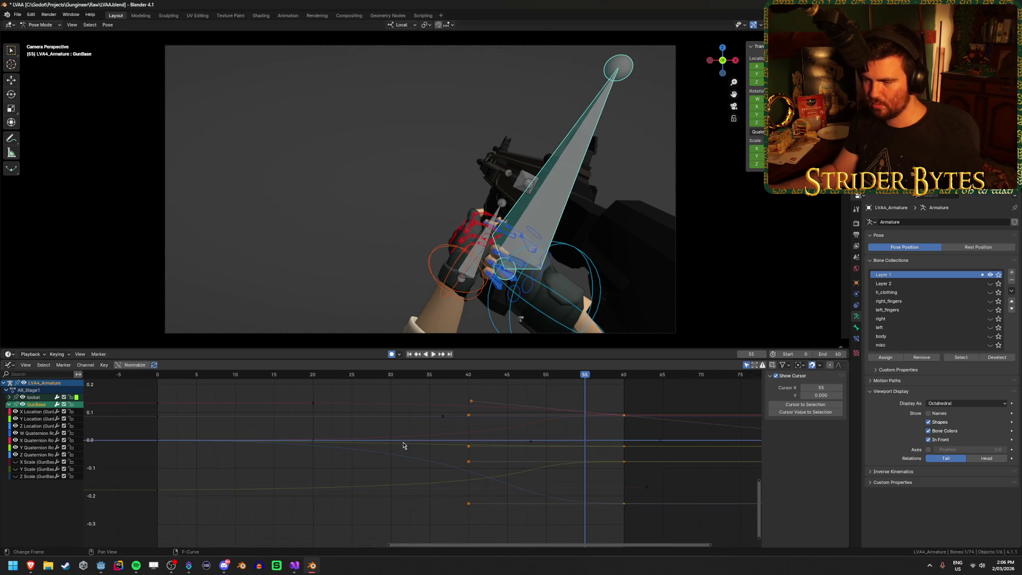
mouse_move(576, 385)
mouse_down()
mouse_move(222, 399)
mouse_move(390, 434)
mouse_up()
Show GunBase's X/Z Quaternion Rotation and Z Location curves and scrub through the rotation.
click(36, 441)
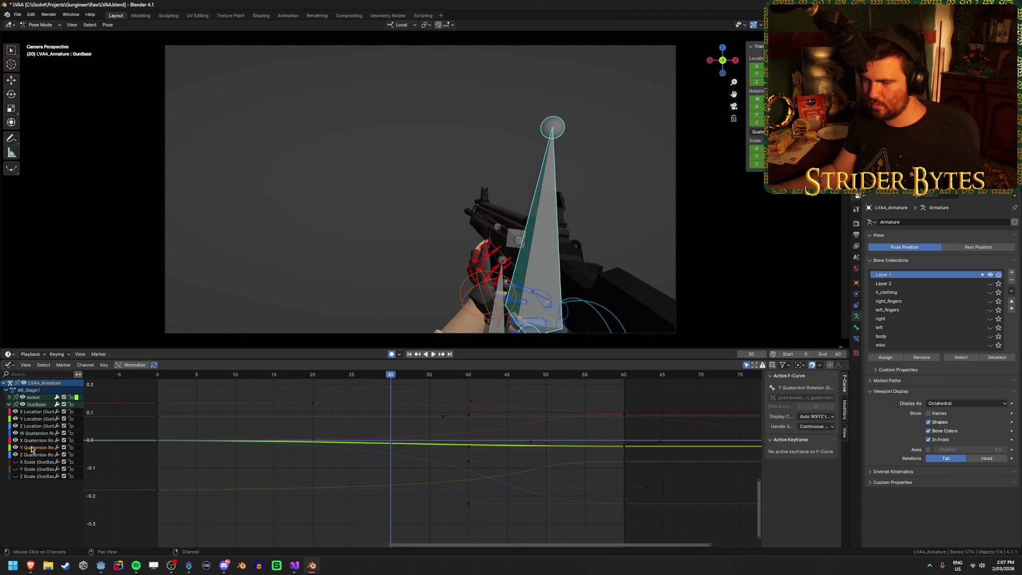
click(42, 426)
click(37, 455)
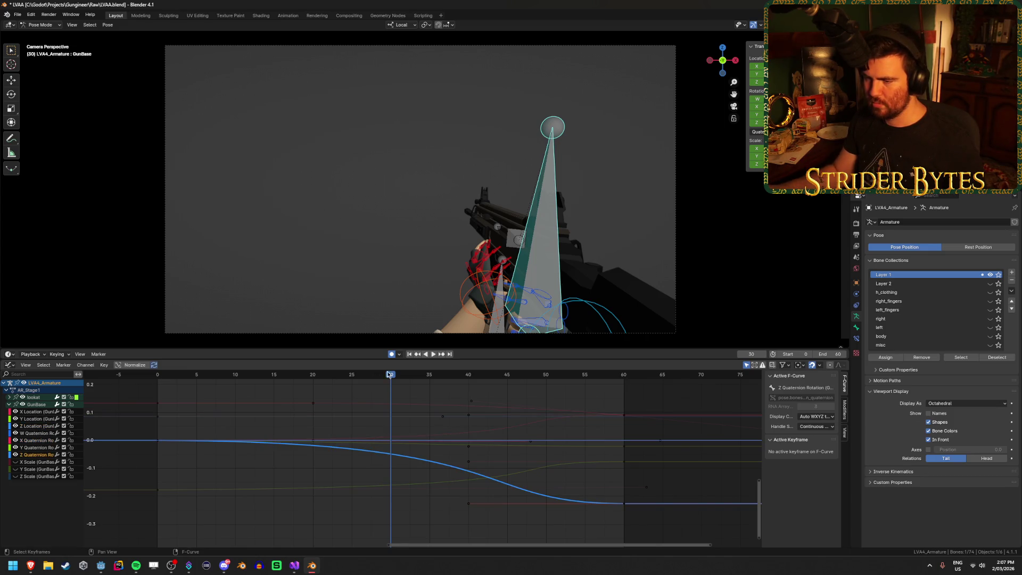
drag(387, 374, 251, 374)
key(space)
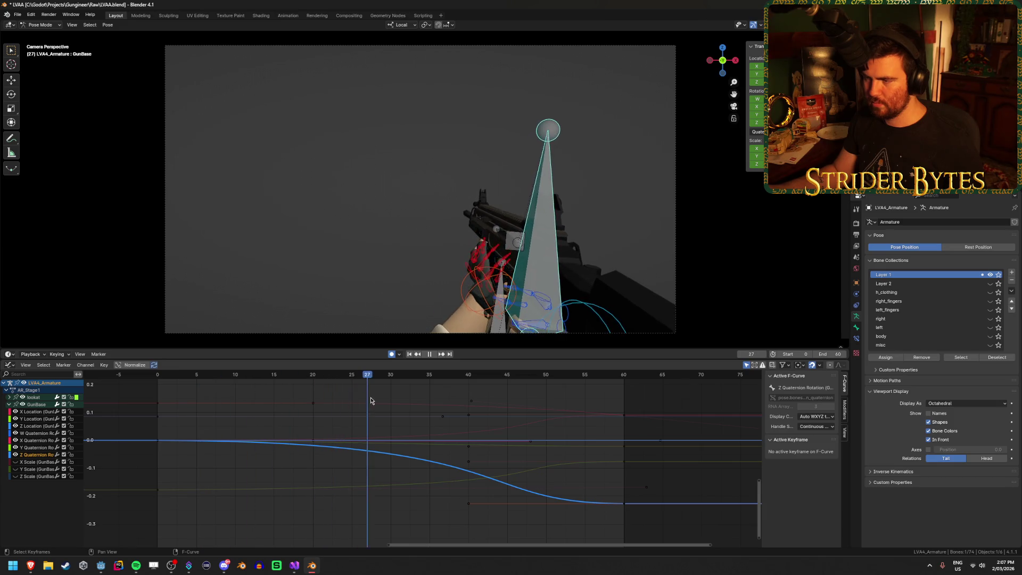
drag(554, 418, 301, 417)
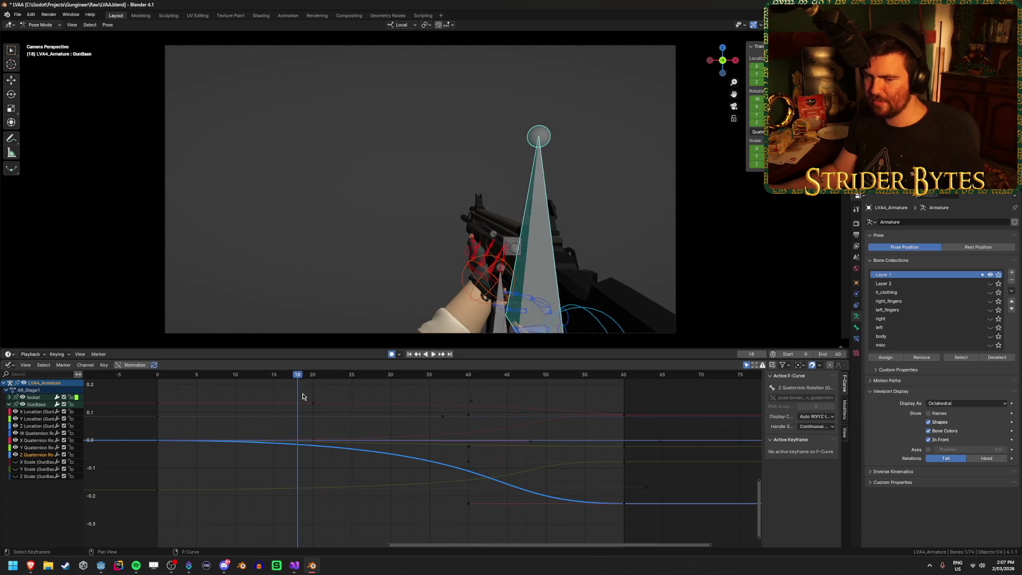
click(481, 284)
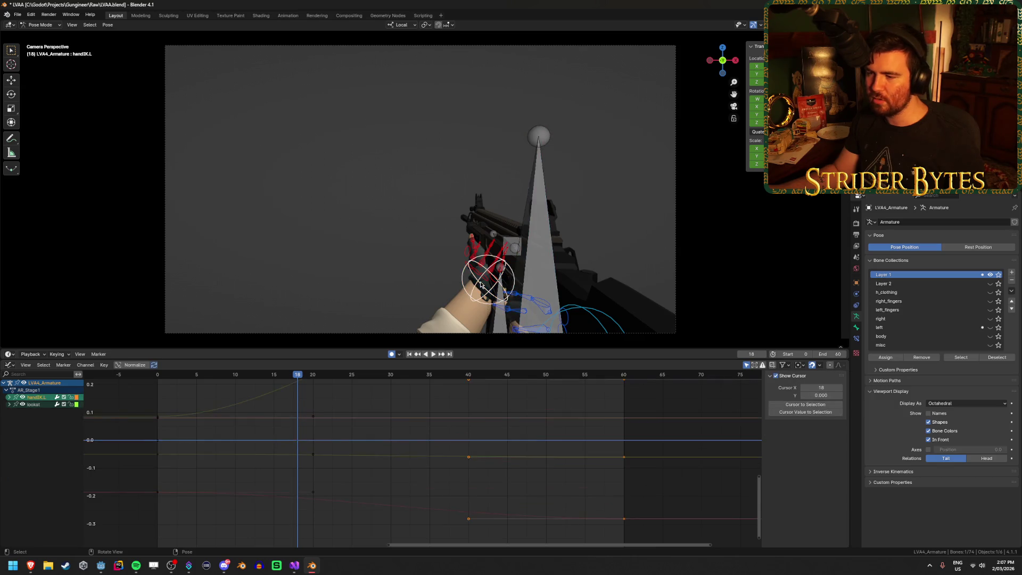
Review the hand reload motion by scrubbing the graph between frames 11 and 59.
scroll(368, 457, down, 4)
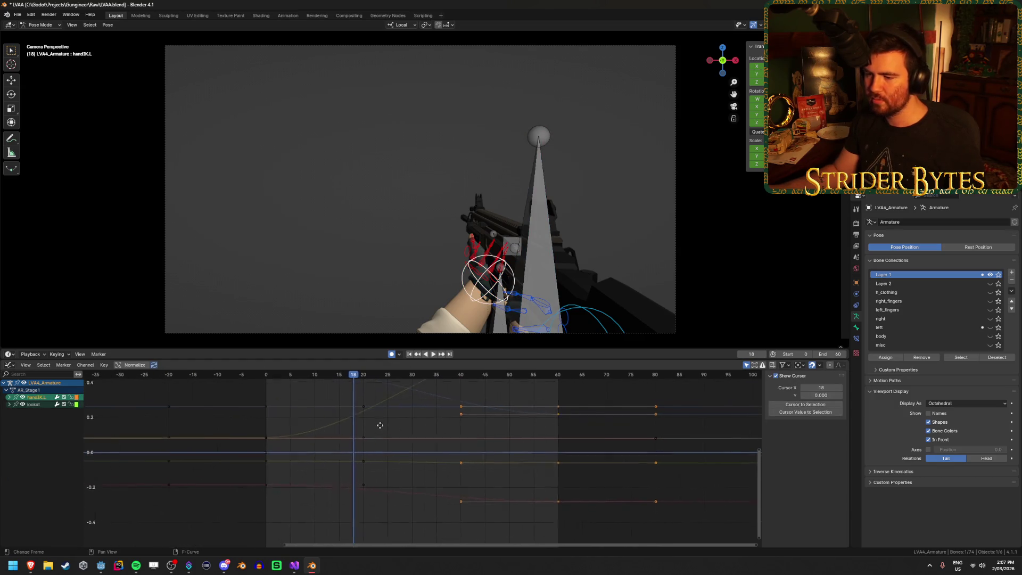
scroll(375, 453, down, 2)
click(419, 440)
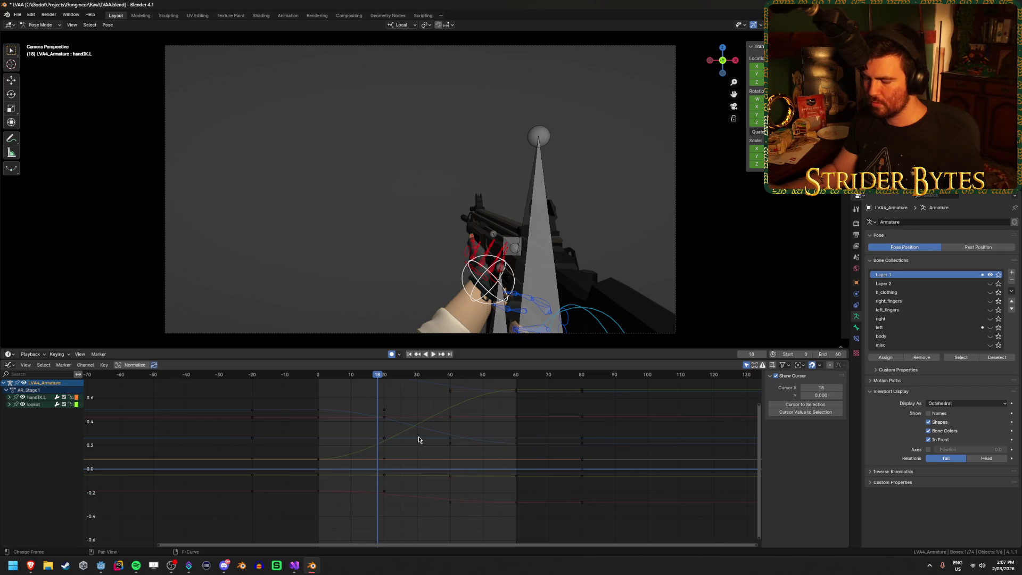
mouse_move(419, 440)
middle_down()
mouse_move(543, 439)
mouse_move(461, 425)
middle_up()
mouse_move(397, 378)
mouse_down()
mouse_move(338, 379)
mouse_move(497, 401)
mouse_move(324, 403)
mouse_up()
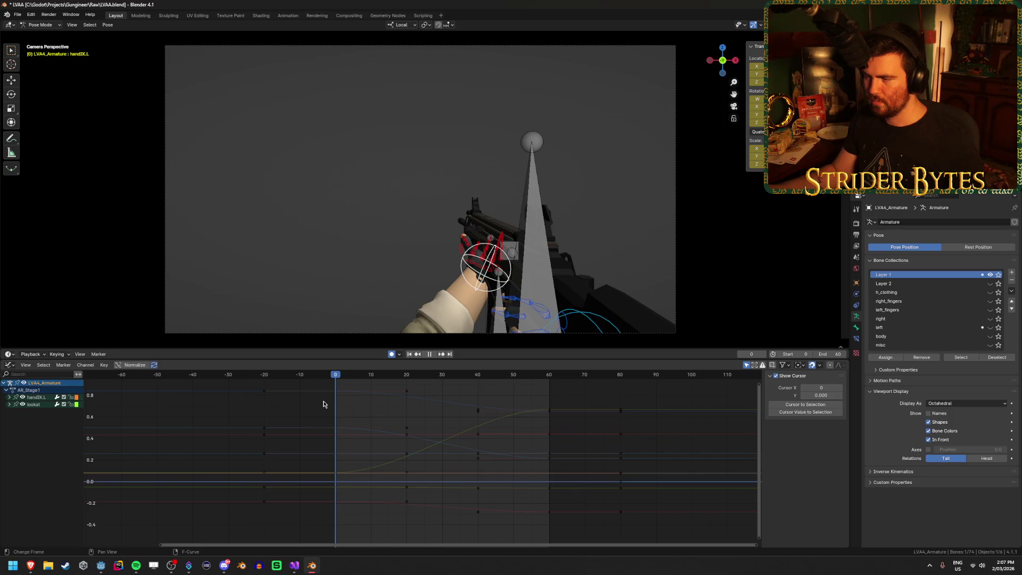
mouse_move(424, 408)
mouse_down()
mouse_move(536, 413)
mouse_move(344, 415)
mouse_move(539, 418)
mouse_move(417, 419)
mouse_move(479, 424)
mouse_up()
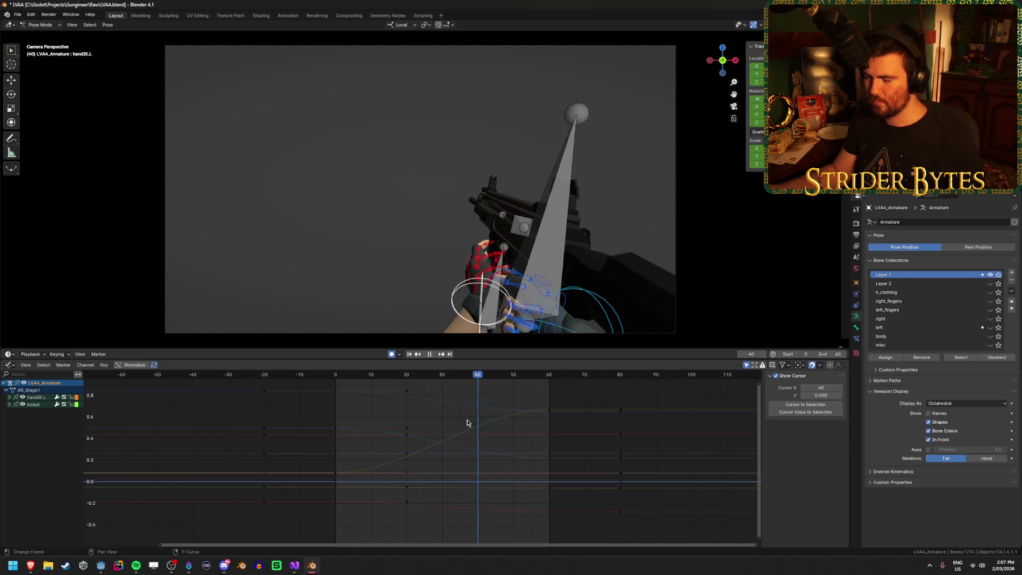
mouse_move(473, 424)
mouse_down()
mouse_move(545, 427)
mouse_move(464, 429)
mouse_up()
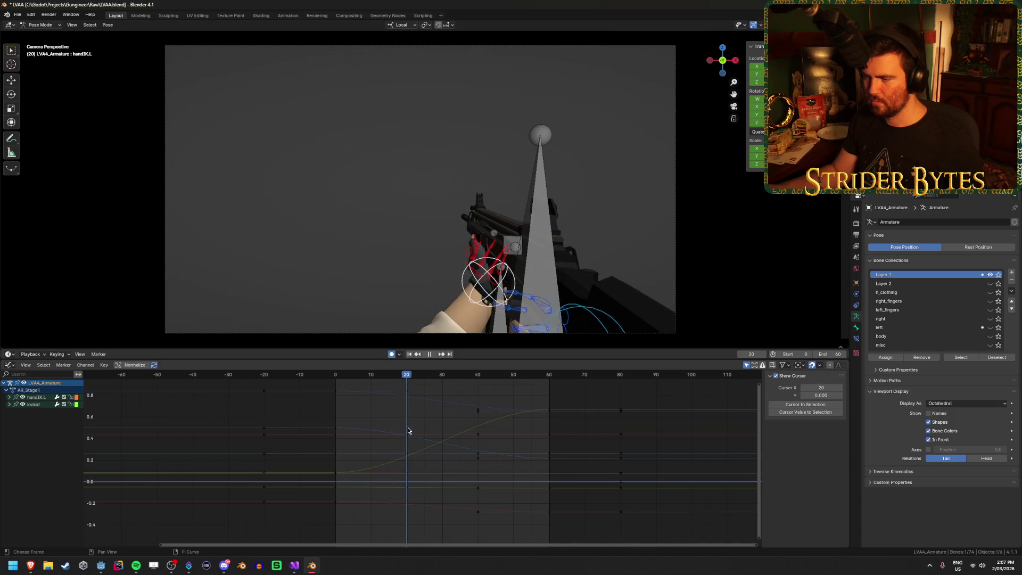
Orbit out of the camera view and scrub to frame 12 to inspect the rig.
middle_drag(410, 239, 455, 250)
key(space)
mouse_move(523, 387)
mouse_down()
mouse_move(358, 386)
mouse_move(554, 387)
mouse_move(406, 393)
mouse_up()
middle_drag(505, 298, 519, 334)
Move and rotate the left hand IK controller into a new pose and key it.
key(g)
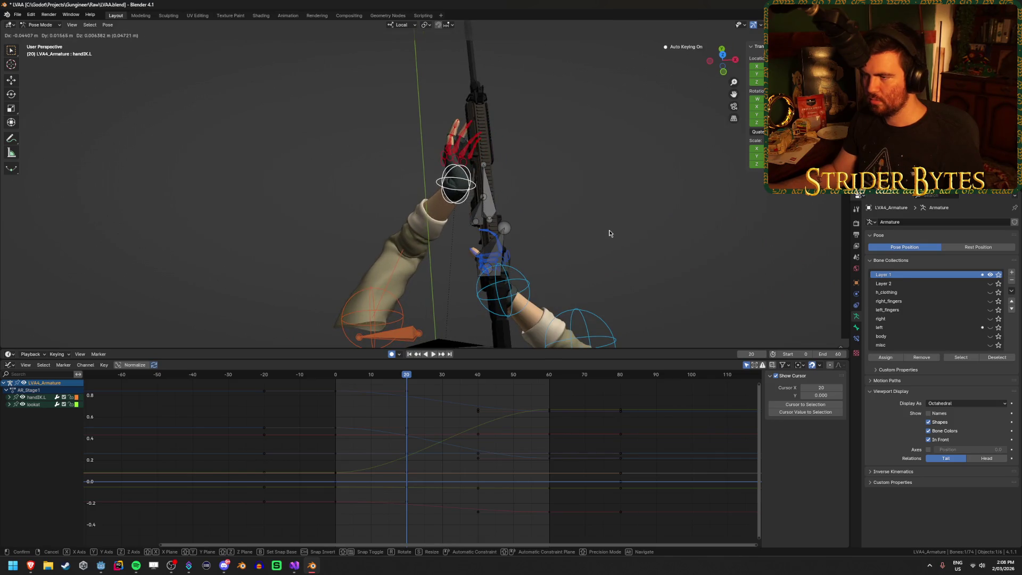
click(593, 148)
middle_drag(593, 148, 608, 141)
key(r)
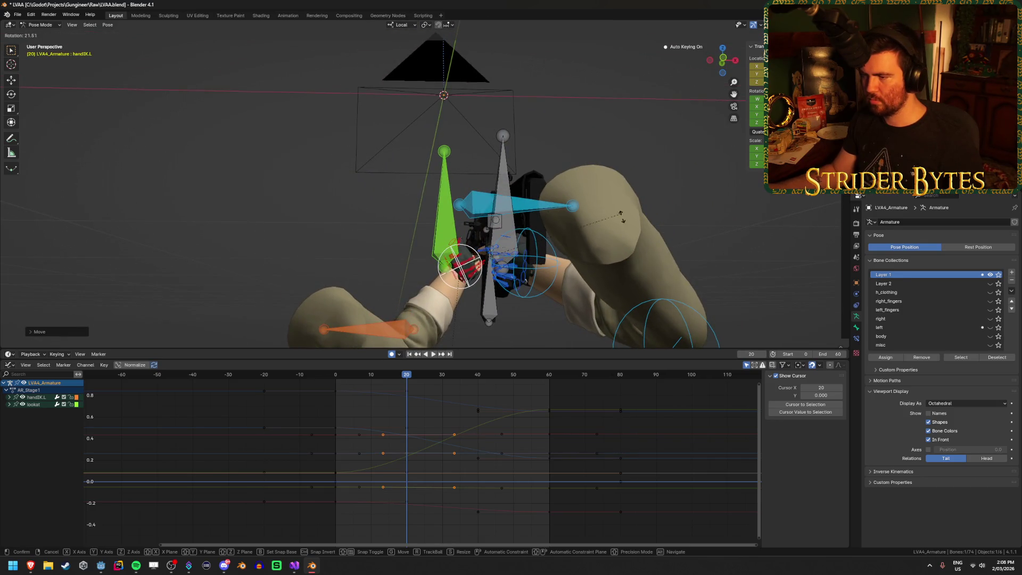
click(620, 213)
Return to the camera view and replay the reload animation from the first frame.
key(space)
mouse_move(408, 380)
mouse_down()
mouse_move(345, 381)
mouse_move(532, 395)
mouse_up()
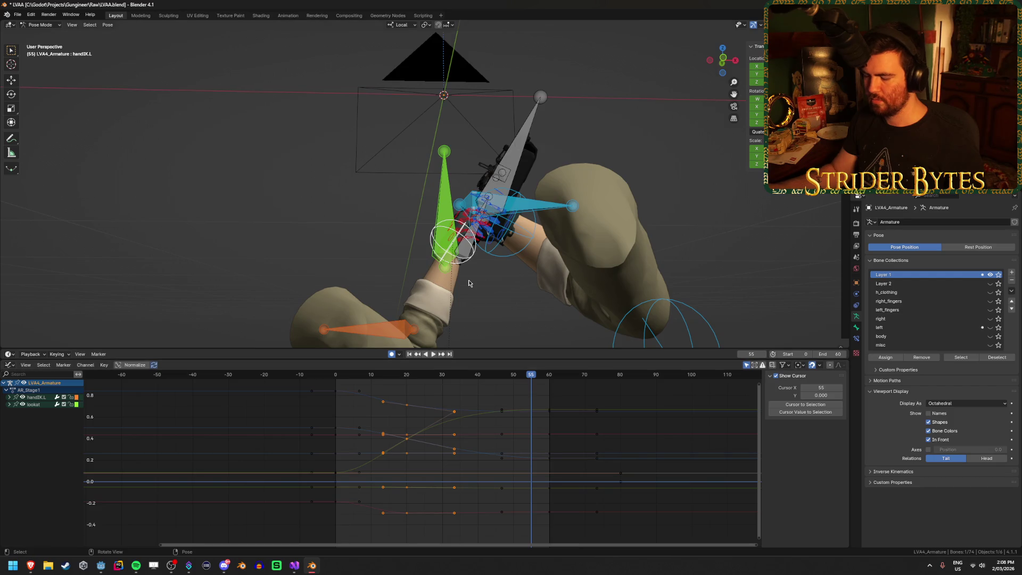
key(KP_0)
click(410, 354)
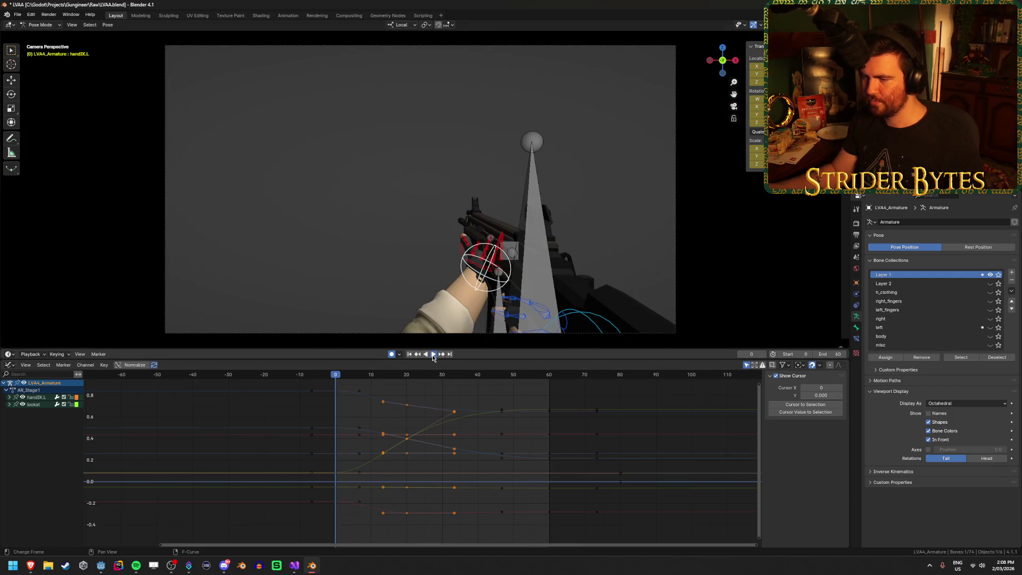
click(433, 354)
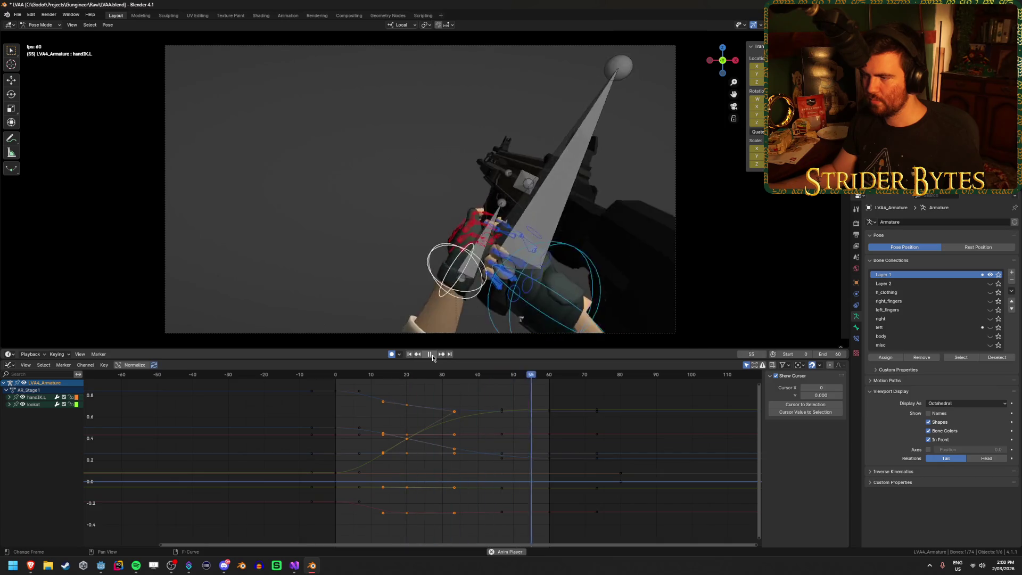
click(432, 354)
key(shift+Left)
key(space)
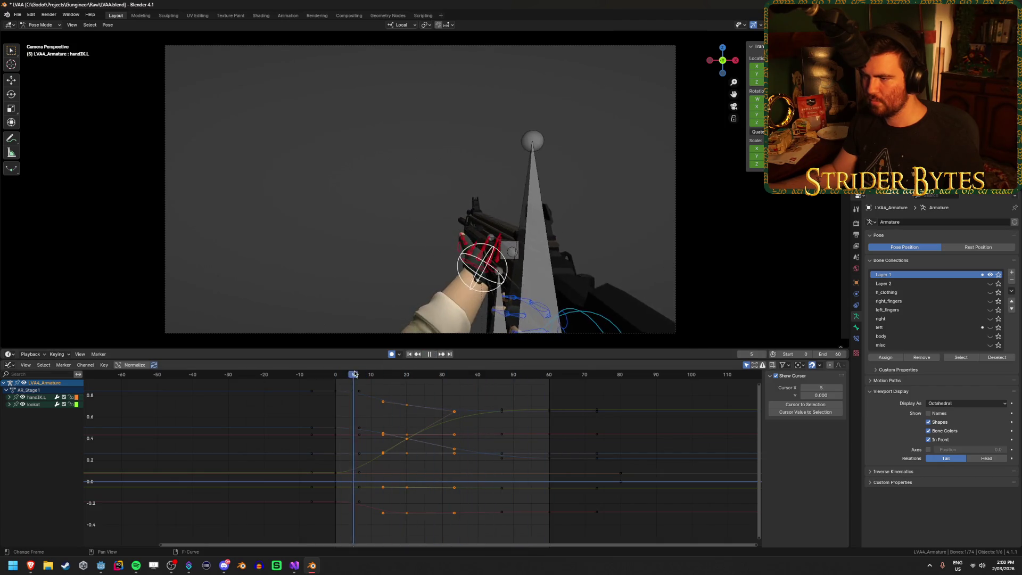
Scrub the hand animation between frames 0 and 21, then switch to the YouTube m4 reload results.
mouse_move(486, 382)
mouse_down()
mouse_move(513, 382)
mouse_move(342, 383)
mouse_move(412, 384)
mouse_up()
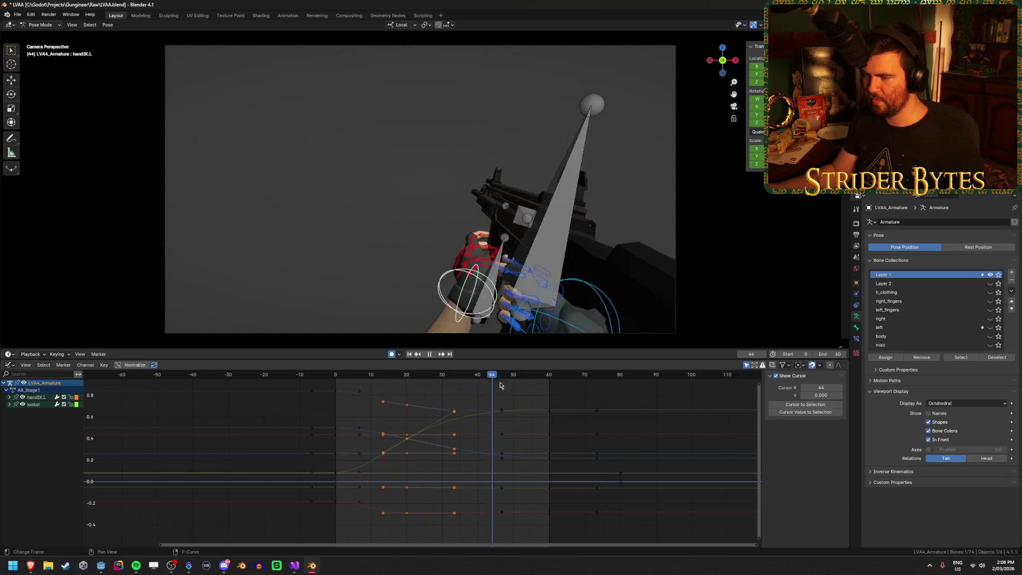
key(Escape)
click(433, 355)
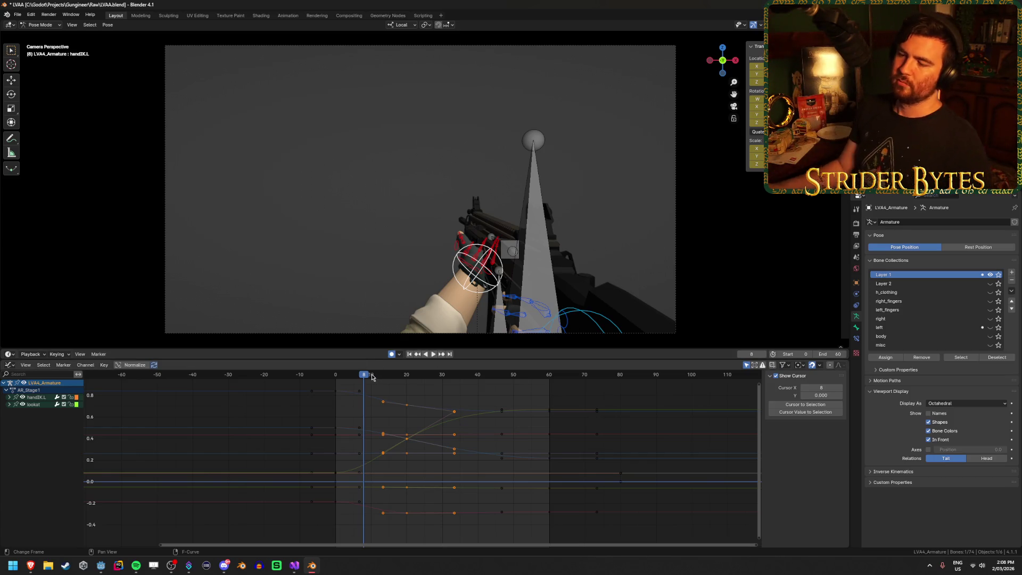
click(434, 354)
click(349, 376)
mouse_move(350, 377)
mouse_down()
mouse_move(329, 375)
mouse_move(469, 407)
mouse_move(347, 417)
mouse_move(522, 422)
mouse_move(330, 427)
mouse_move(397, 427)
mouse_up()
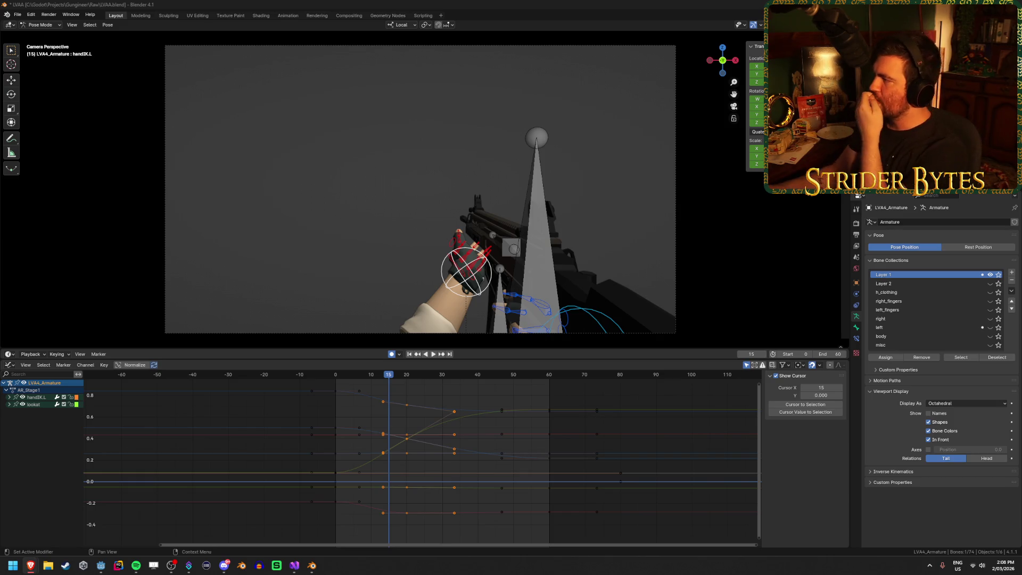
key(alt+Tab)
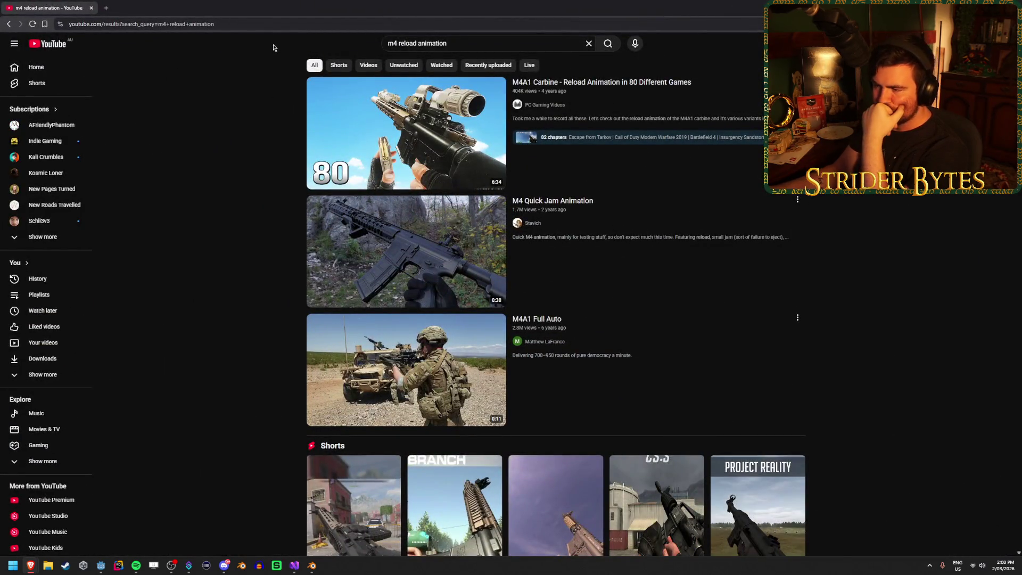
Open the M4A1 Carbine 80-games reload video, watch the Modern Warfare clip, then skip to Black Ops CW.
click(460, 134)
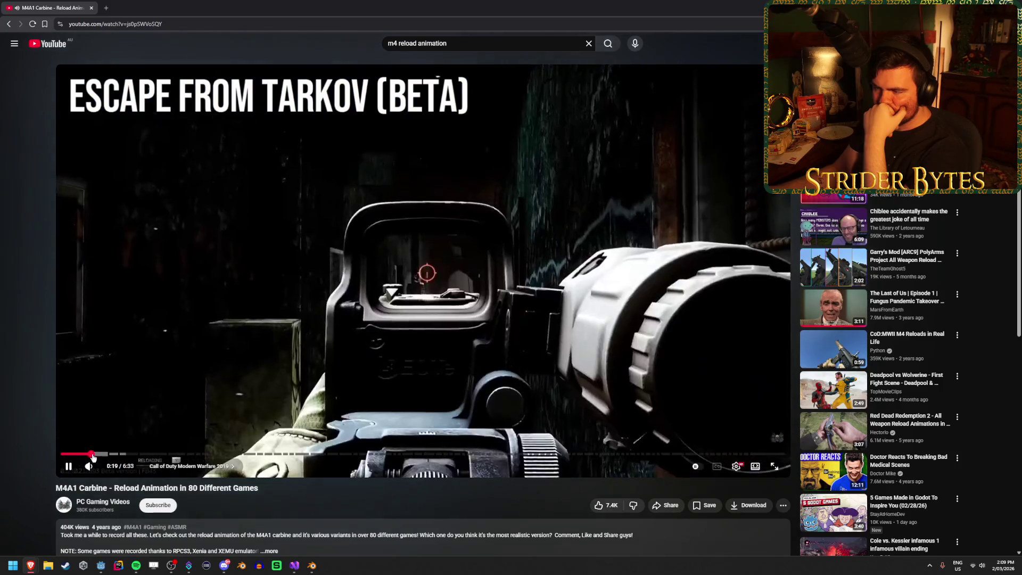
click(93, 454)
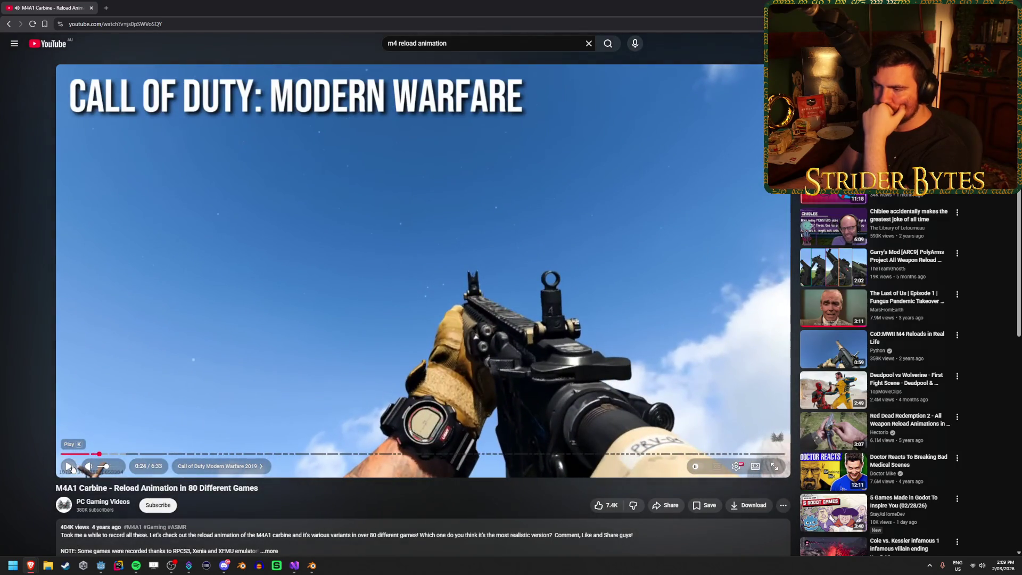
drag(95, 454, 93, 455)
click(69, 466)
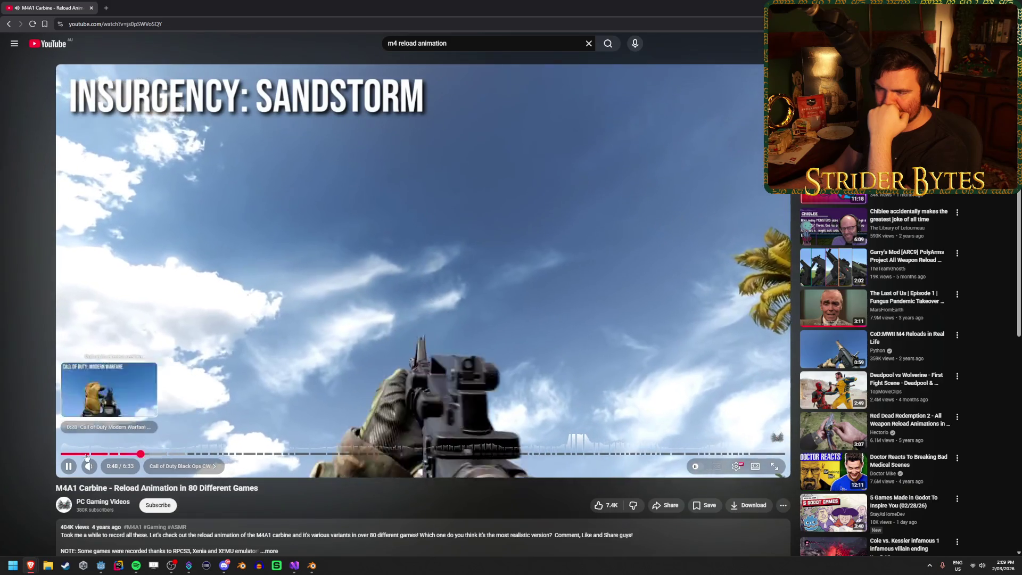
key(l)
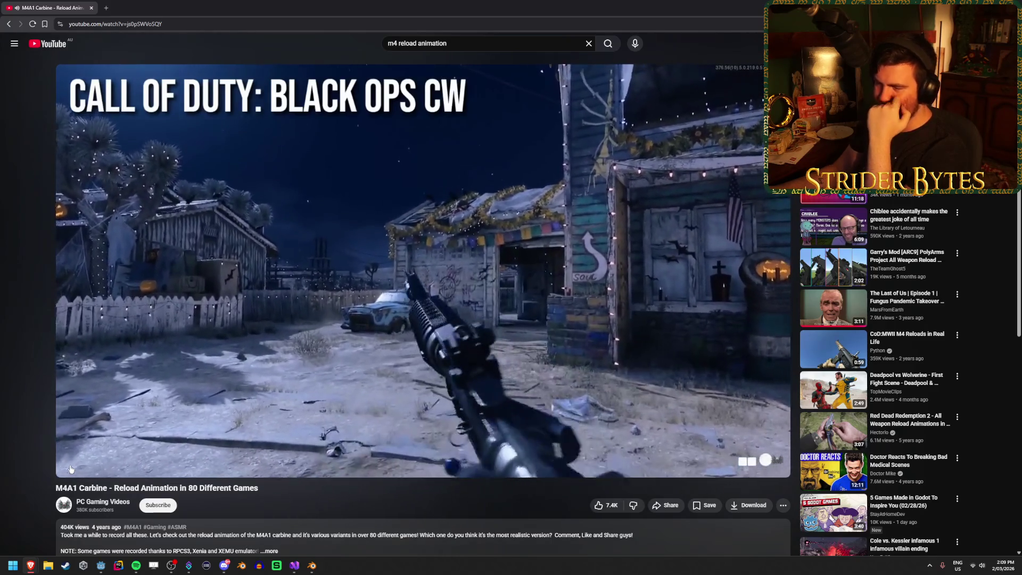
click(71, 468)
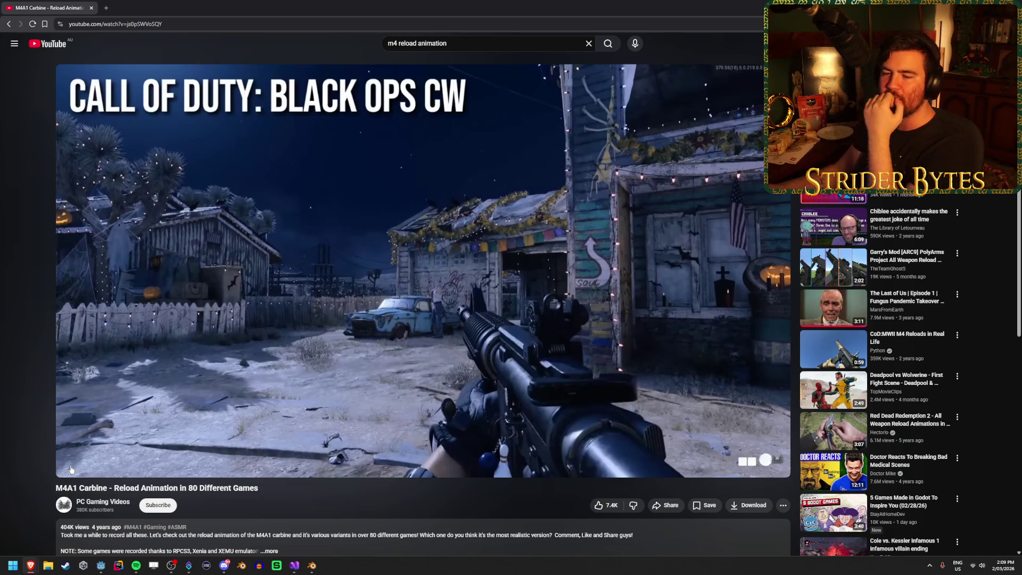
Rewind the video to about 0:55 and pause the reload at 0:58.
click(70, 467)
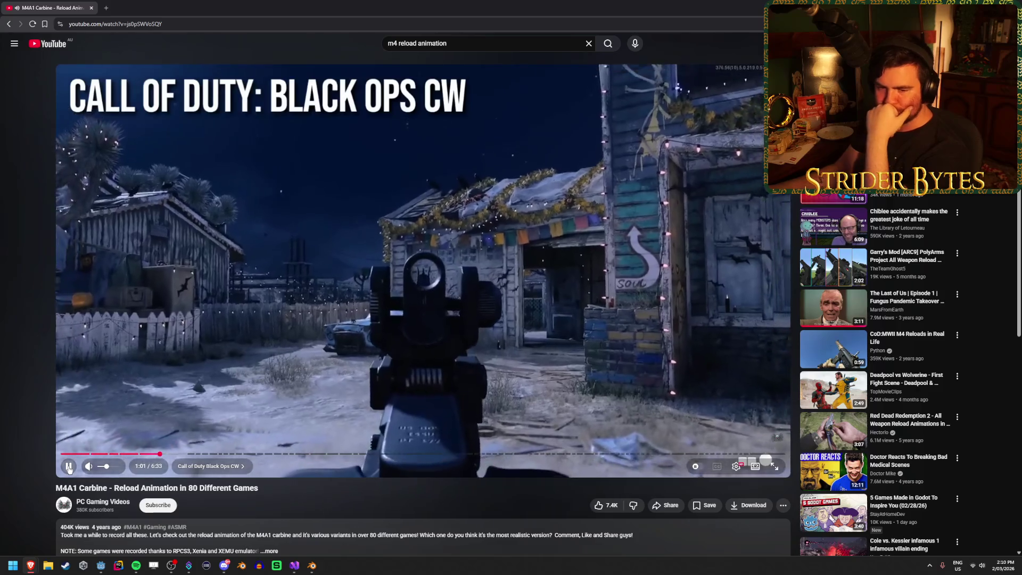
click(69, 467)
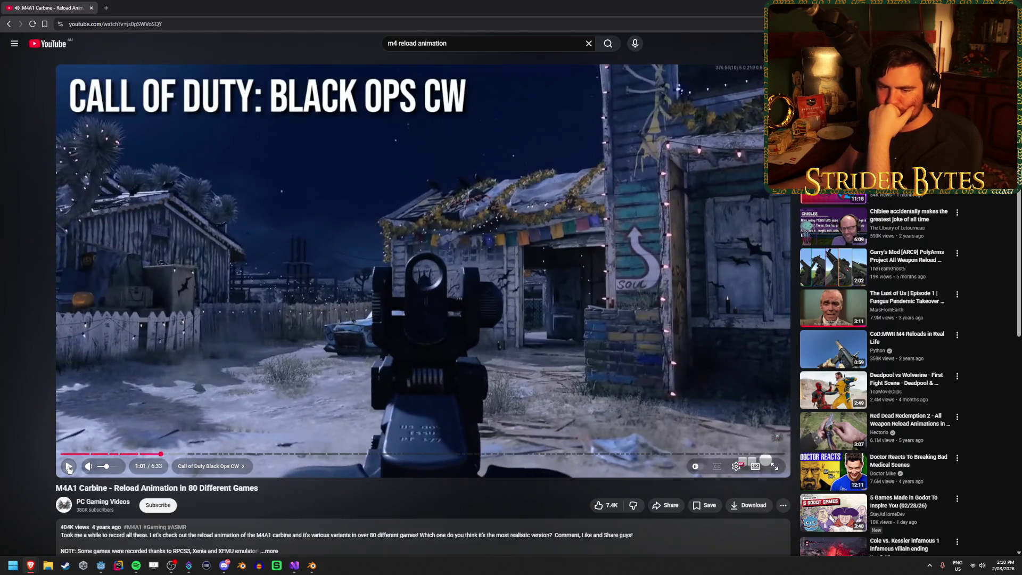
click(152, 454)
click(69, 467)
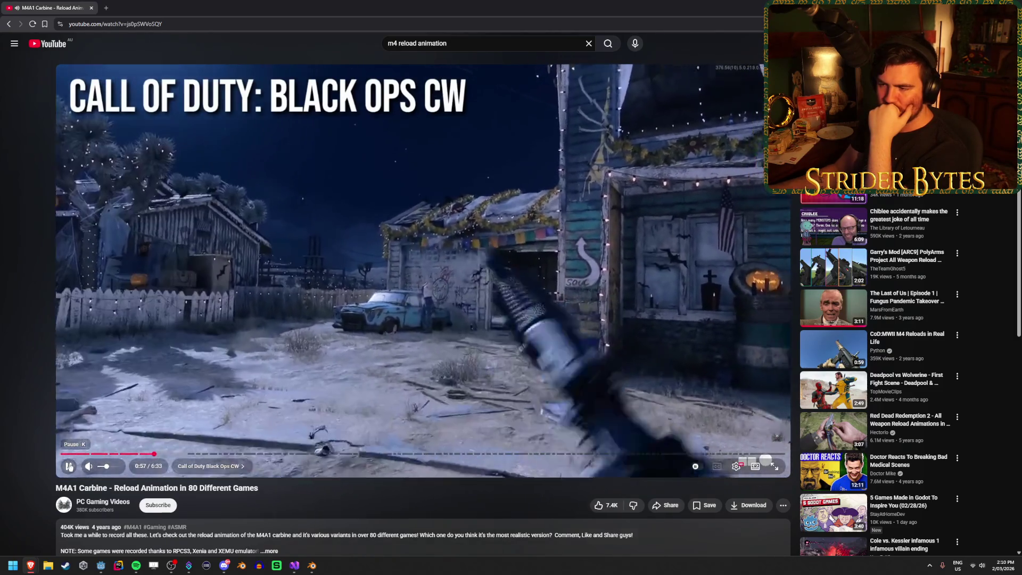
key(k)
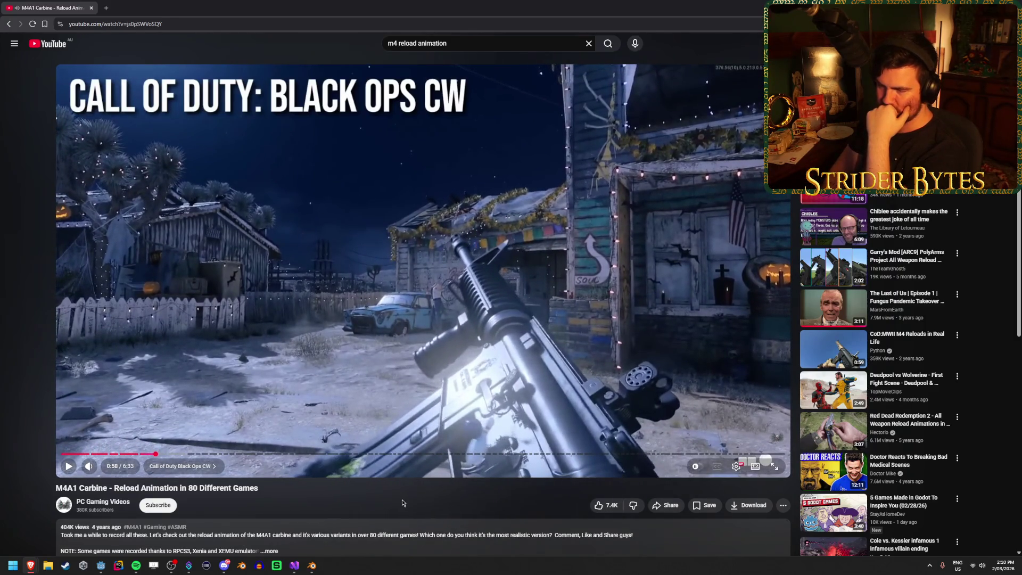
Step frame by frame through the magazine reload to 1:00, then return to Blender at frame 40.
key(period)
key(period)
key(period)
key(period)
key(period)
key(period)
key(comma)
key(comma)
key(comma)
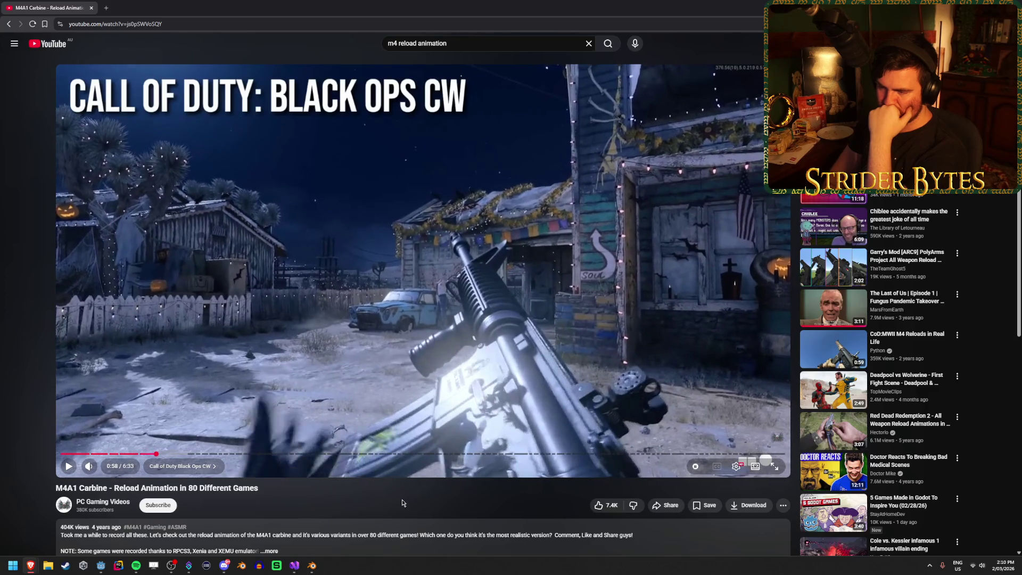
key(period)
key(period)
key(period)
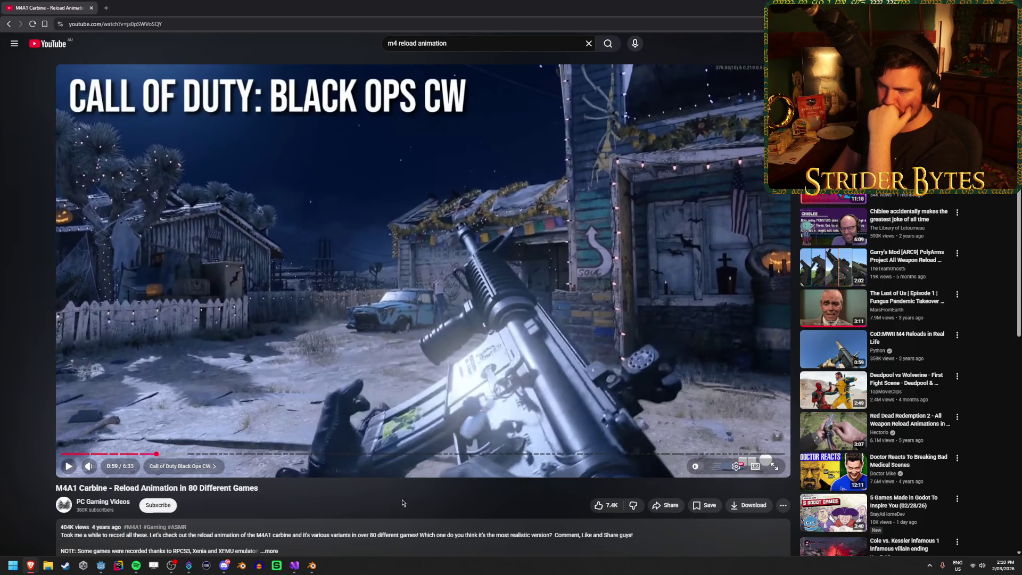
key(period)
key(period)
key(period)
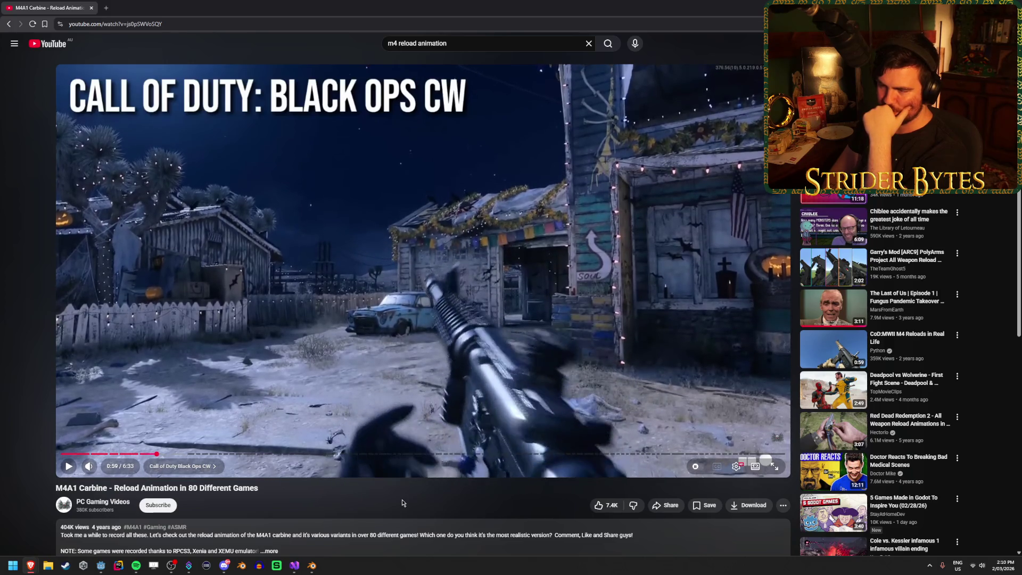
key(period)
key(period)
key(period)
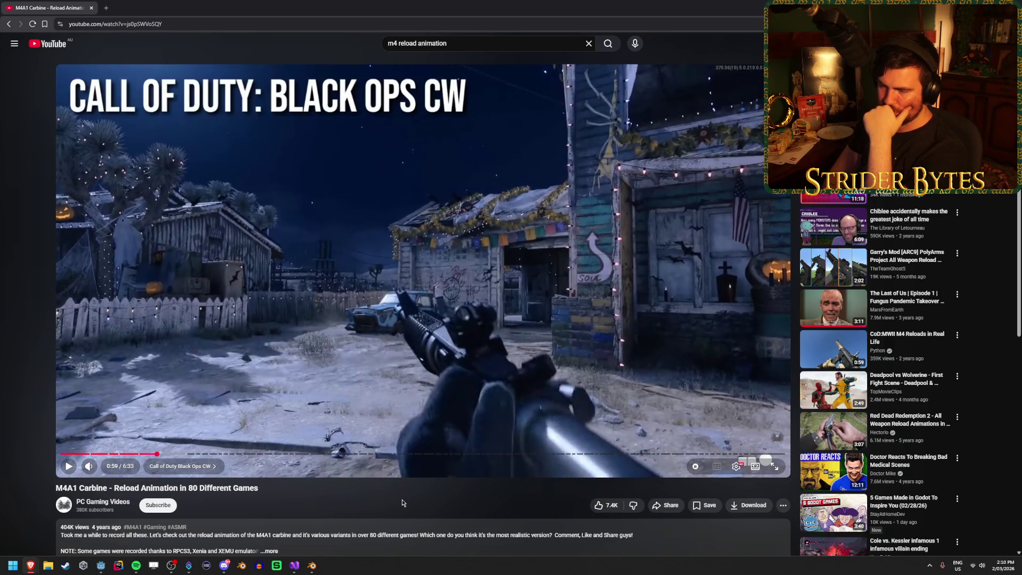
key(period)
key(period)
key(period)
key(period)
key(period)
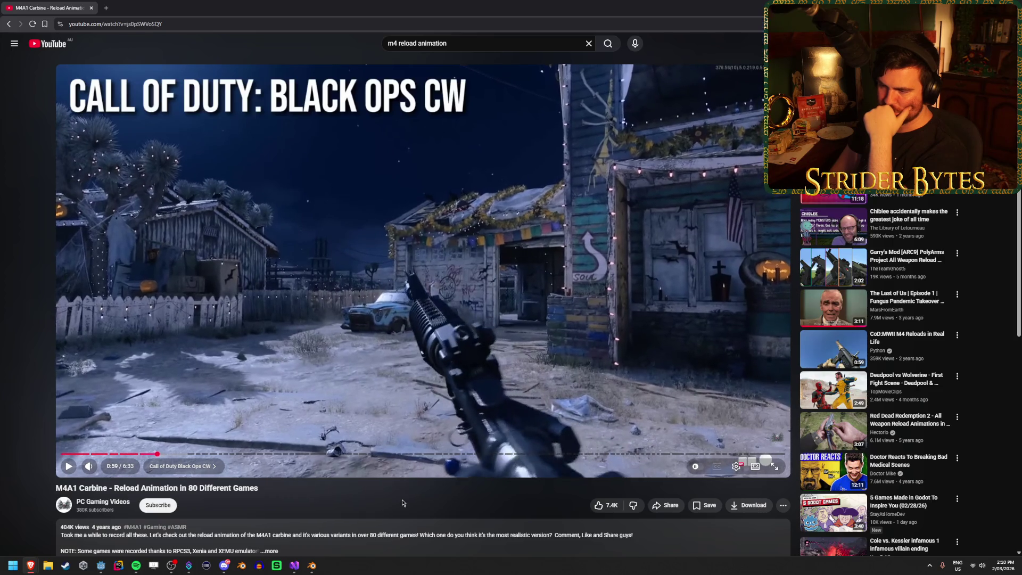
key(period)
key(period)
key(period)
key(period)
key(period)
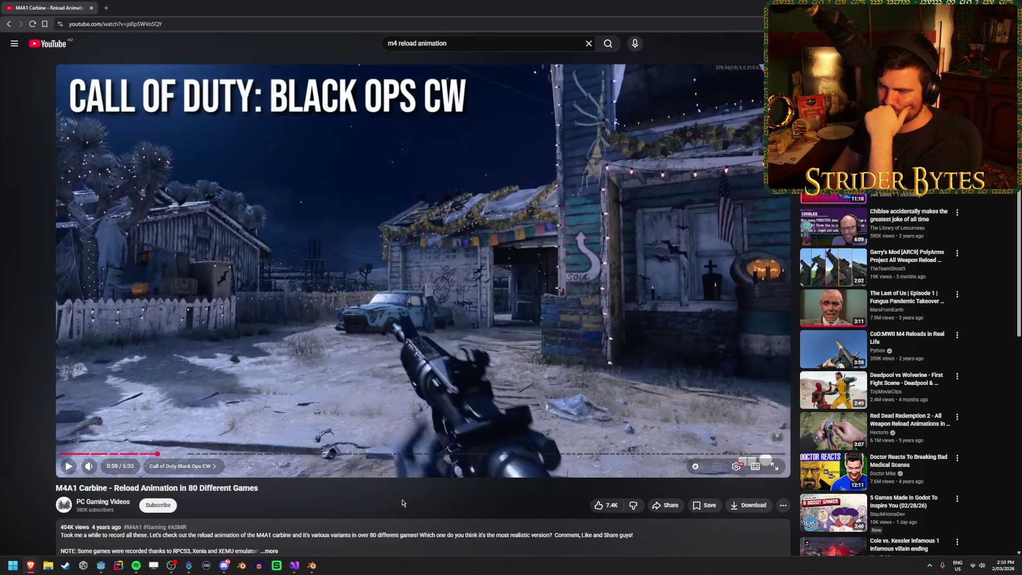
key(period)
key(period)
key(period)
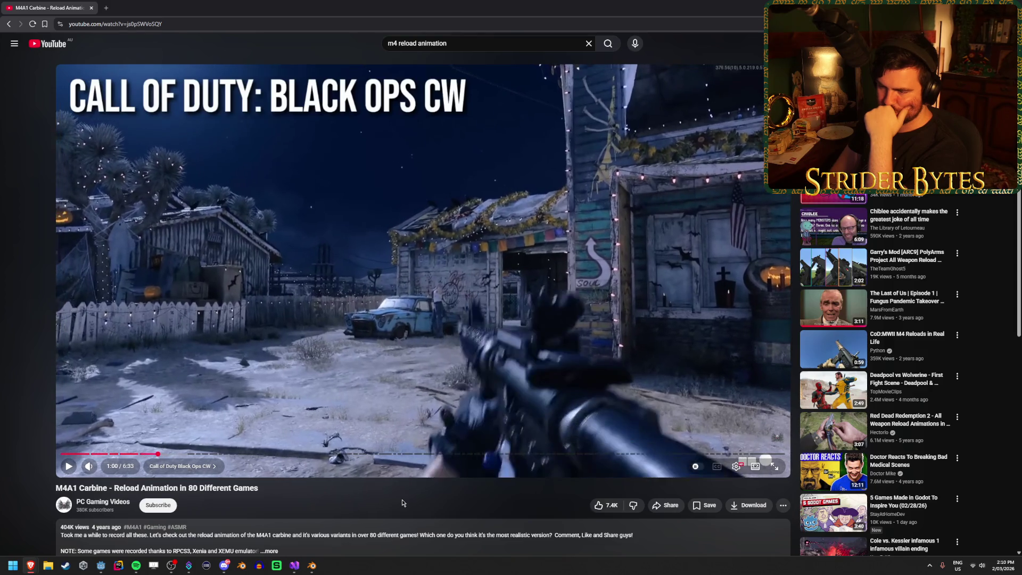
key(period)
key(period)
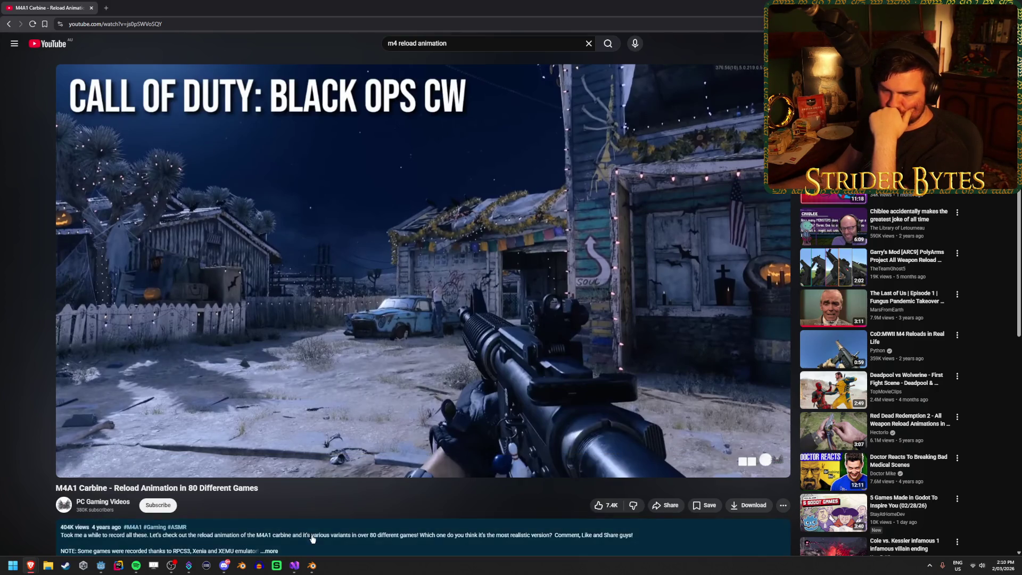
key(alt+Tab)
drag(340, 379, 479, 382)
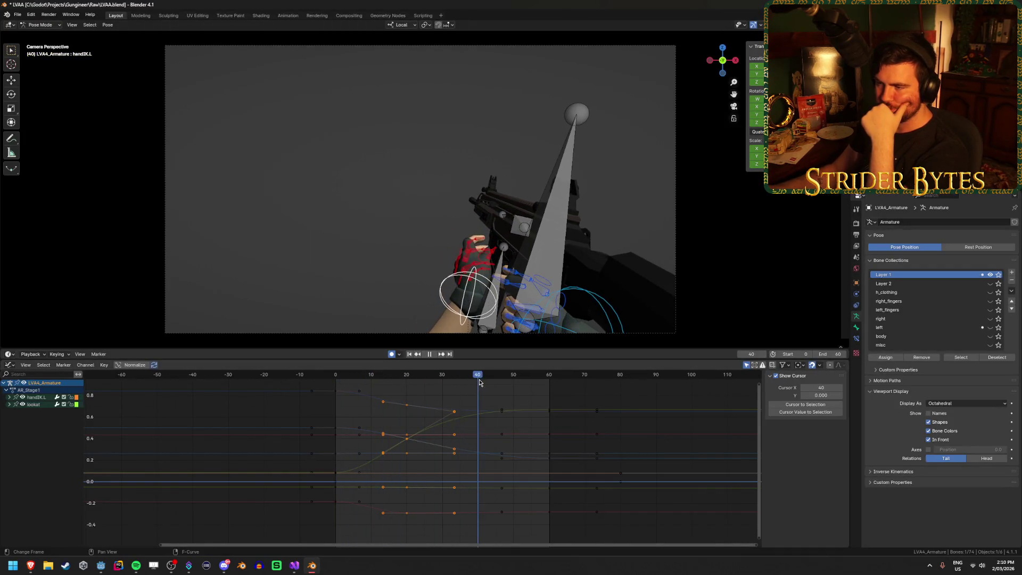
Switch the bottom area to the Action Editor and load the AR_Stage3_Normal action.
click(9, 365)
click(126, 387)
click(380, 365)
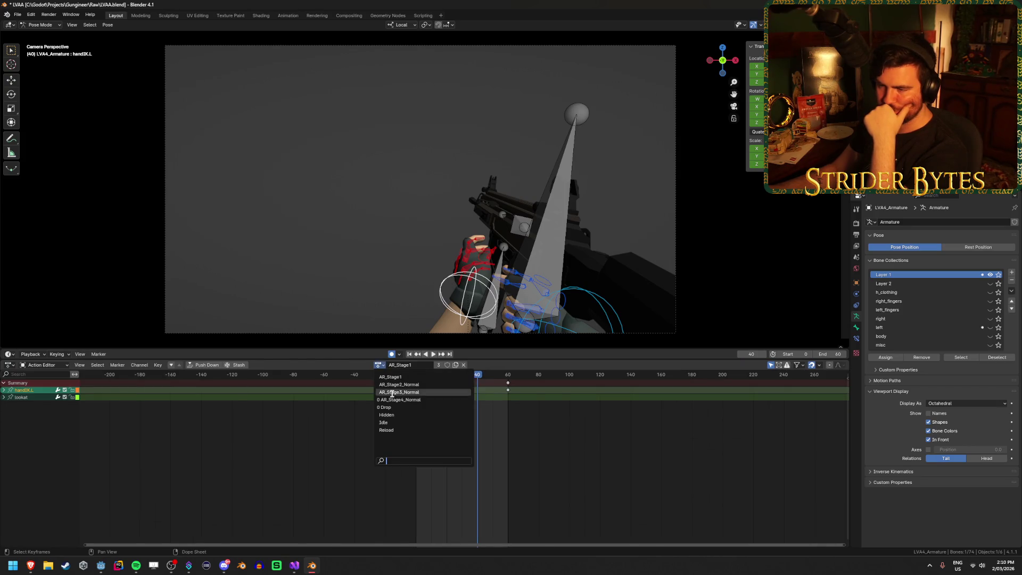
click(393, 393)
Play through AR_Stage3_Normal and select the GunBase bone to show its keyframes.
key(space)
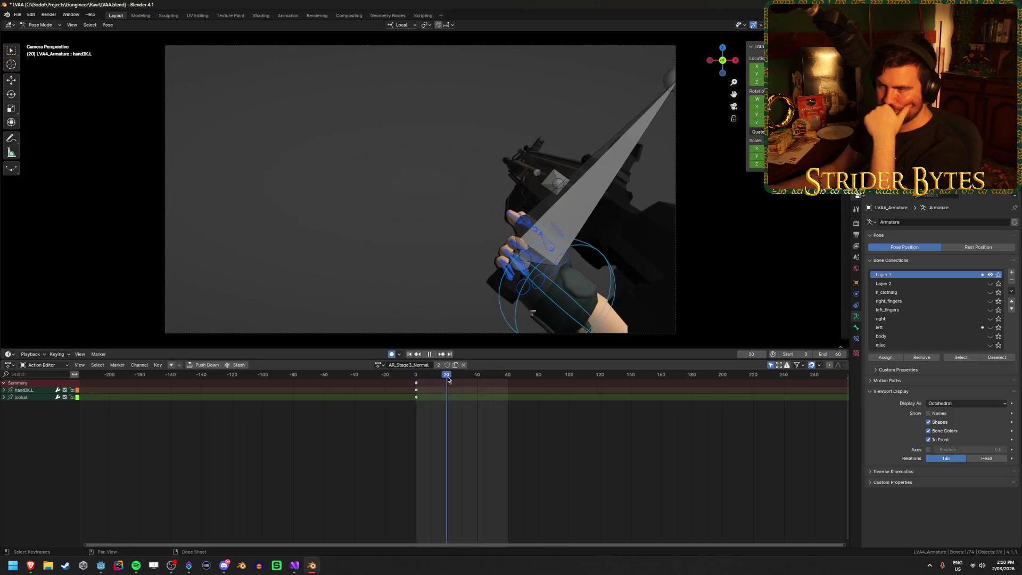
mouse_move(469, 381)
mouse_down()
mouse_move(551, 390)
mouse_move(447, 393)
mouse_move(570, 400)
mouse_move(449, 403)
mouse_move(525, 409)
mouse_move(485, 415)
mouse_move(516, 415)
mouse_up()
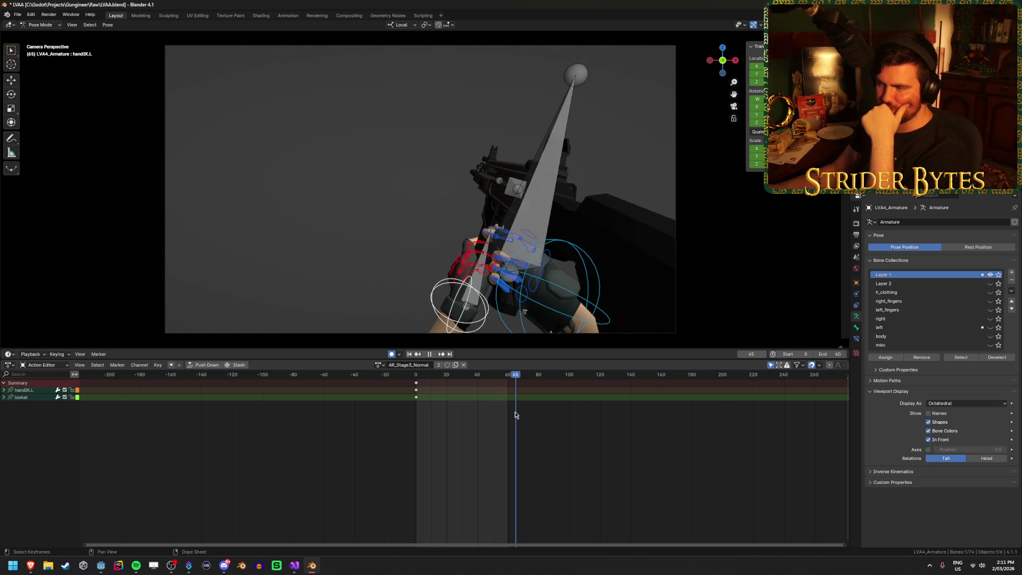
click(552, 196)
key(space)
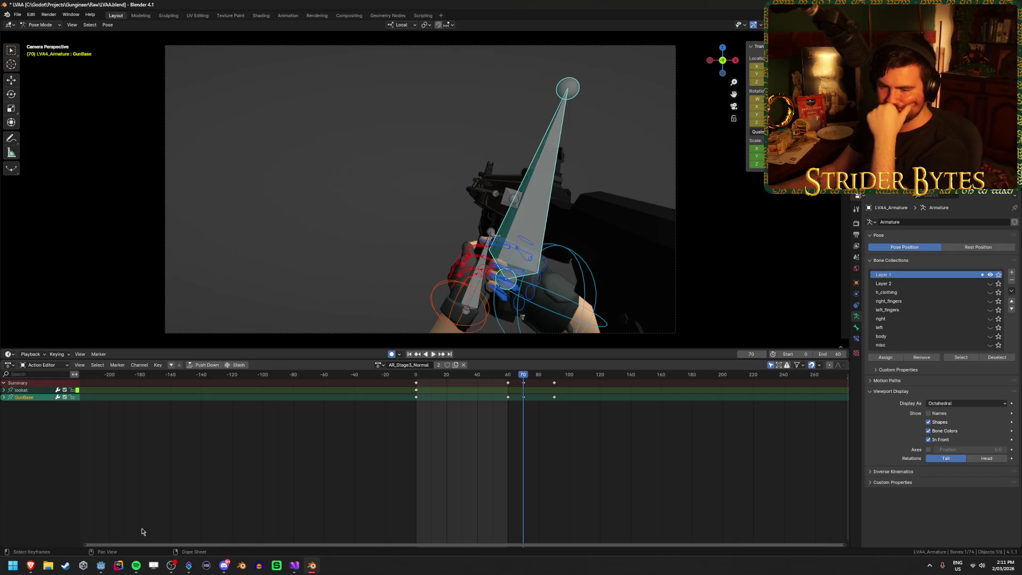
Show the Graph Editor and isolate GunBase's X Quaternion Rotation curve.
click(6, 366)
click(116, 406)
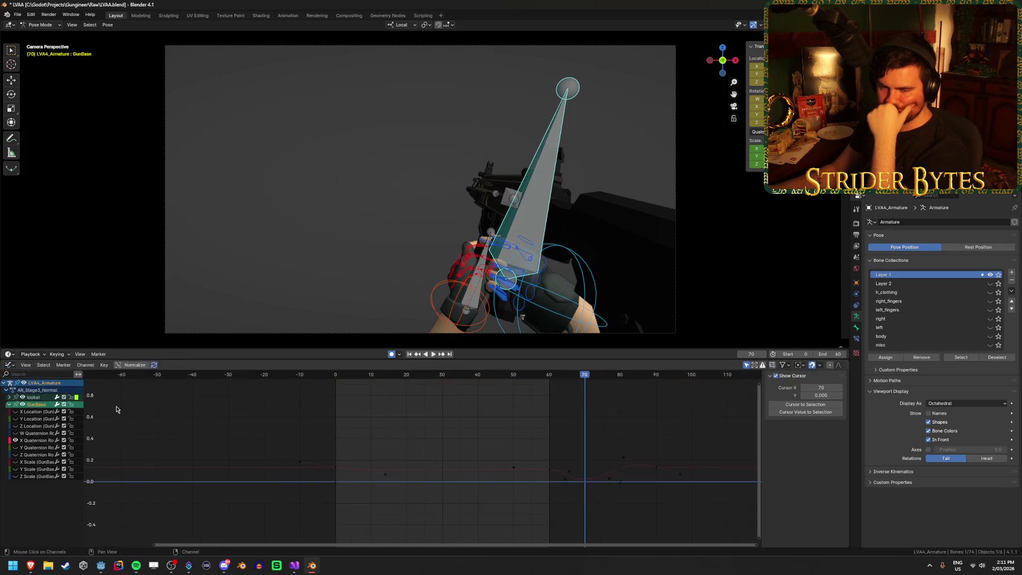
scroll(455, 428, up, 5)
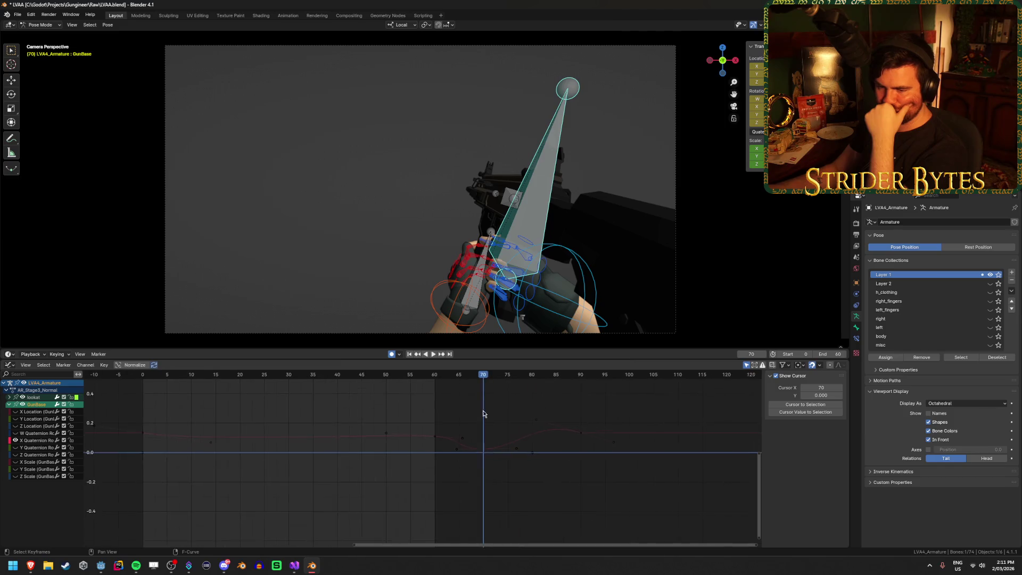
click(39, 441)
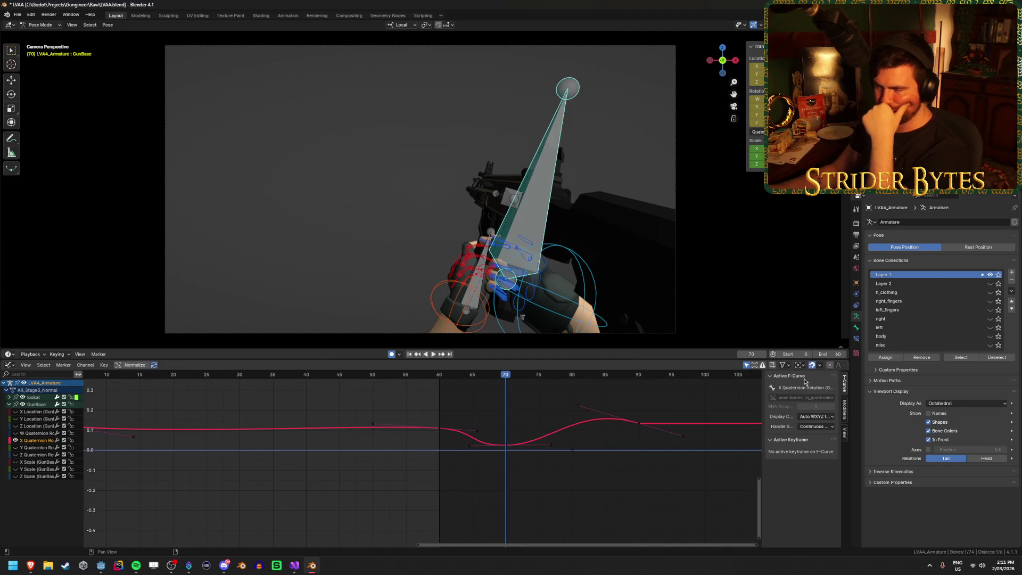
scroll(632, 430, down, 4)
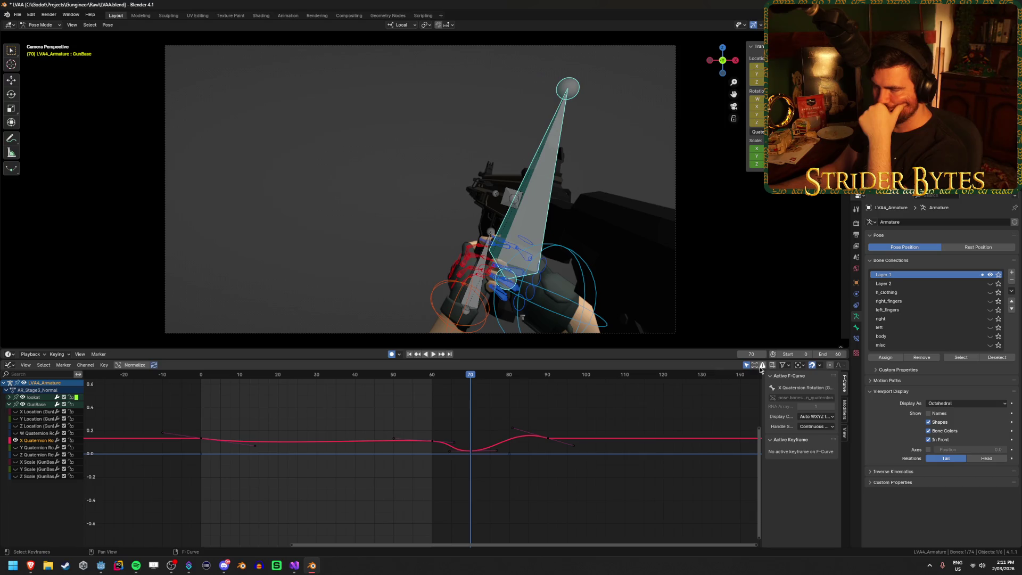
Set the scene end frame to 90 and review the rotation around frame 60.
text(90)
key(Return)
key(Home)
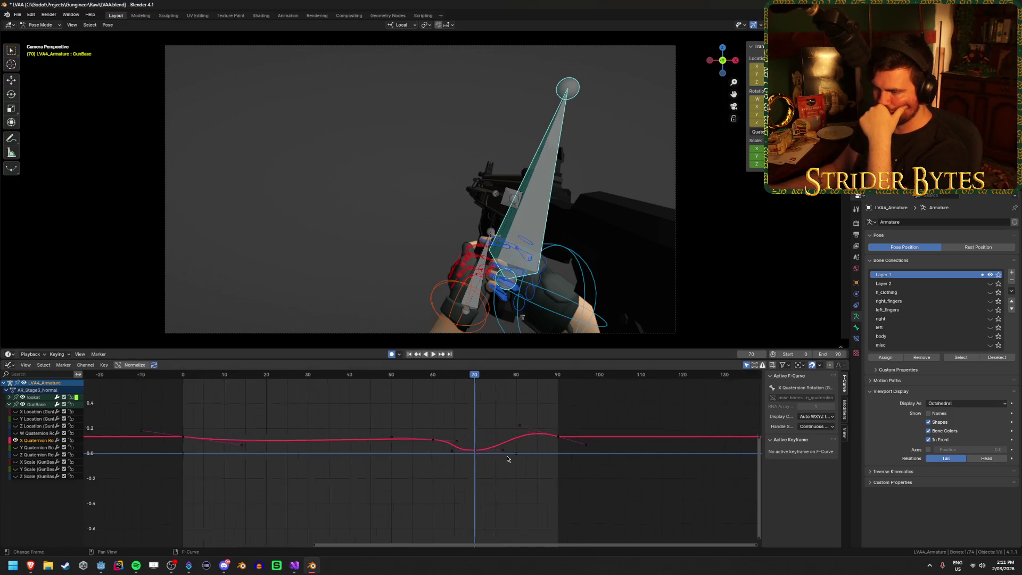
click(470, 377)
key(space)
mouse_move(470, 377)
mouse_down()
mouse_move(372, 383)
mouse_move(468, 393)
mouse_move(388, 404)
mouse_move(434, 410)
mouse_move(502, 462)
mouse_up()
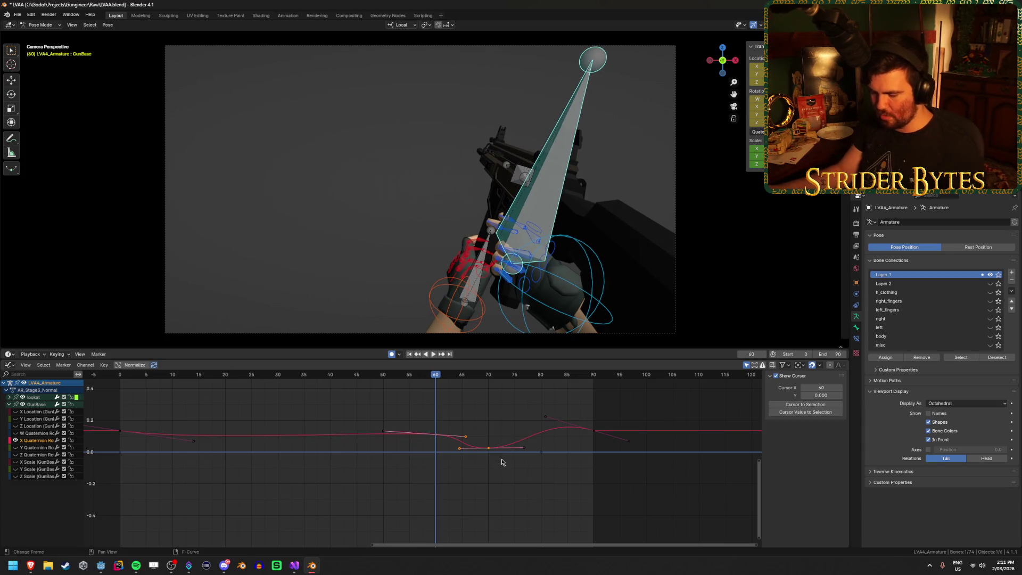
Shift the selected X rotation keyframes about 8 frames earlier and play back the timing.
key(g)
key(y)
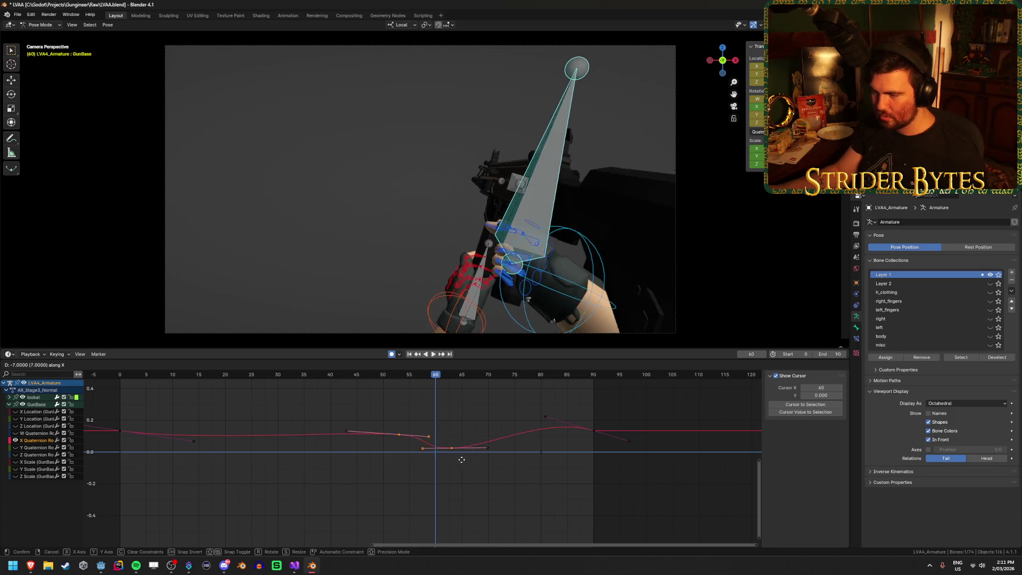
click(445, 461)
click(271, 376)
key(space)
mouse_move(272, 377)
mouse_down()
mouse_move(237, 384)
mouse_move(515, 412)
mouse_move(329, 429)
mouse_move(434, 434)
mouse_move(136, 461)
mouse_move(374, 488)
mouse_up()
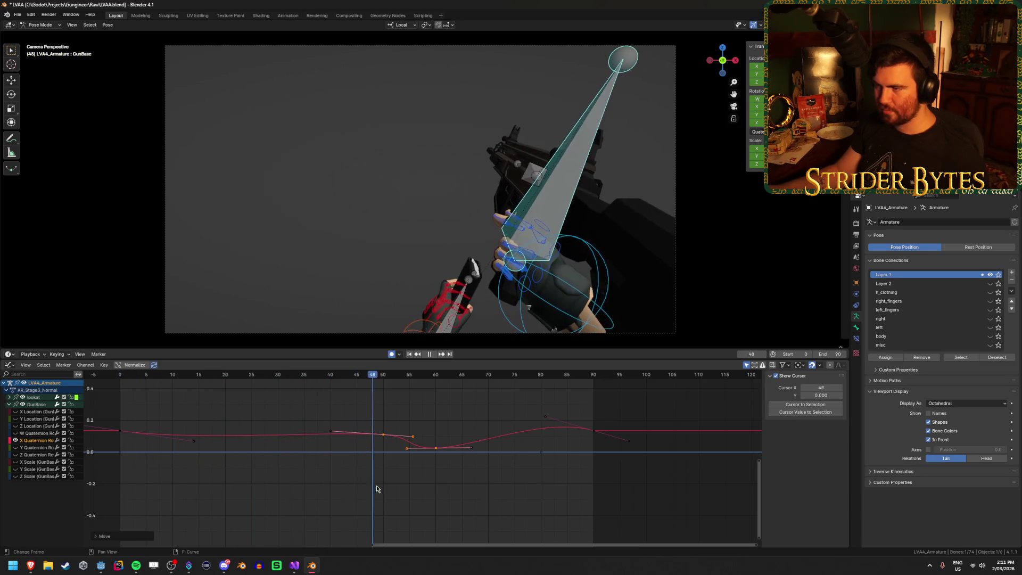
key(space)
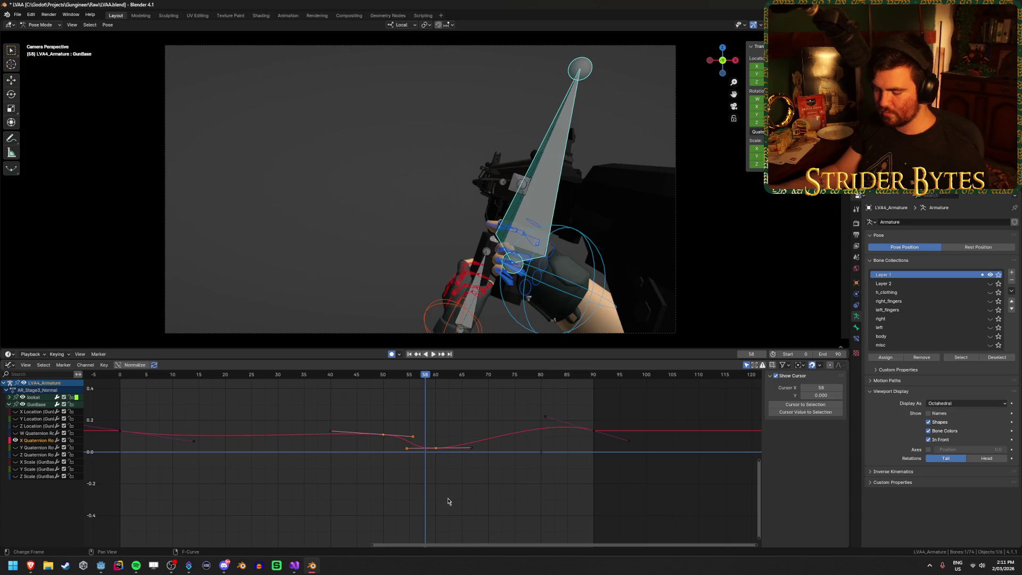
Shift the keyframes later, to roughly frames 60 and 65, and review playback.
key(g)
click(470, 496)
key(space)
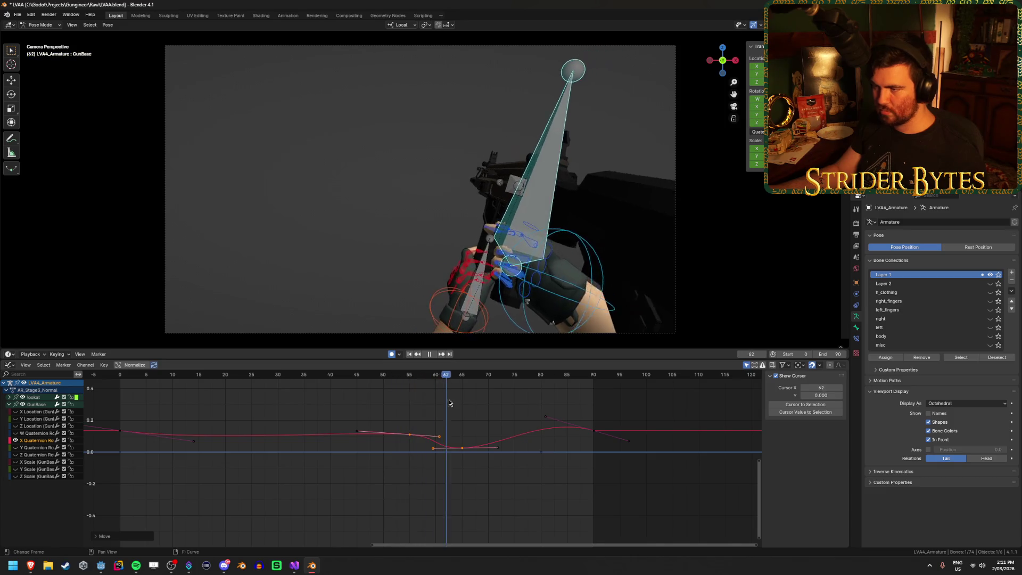
mouse_move(527, 415)
mouse_down()
mouse_move(349, 424)
mouse_move(462, 436)
mouse_move(415, 449)
mouse_move(437, 451)
mouse_up()
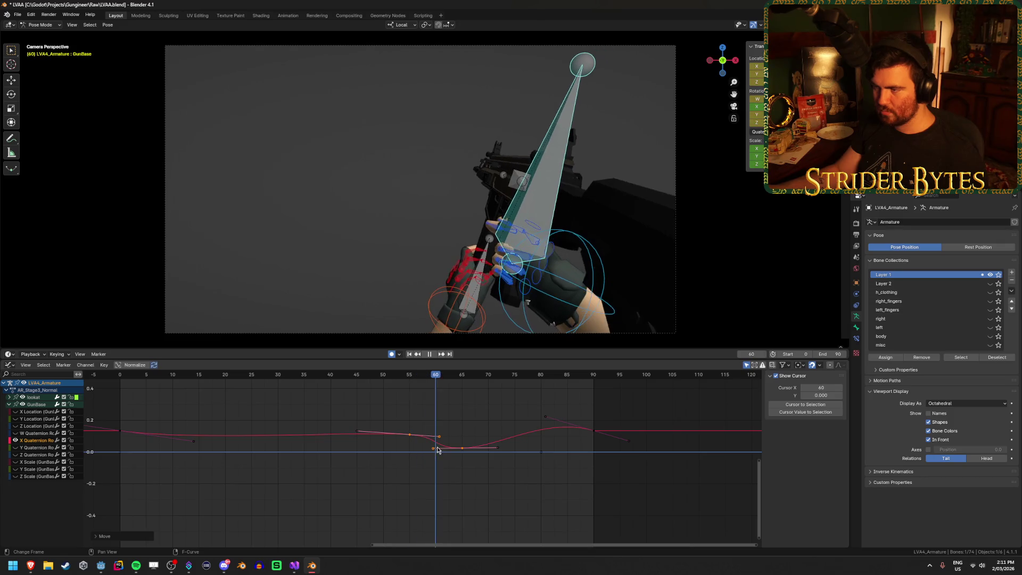
key(space)
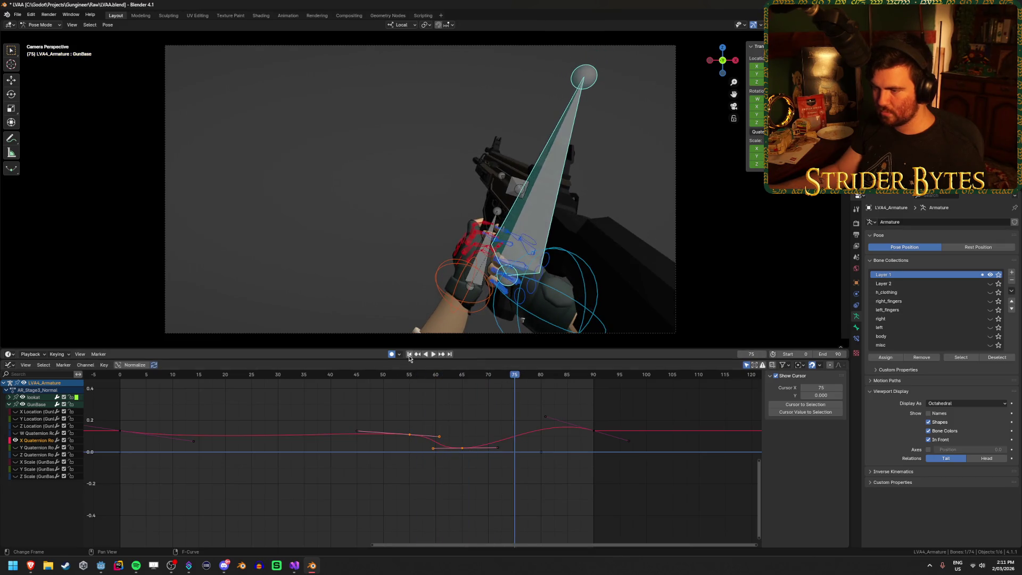
Replay the animation from the start and scrub to around frame 58.
click(410, 354)
click(433, 354)
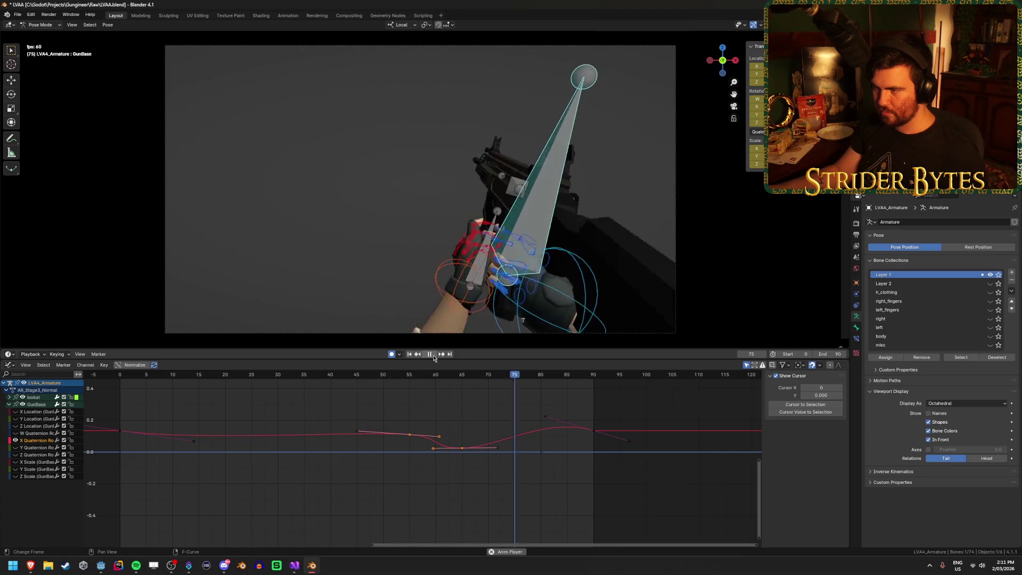
click(434, 355)
mouse_move(447, 382)
mouse_down()
mouse_move(414, 382)
mouse_move(429, 382)
mouse_up()
Move the frame-55 rotation key to frame 50, ease its handle, and play back.
click(387, 482)
scroll(387, 482, up, 2)
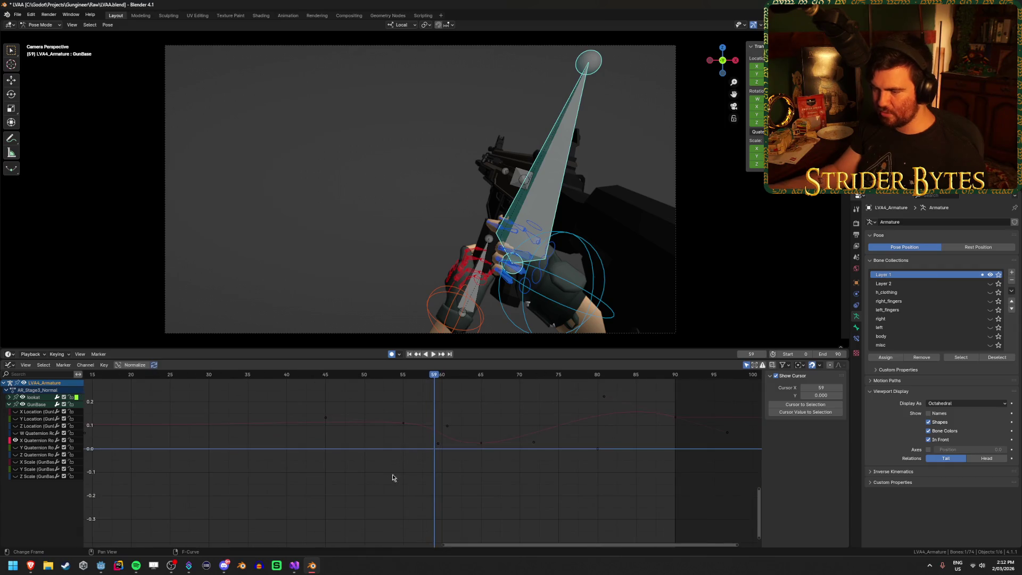
click(404, 429)
scroll(410, 450, down, 2)
key(g)
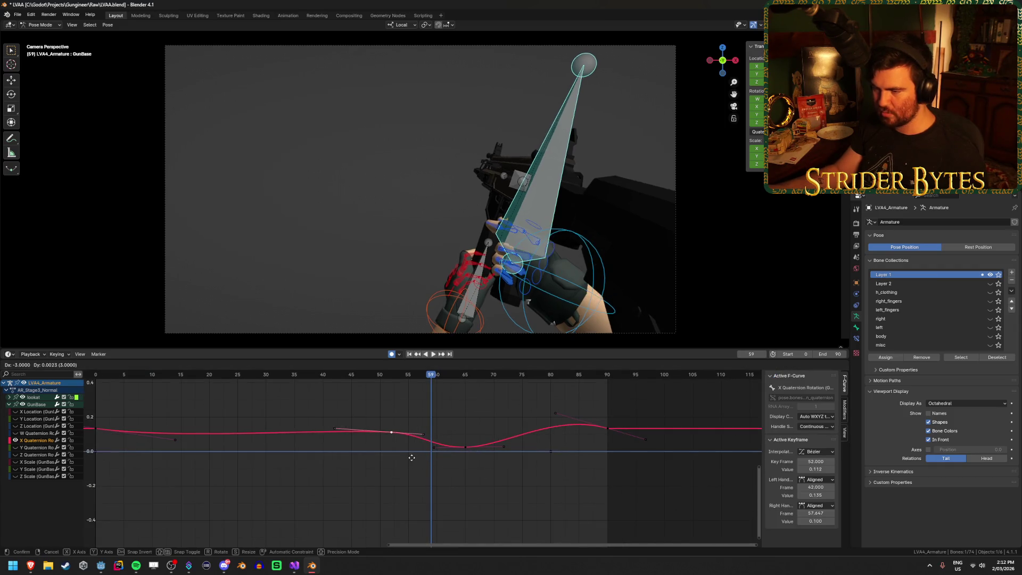
click(401, 457)
mouse_move(412, 435)
mouse_down()
mouse_move(431, 433)
mouse_move(419, 447)
mouse_up()
key(space)
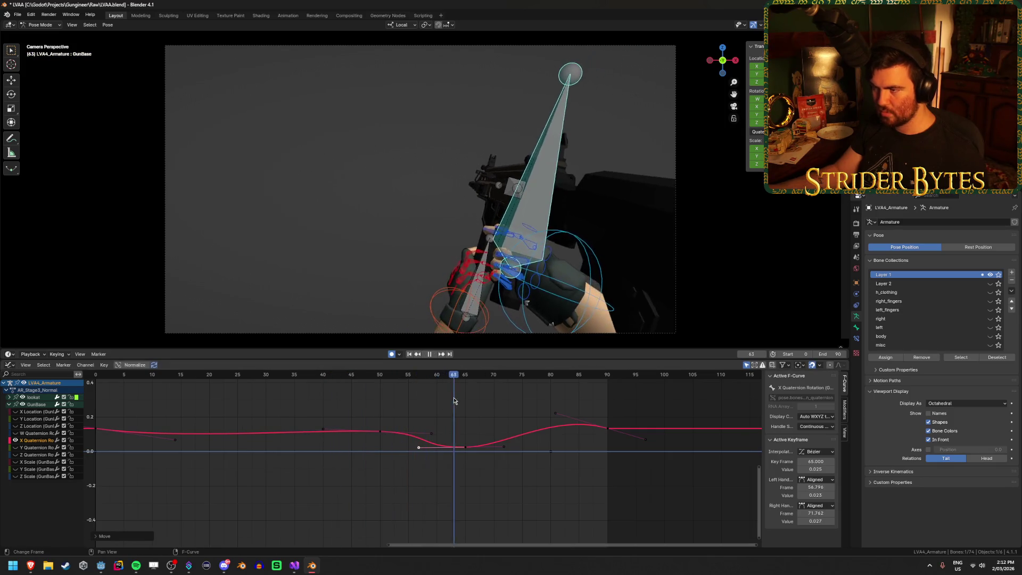
click(432, 354)
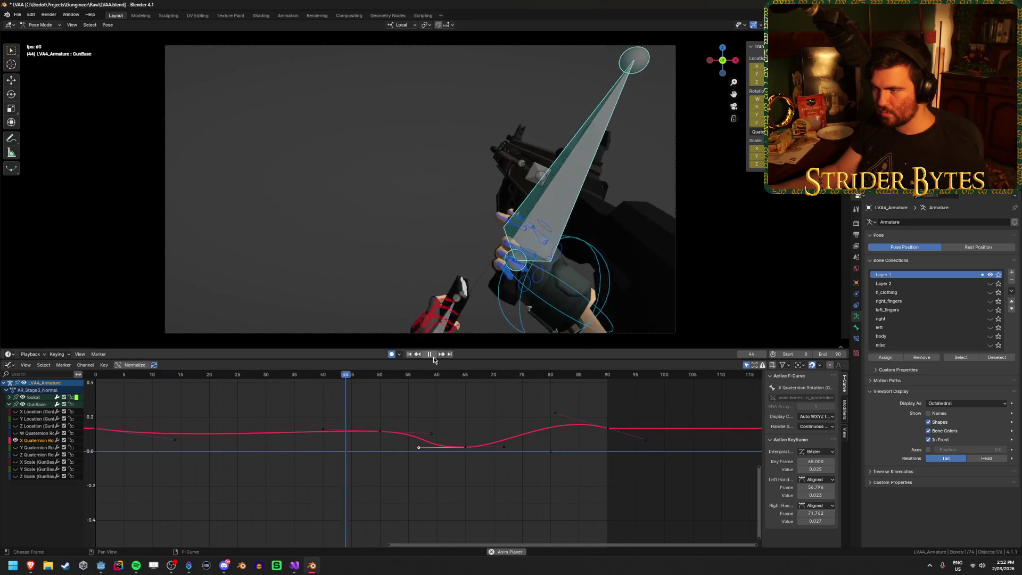
click(432, 355)
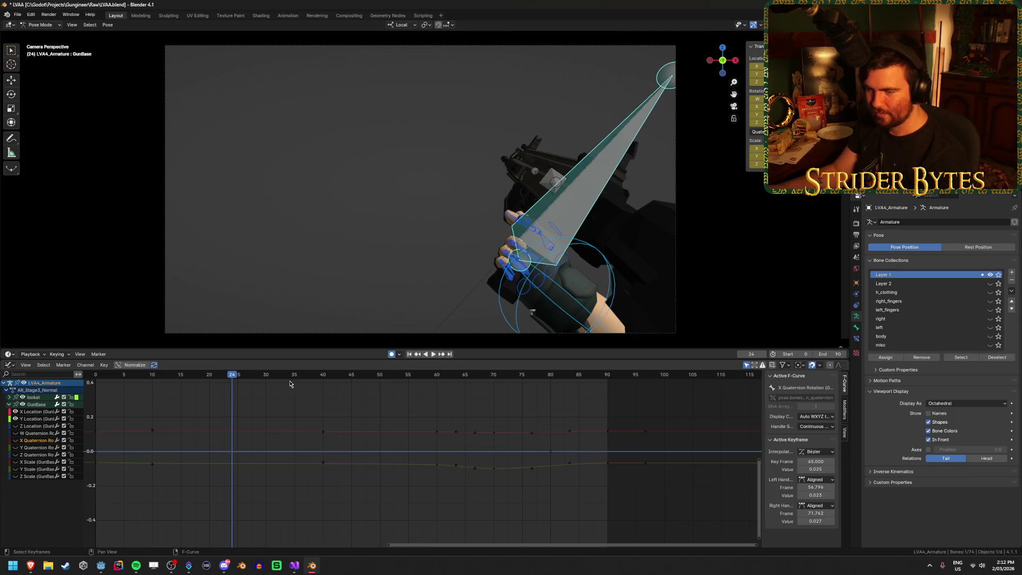
key(space)
key(space)
Adjust a handle on GunBase's Y Location curve to smooth the dip and play back.
ctrl+scroll(477, 504, up, 5)
mouse_move(477, 504)
ctrl+middle_down()
mouse_move(630, 468)
mouse_move(623, 491)
mouse_move(422, 483)
ctrl+middle_up()
scroll(623, 492, up, 4)
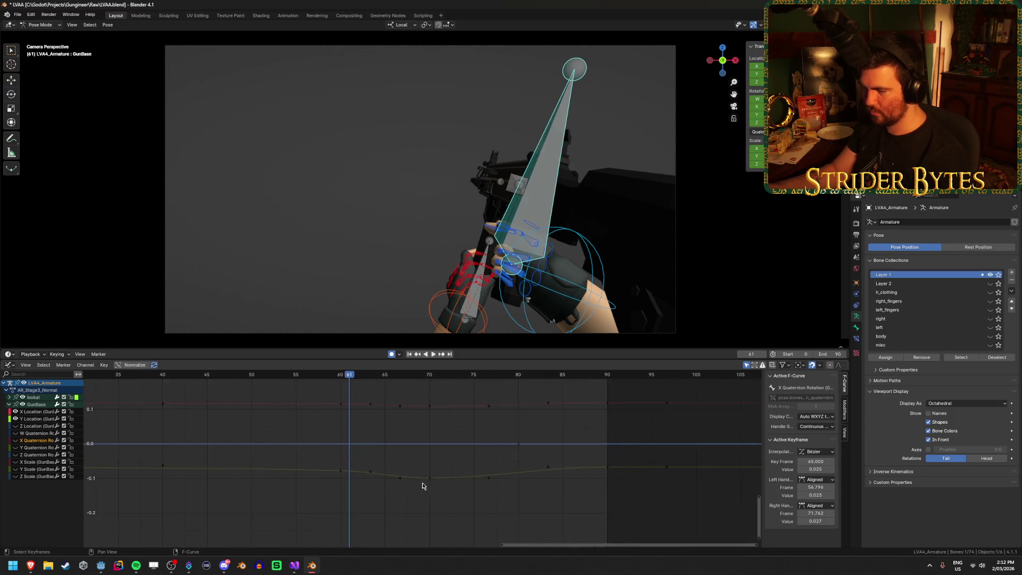
click(432, 485)
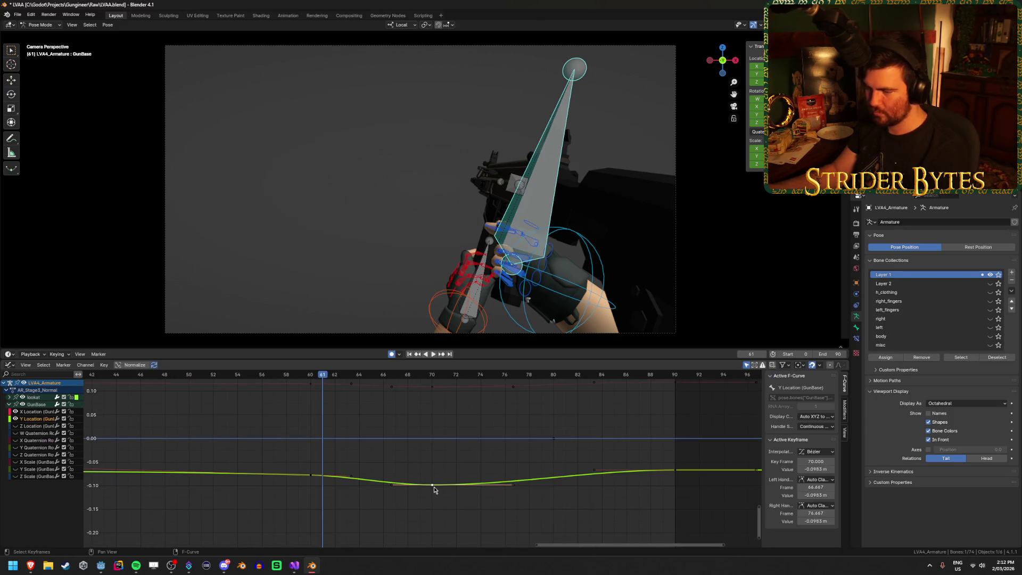
key(g)
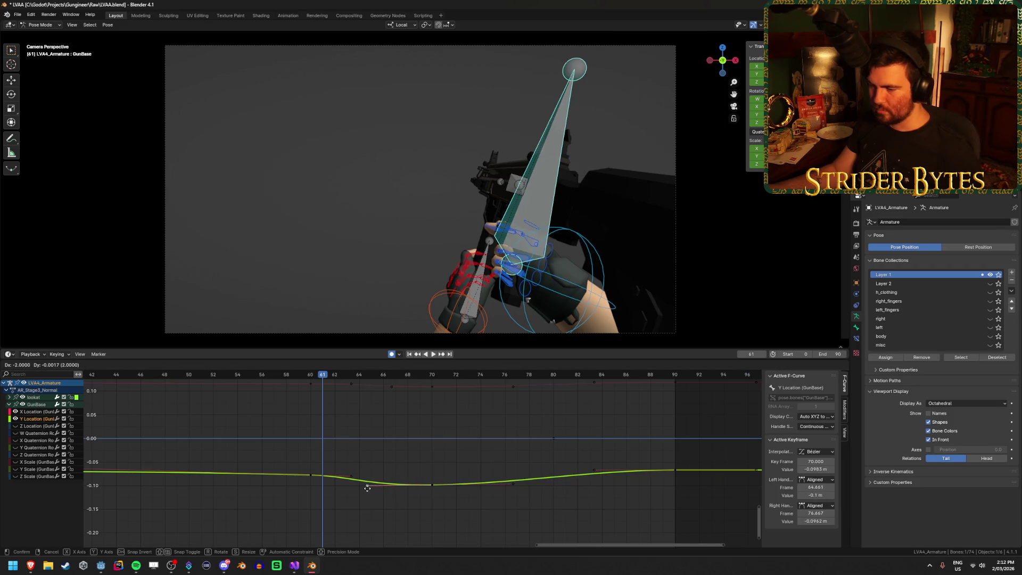
click(360, 487)
key(space)
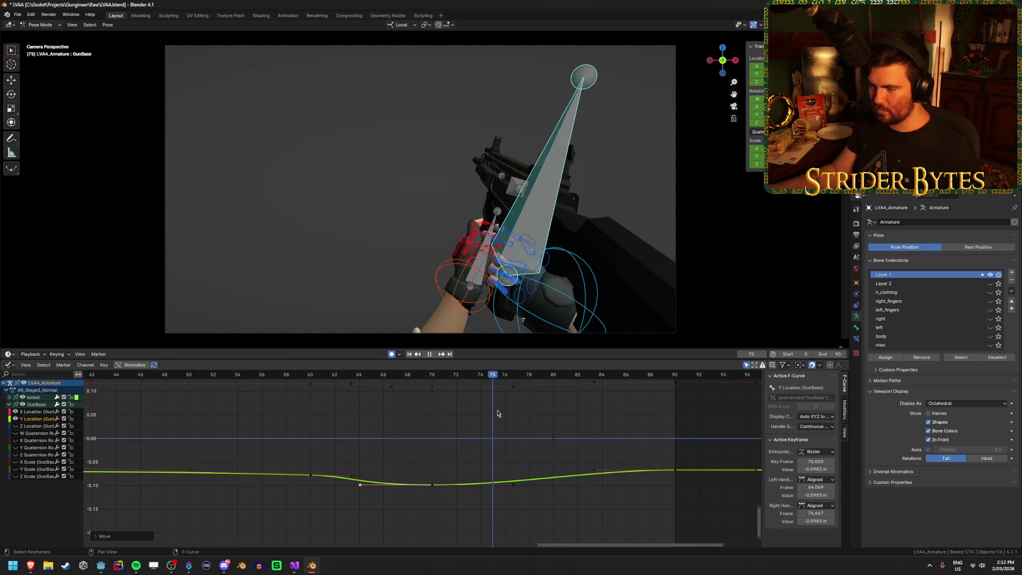
Save LVAA.blend and switch to the Action Editor showing AR_Stage2_Normal's keyframes.
key(ctrl+s)
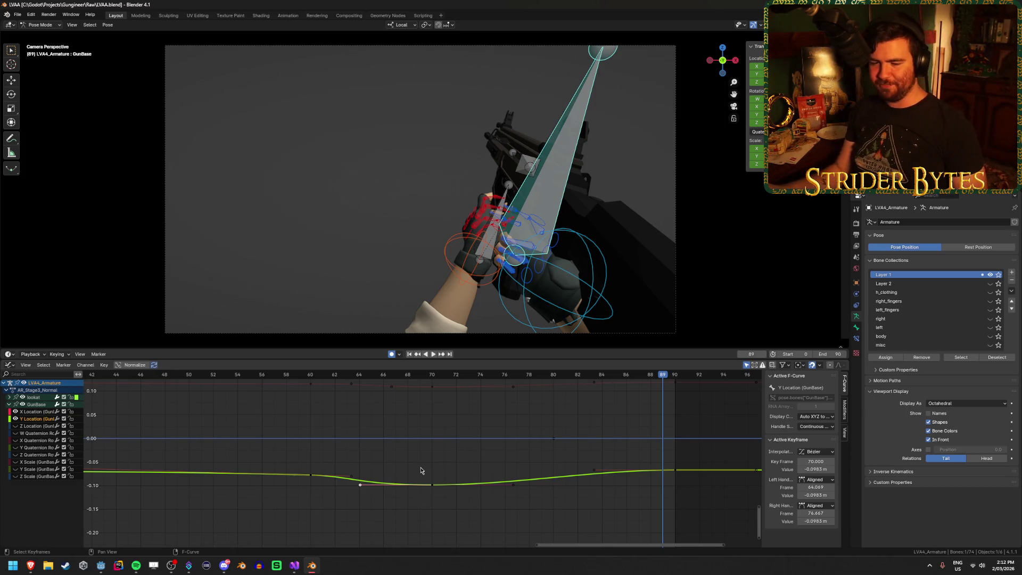
click(424, 420)
key(ctrl+s)
scroll(424, 418, down, 2)
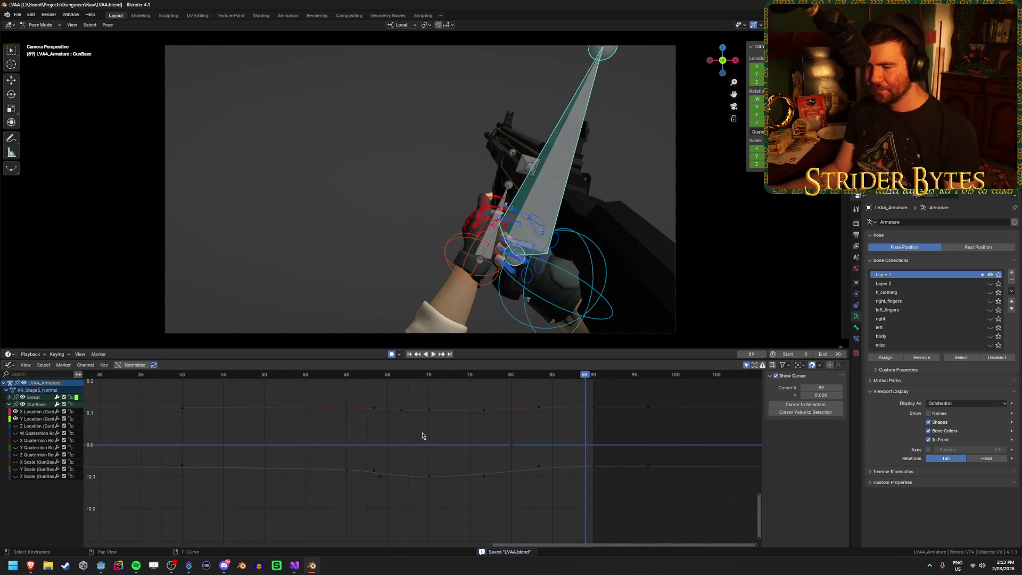
key(space)
key(ctrl+Tab)
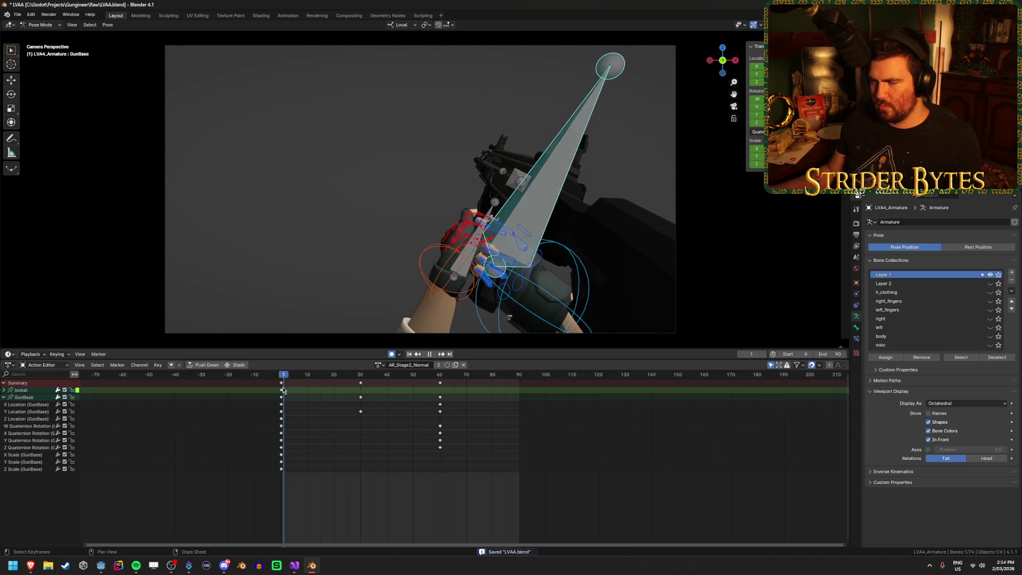
Play back and scrub the reload from frame 0 to about frame 48 to review timing.
key(Escape)
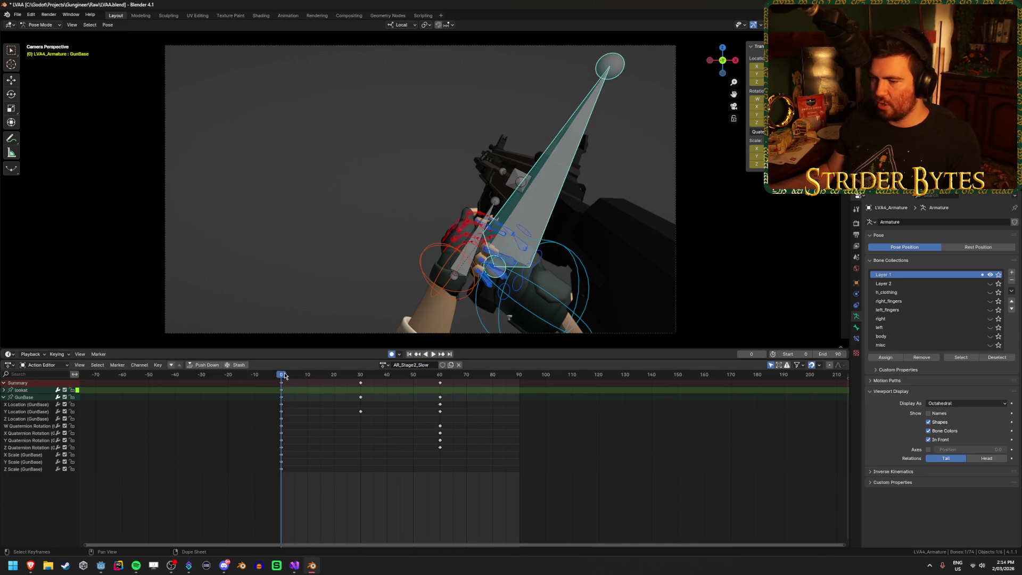
key(space)
drag(281, 378, 408, 378)
key(Escape)
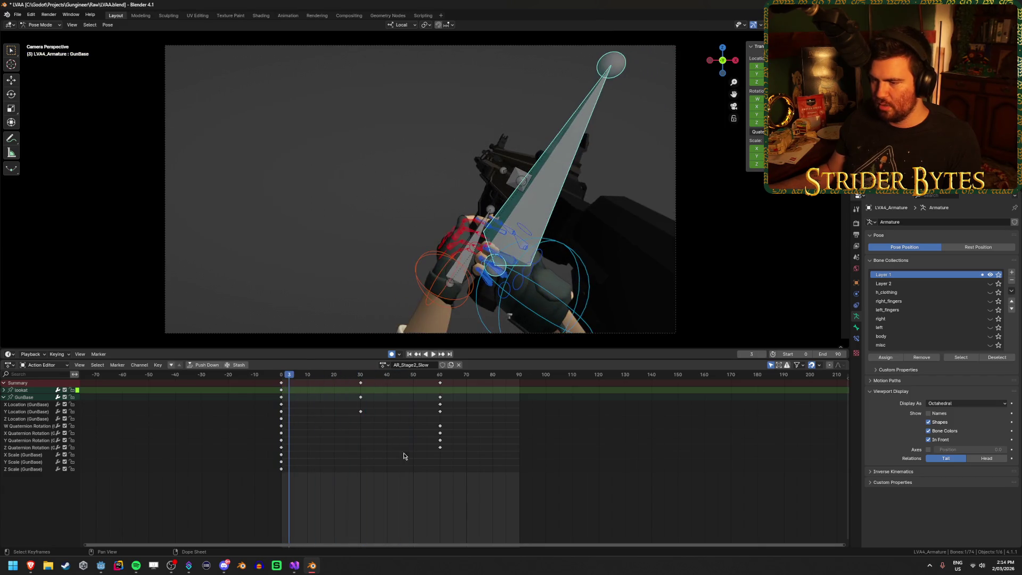
click(269, 376)
key(space)
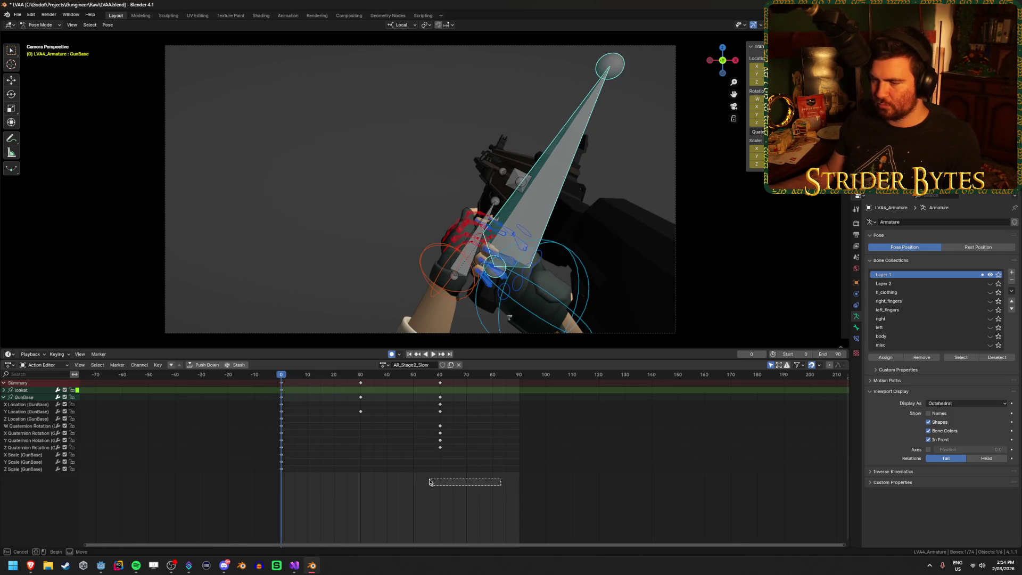
Select the GunBase and Magazine bones and all their keyframes at frame 60.
click(424, 258)
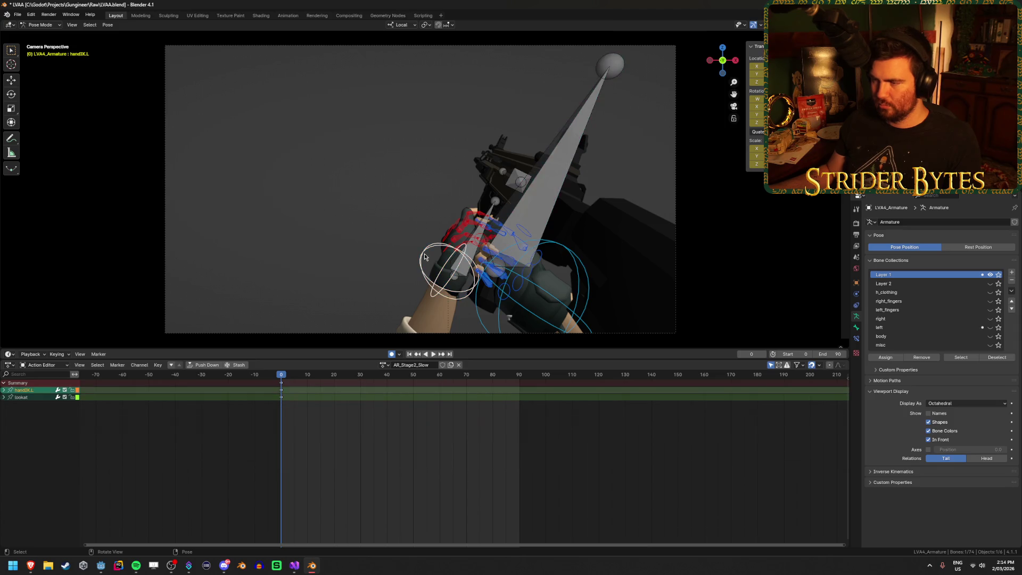
mouse_move(424, 257)
middle_down()
mouse_move(440, 256)
mouse_move(468, 308)
mouse_move(579, 236)
middle_up()
click(469, 308)
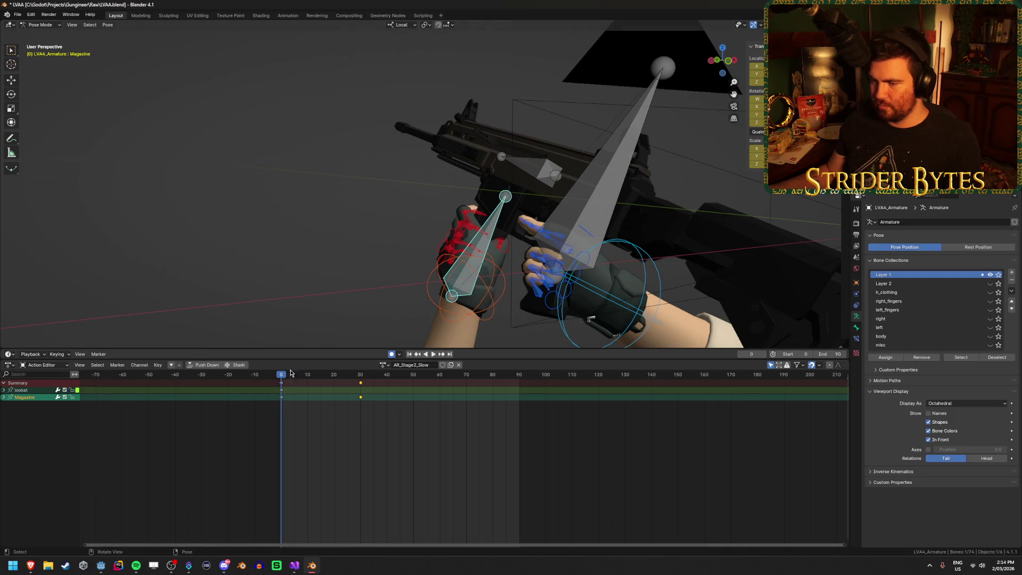
drag(281, 378, 358, 380)
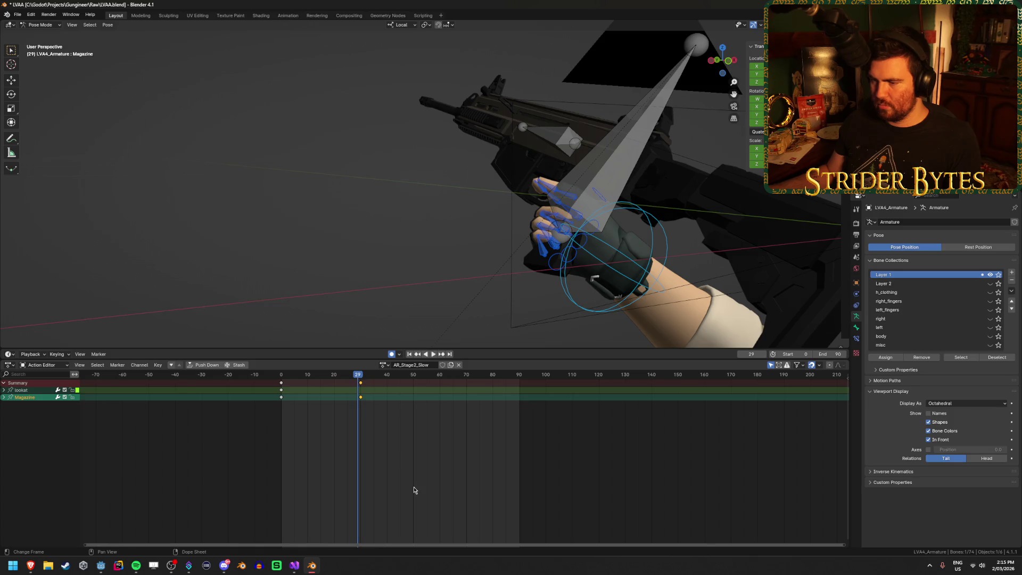
key(shift+Left)
key(ctrl+z)
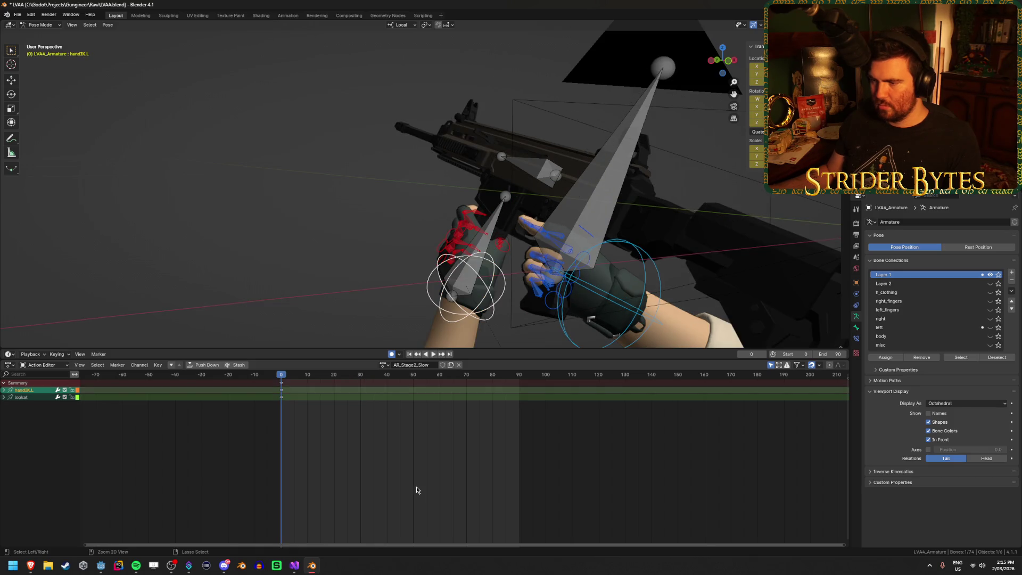
key(ctrl+z)
key(ctrl+z)
key(ctrl+z)
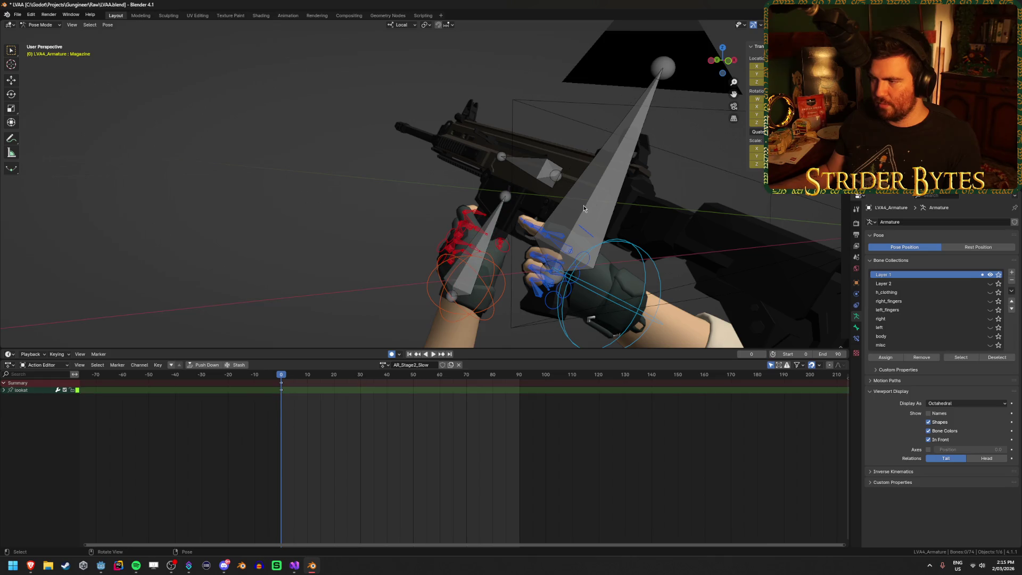
shift+click(493, 224)
click(440, 384)
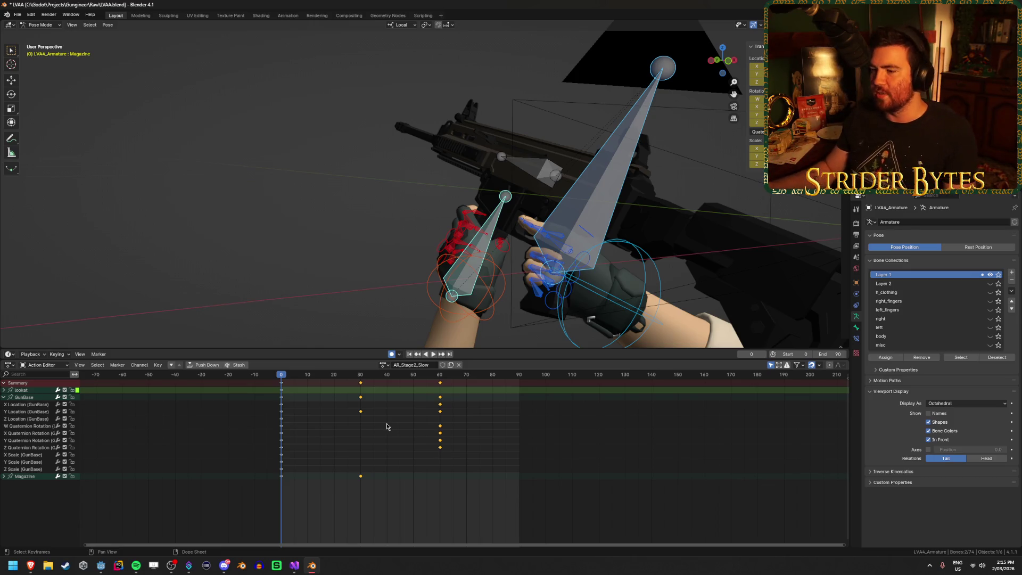
Move the selected GunBase keys about 30 frames later and play back the new timing.
key(g)
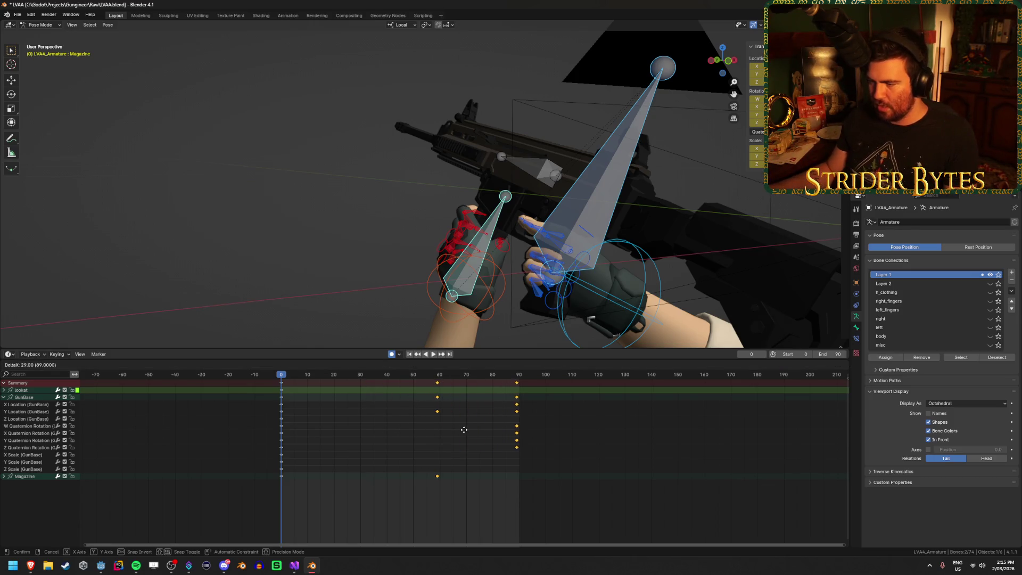
click(467, 429)
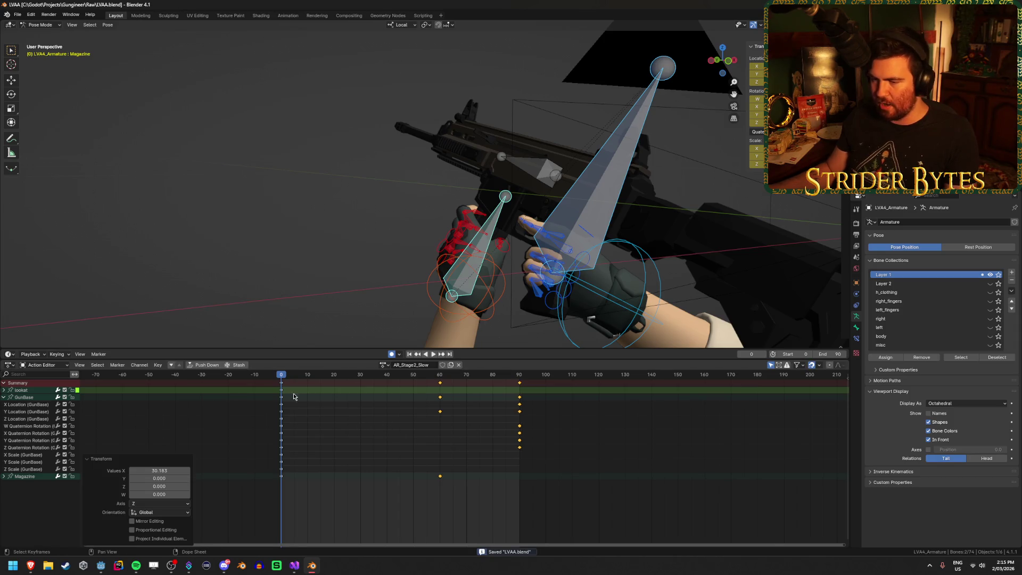
key(space)
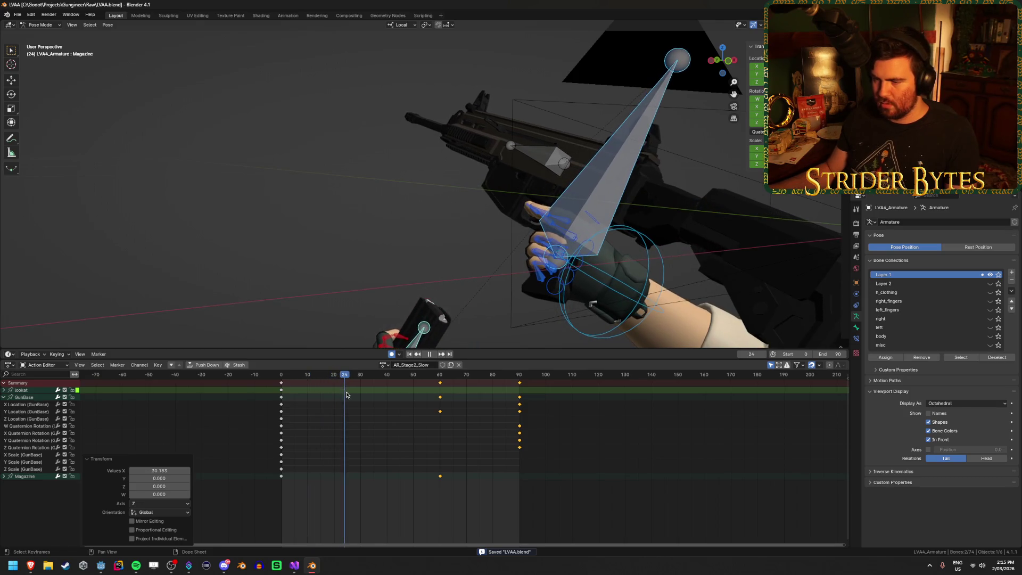
mouse_move(443, 407)
mouse_down()
mouse_move(283, 426)
mouse_move(361, 420)
mouse_up()
click(417, 258)
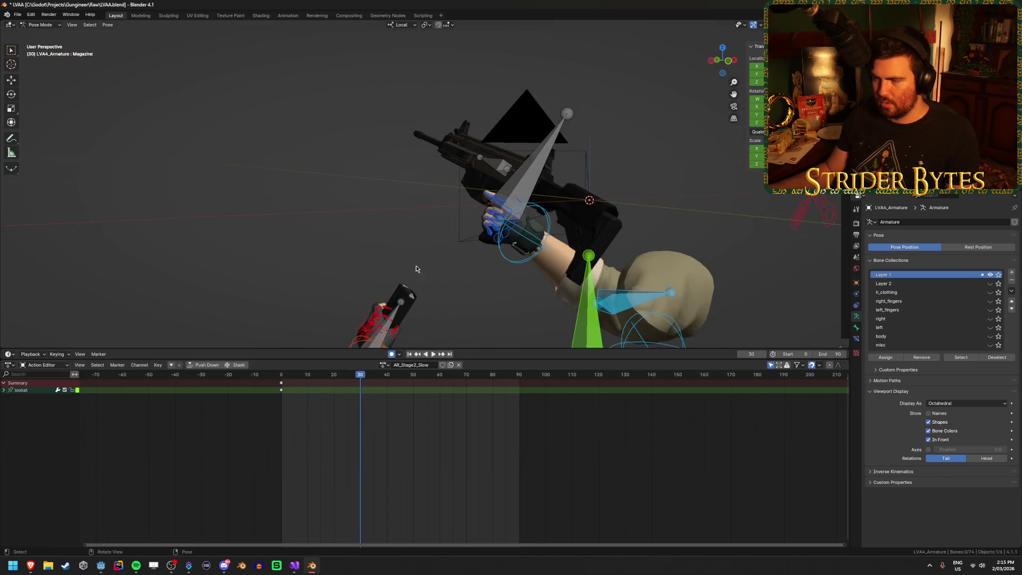
Key the Magazine reset into the gun at frame 30, then slide it out along Y at frame 15.
click(394, 314)
scroll(454, 289, up, 2)
key(alt+g)
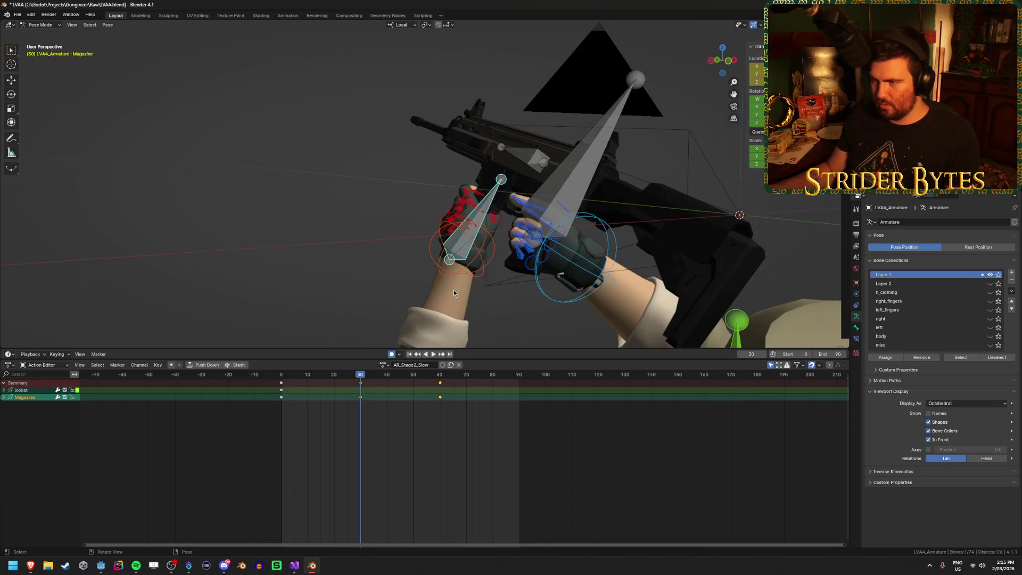
scroll(454, 290, up, 3)
mouse_move(361, 378)
mouse_down()
mouse_move(264, 381)
mouse_move(334, 379)
mouse_move(322, 377)
mouse_up()
key(g)
key(y)
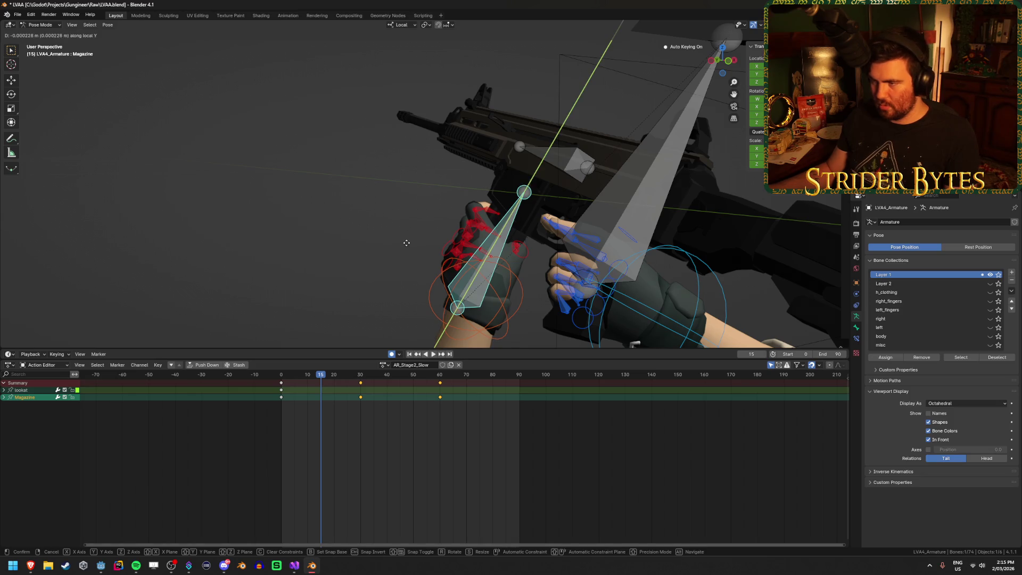
click(400, 254)
Play back the magazine motion from frame 0 to 30 to check the slide.
mouse_move(325, 377)
mouse_down()
mouse_move(281, 379)
mouse_move(404, 388)
mouse_up()
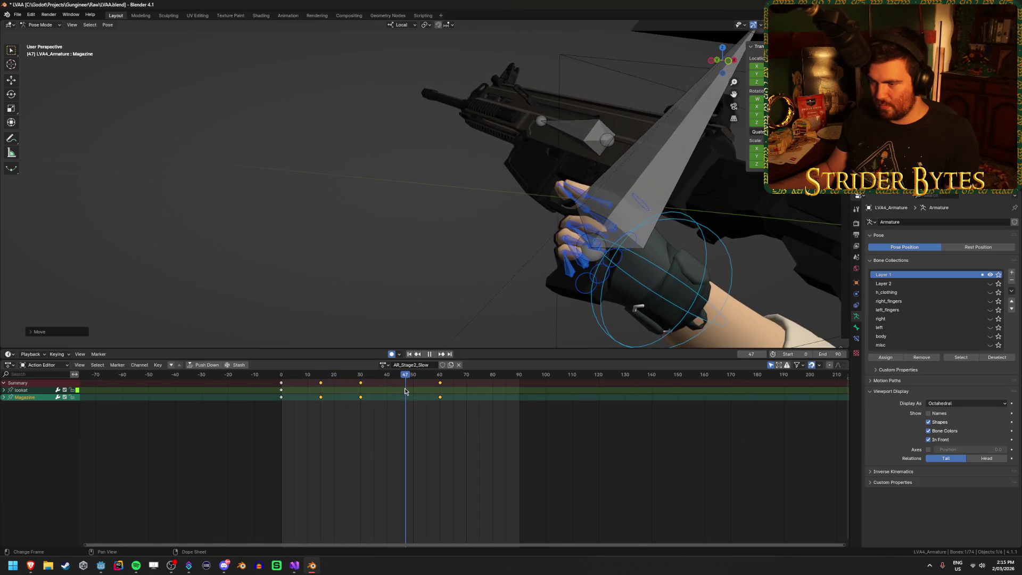
click(409, 354)
click(433, 354)
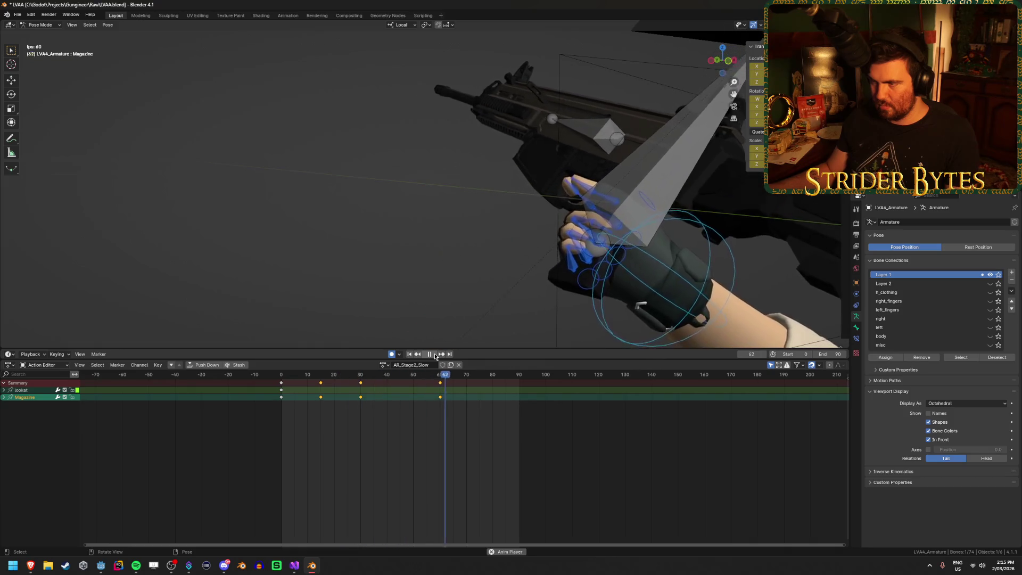
click(430, 354)
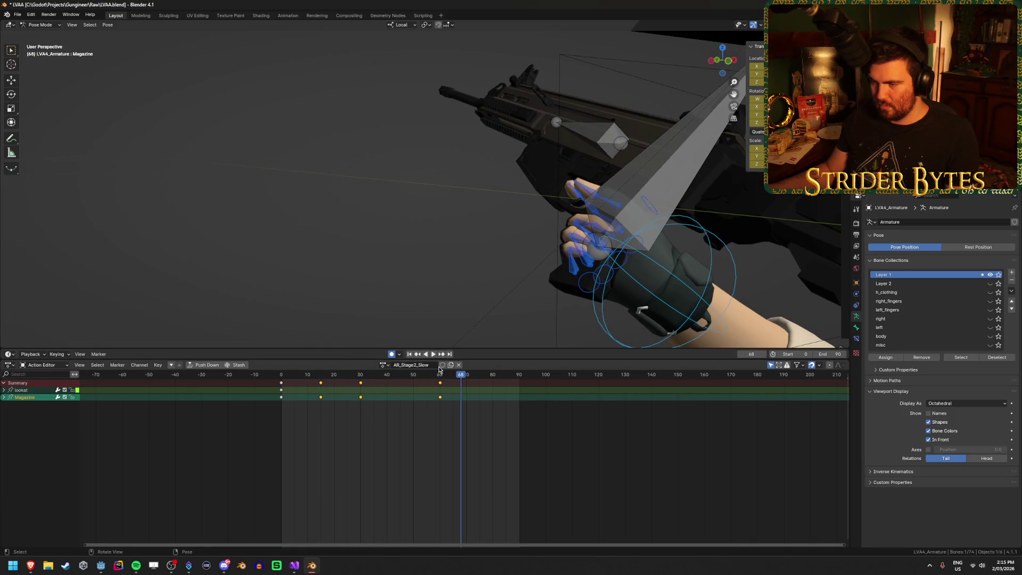
click(360, 375)
mouse_move(341, 383)
mouse_down()
mouse_move(281, 384)
mouse_move(392, 385)
mouse_move(323, 390)
mouse_up()
click(642, 168)
Play and scrub frames 0 to 23 to check the GunBase pose around frame 15.
key(shift+Left)
key(space)
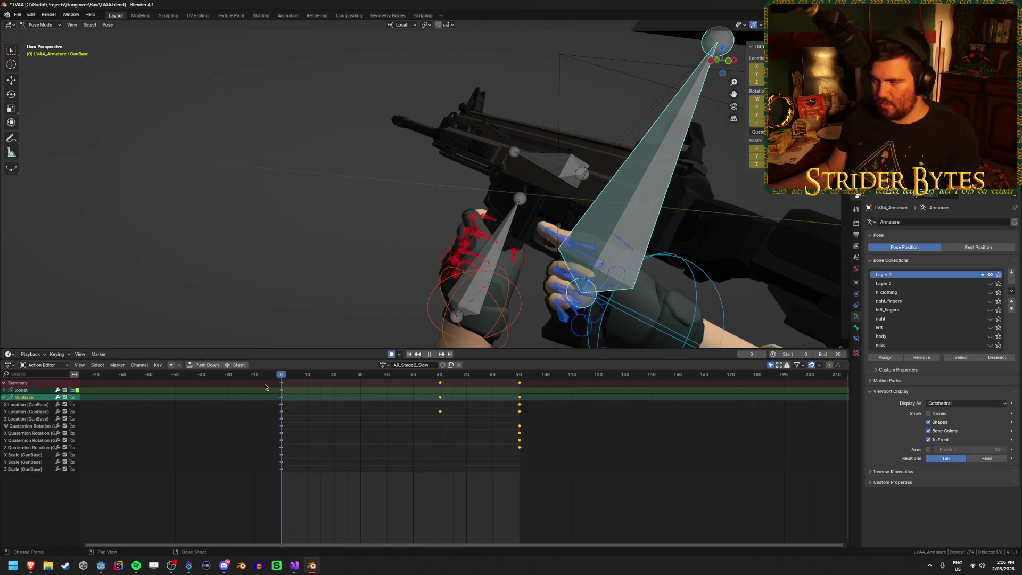
mouse_move(275, 386)
mouse_down()
mouse_move(331, 382)
mouse_move(321, 384)
mouse_up()
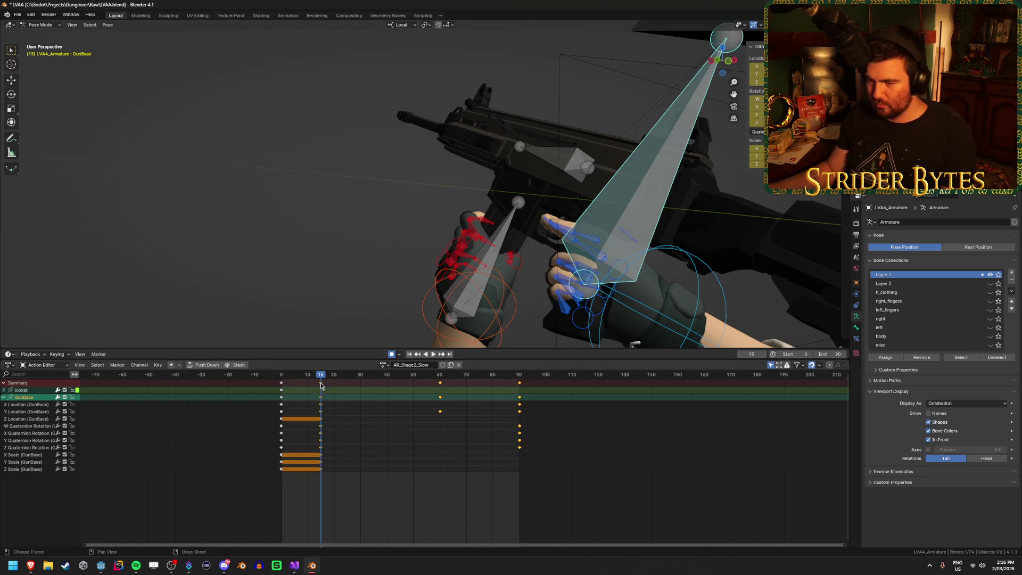
mouse_move(320, 377)
mouse_down()
mouse_move(287, 382)
mouse_move(321, 382)
mouse_up()
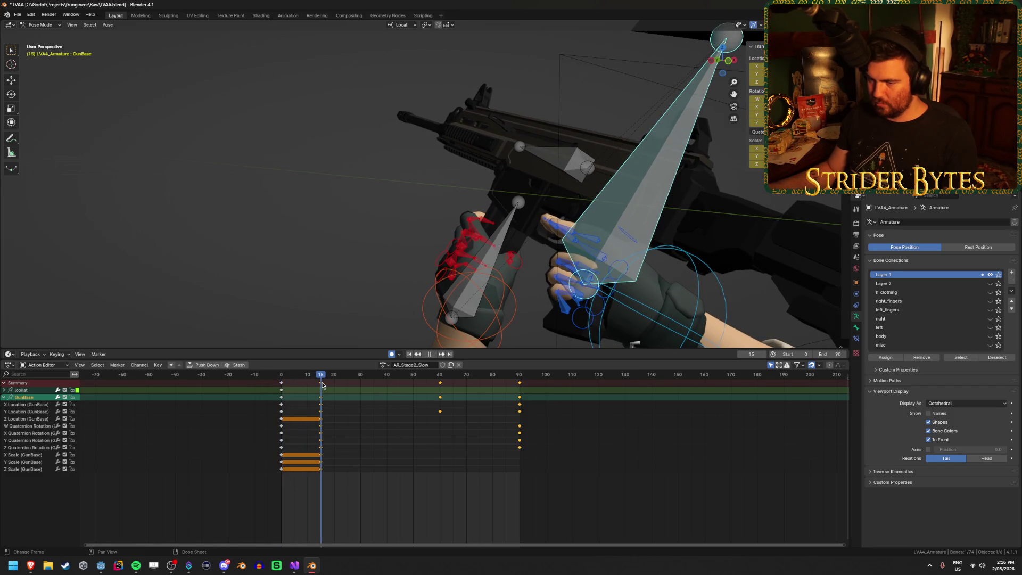
drag(322, 382, 361, 385)
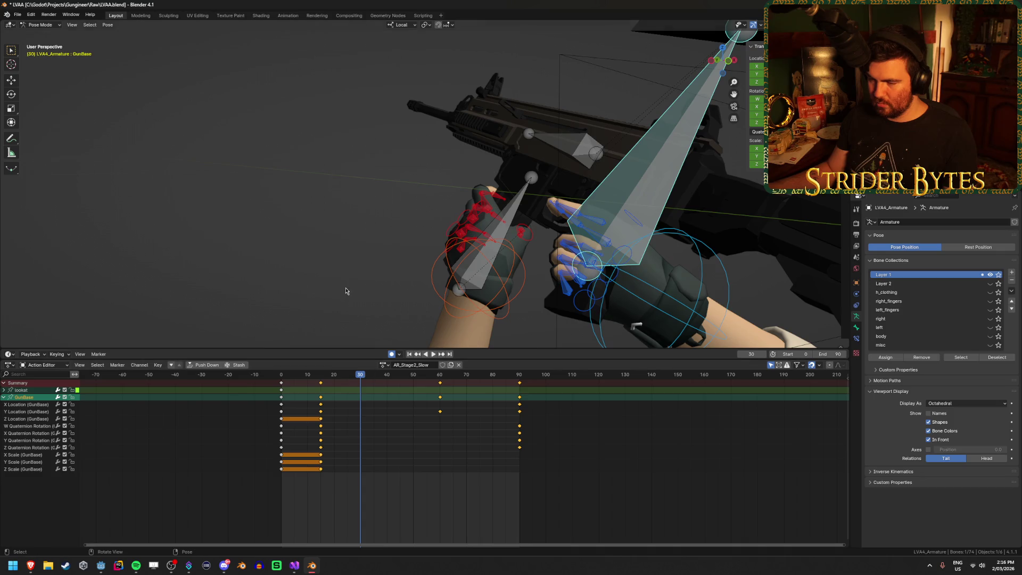
Duplicate the GunBase frame-15 keys to frame 30, check the hold in playback, and deselect all.
click(322, 383)
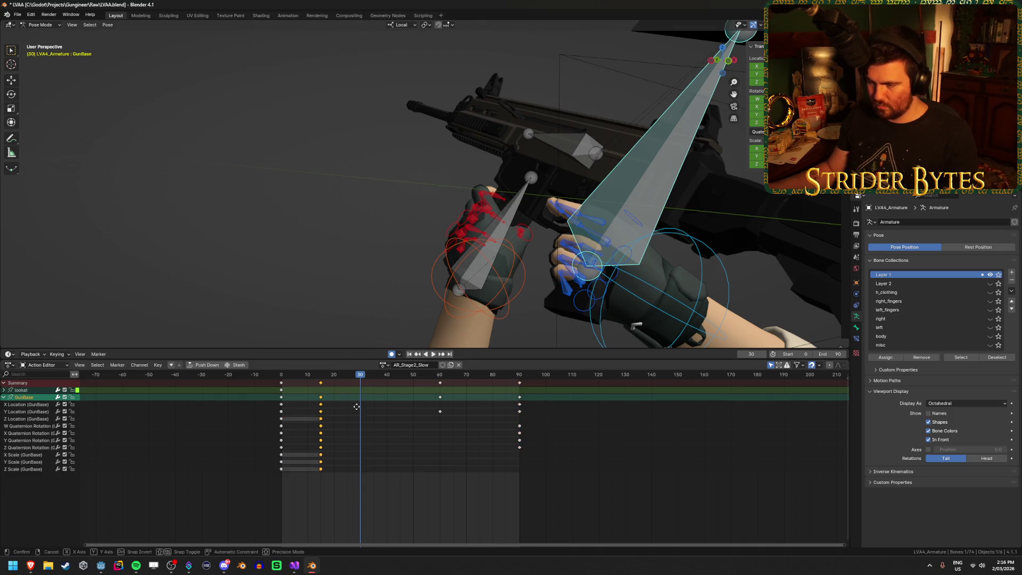
key(shift+d)
click(397, 410)
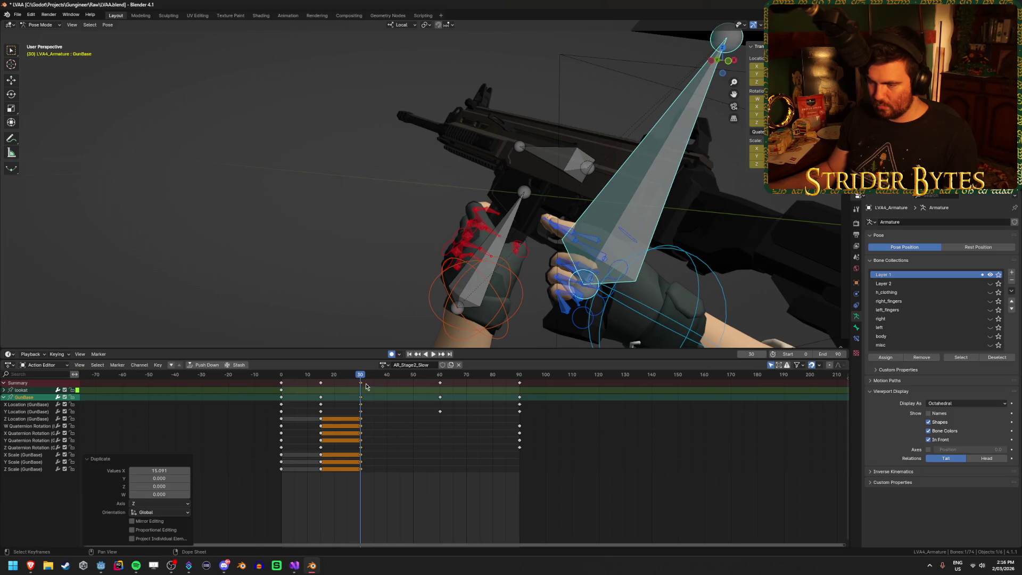
key(shift+Left)
key(space)
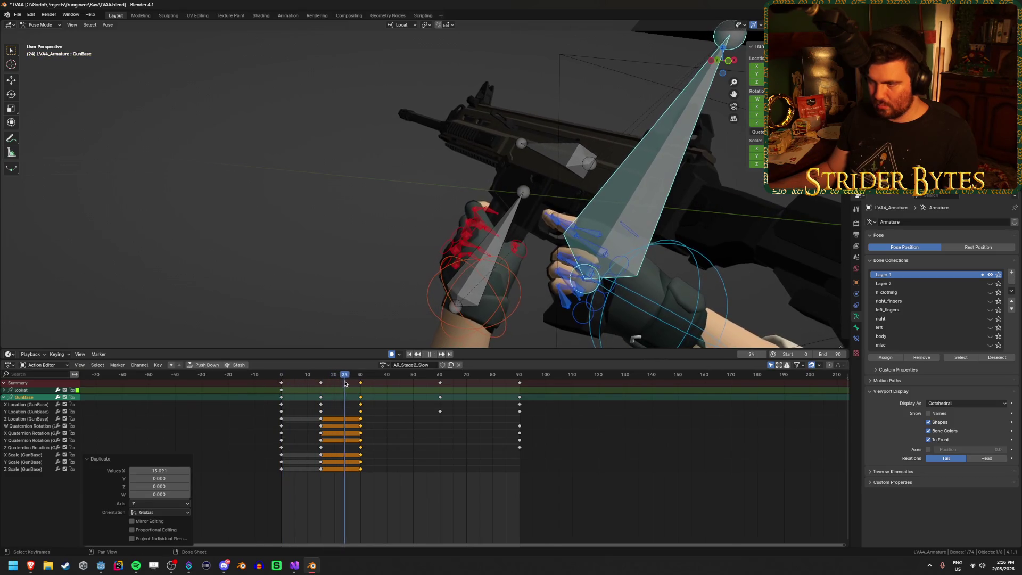
key(Escape)
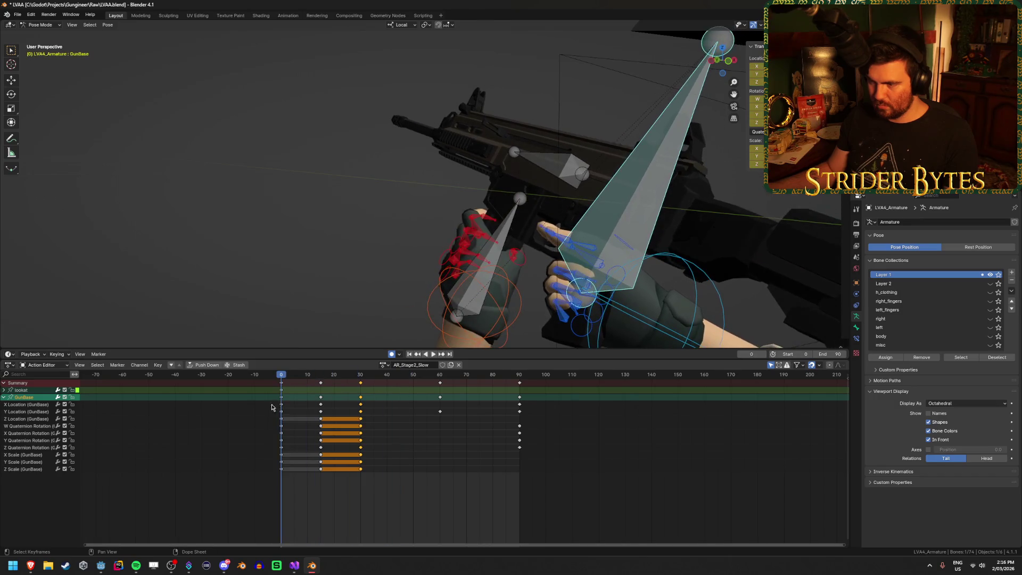
click(434, 354)
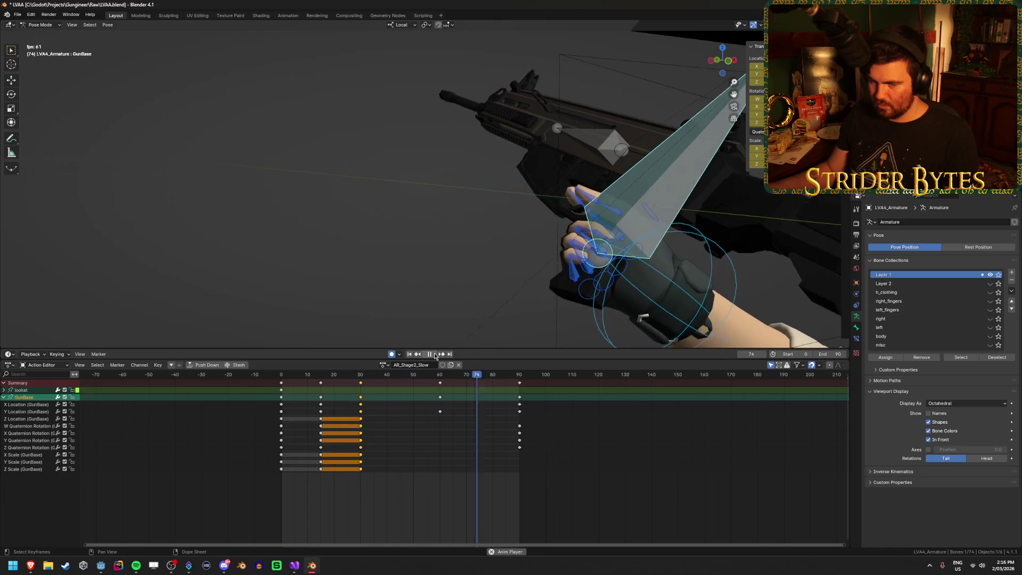
click(434, 354)
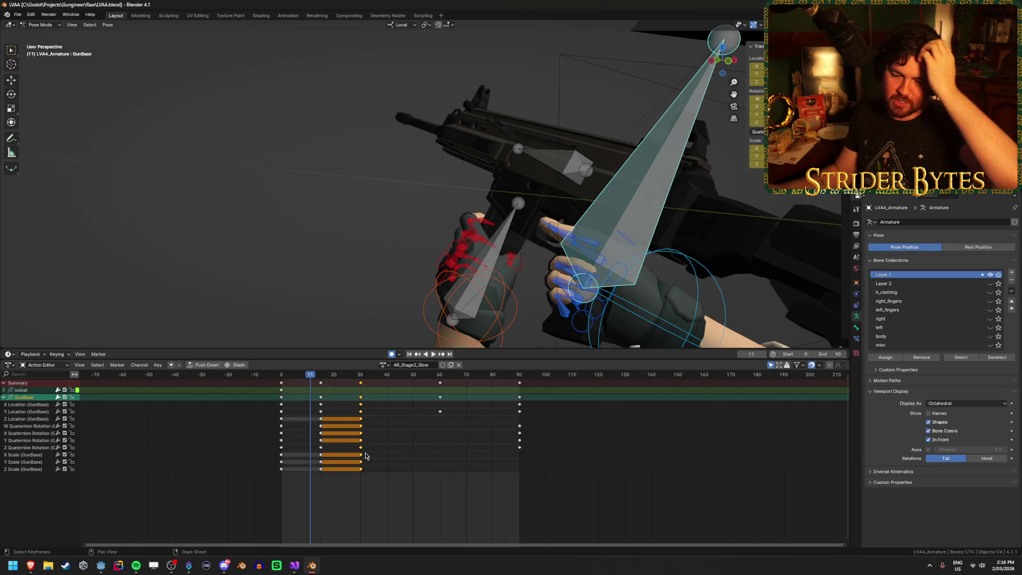
click(399, 507)
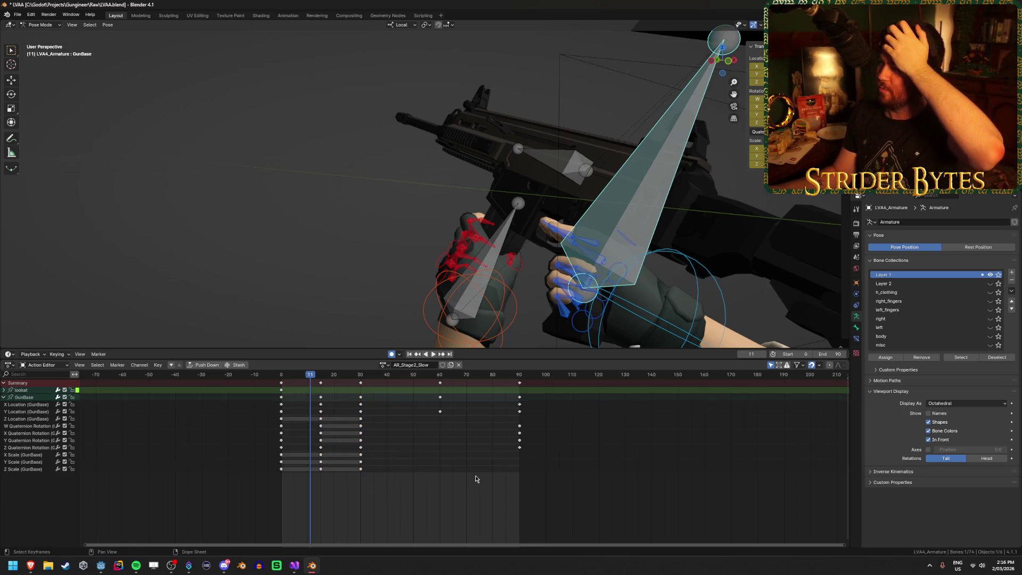
In Brave's YouTube tab, search 'reloading everyday objects' and open My best reloads of 2023 so far.
mouse_move(30, 571)
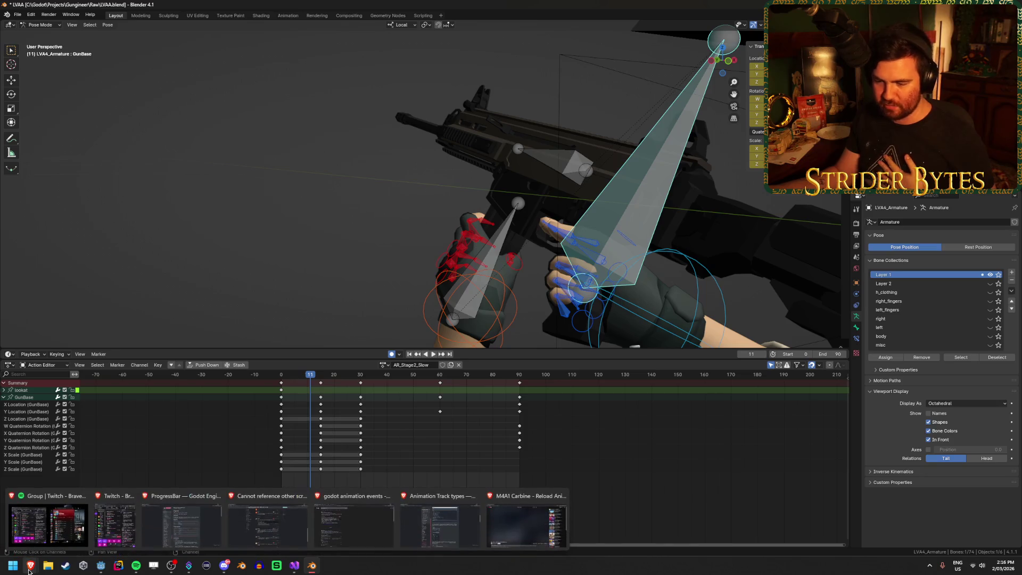
click(525, 519)
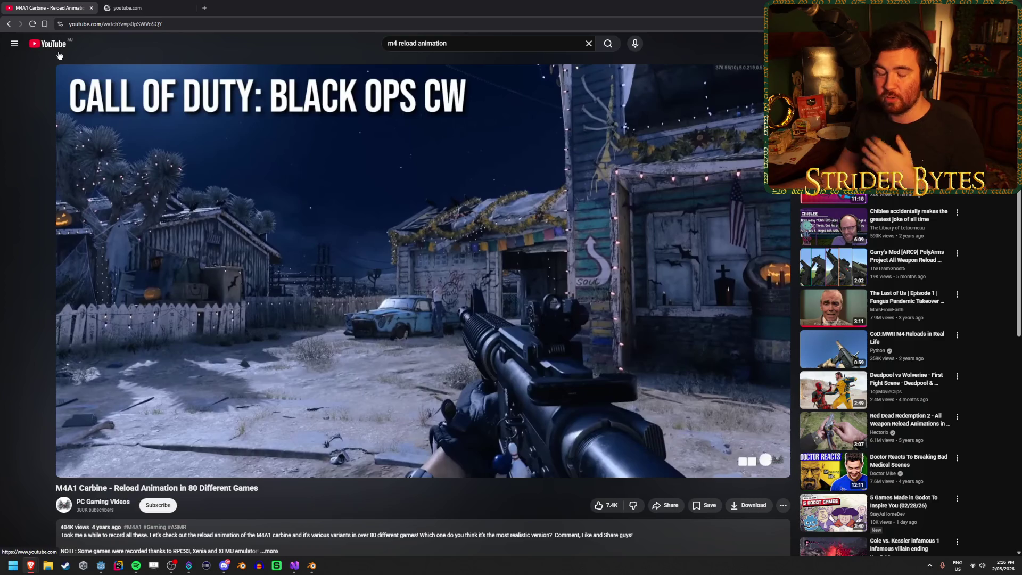
click(147, 6)
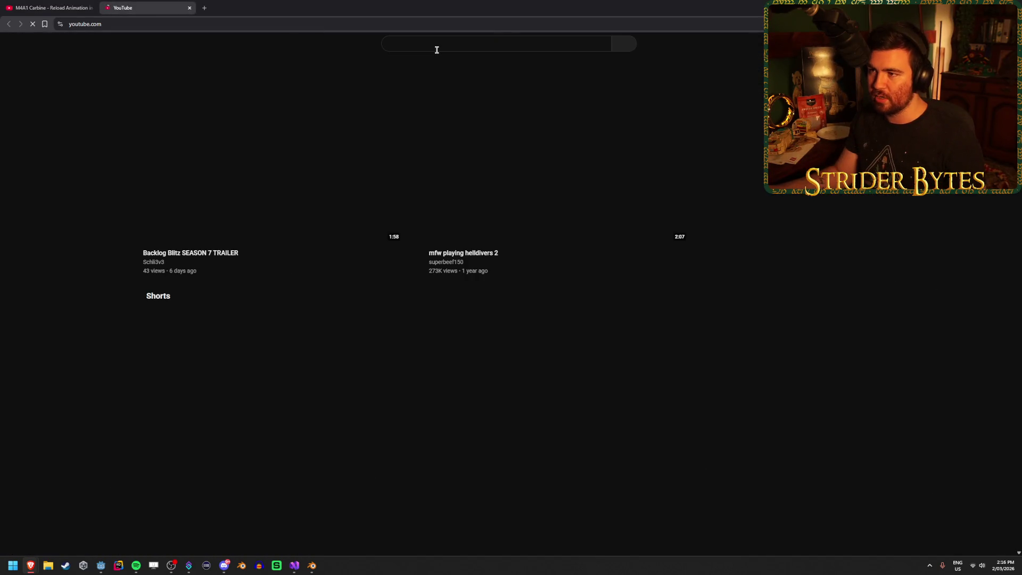
click(435, 45)
text(reloading )
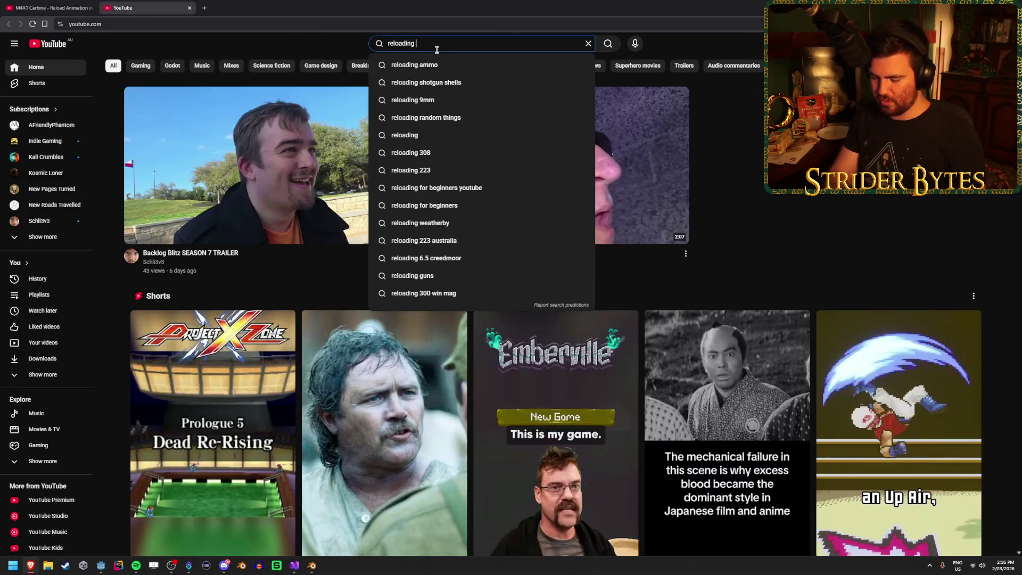
text(everyday objects)
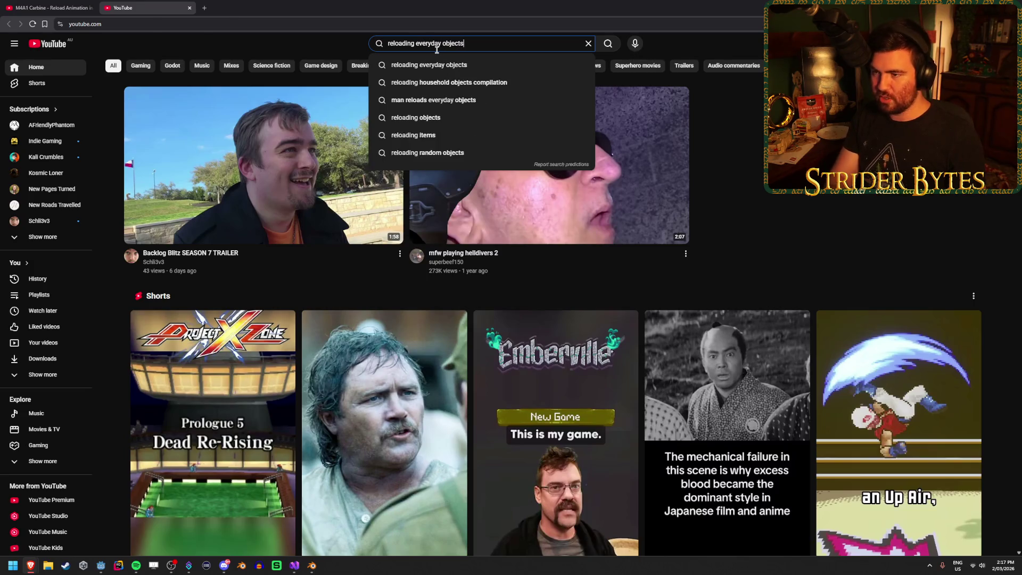
key(Return)
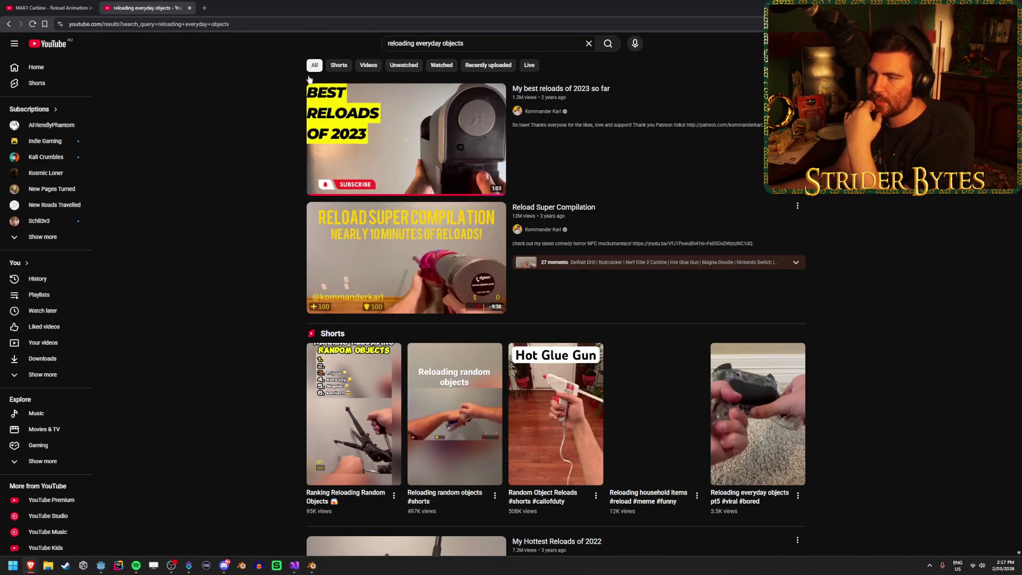
click(407, 134)
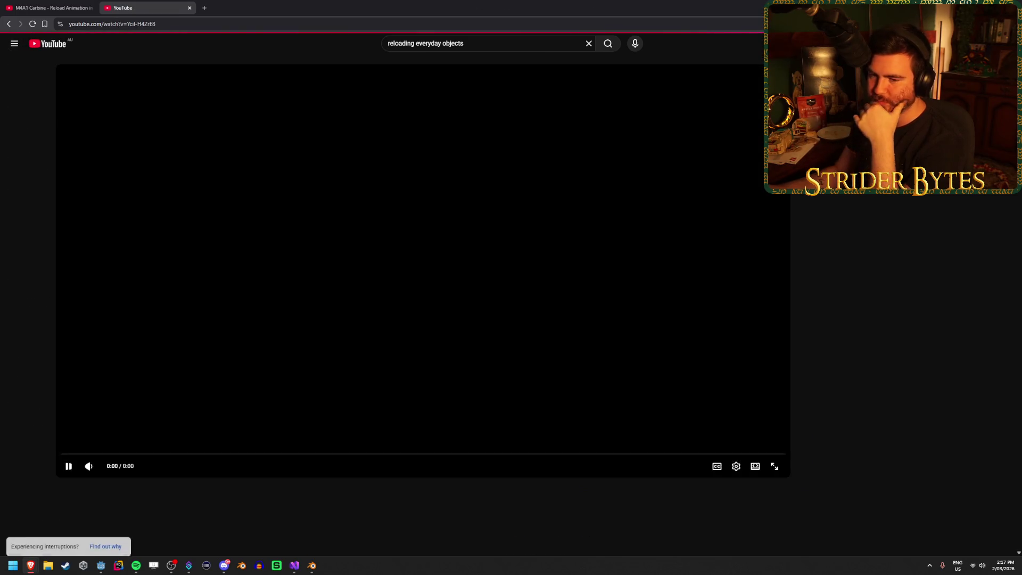
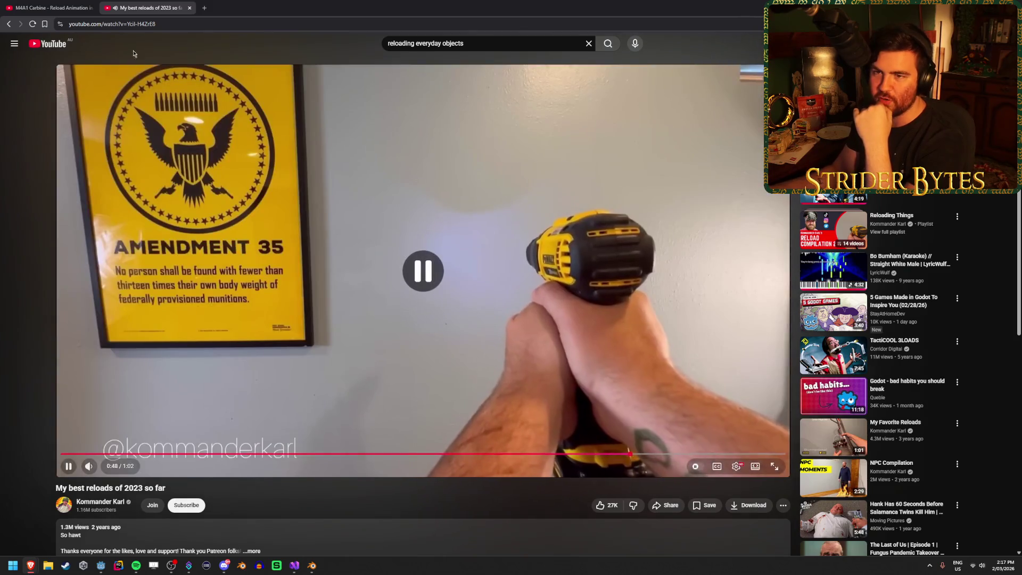
Watch the M4A1 Carbine reload reference video around the 0:53 mark.
click(50, 7)
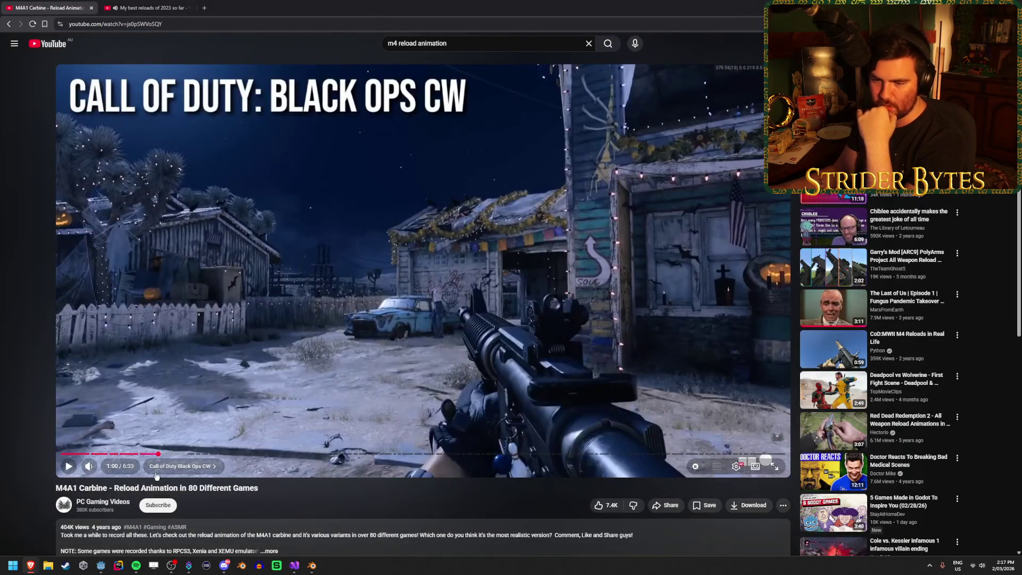
click(149, 453)
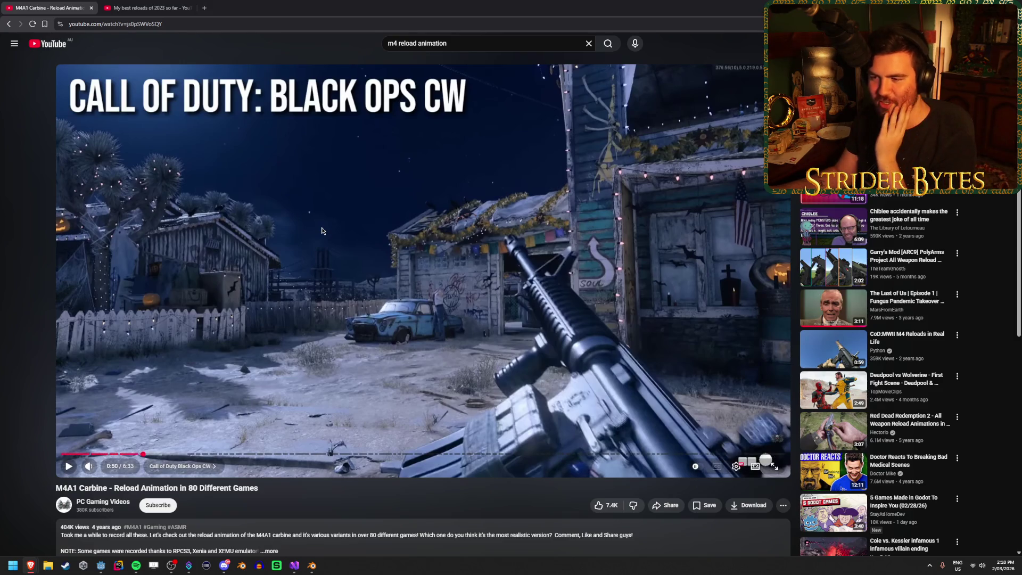
click(69, 467)
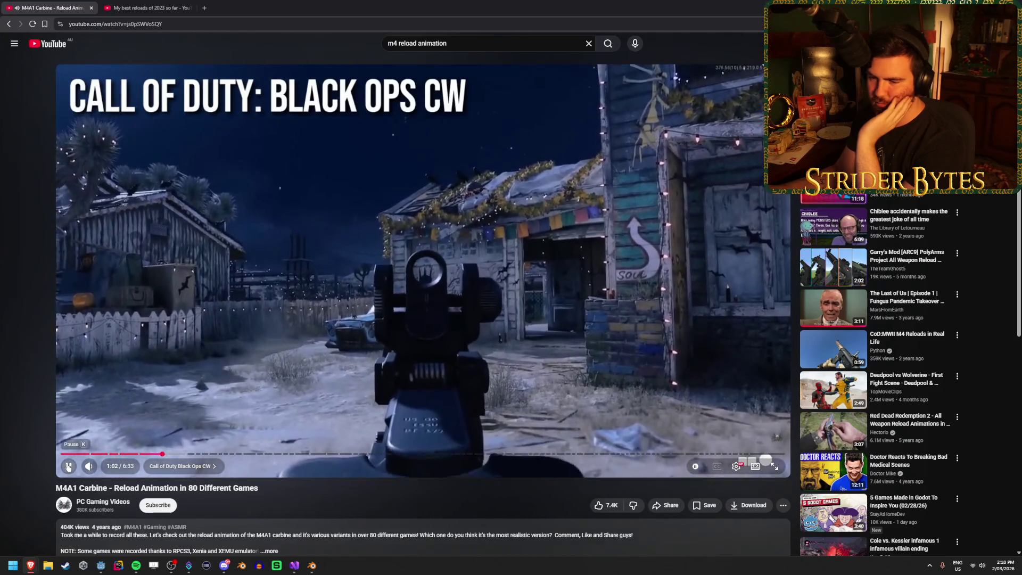
drag(149, 454, 148, 456)
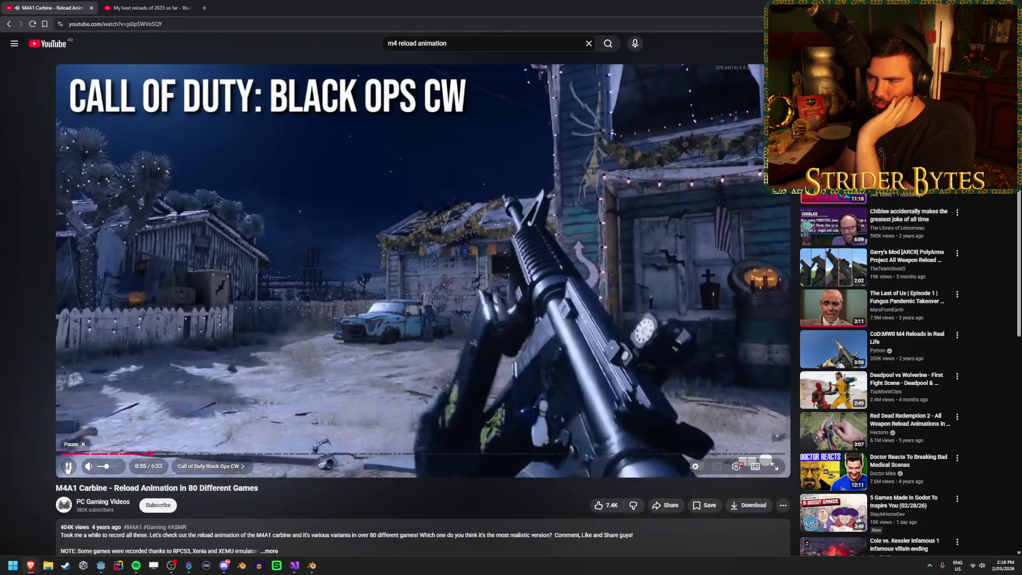
click(67, 467)
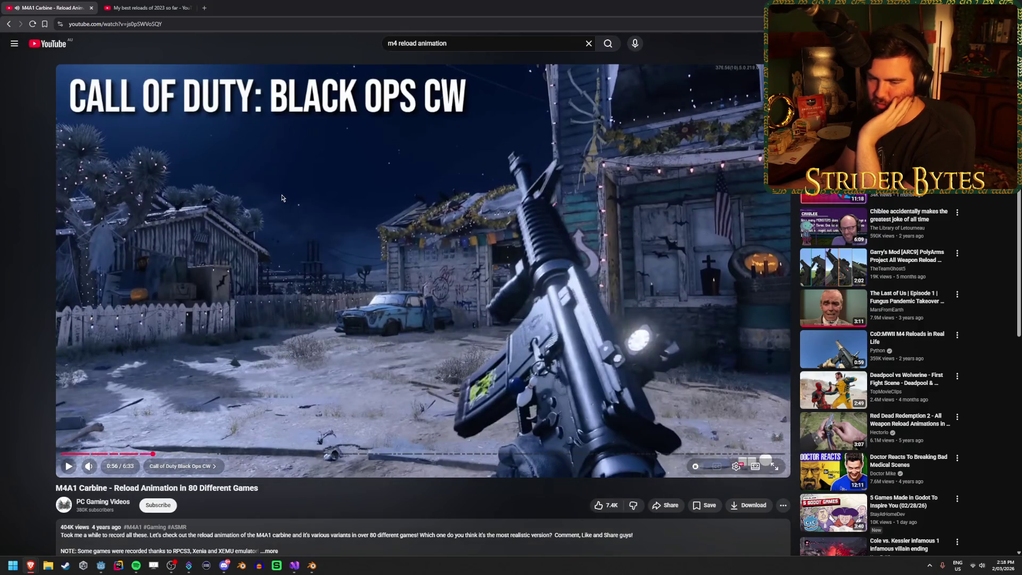
Review the 'My best reloads of 2023' compilation between 0:12 and 0:36.
click(192, 3)
click(349, 228)
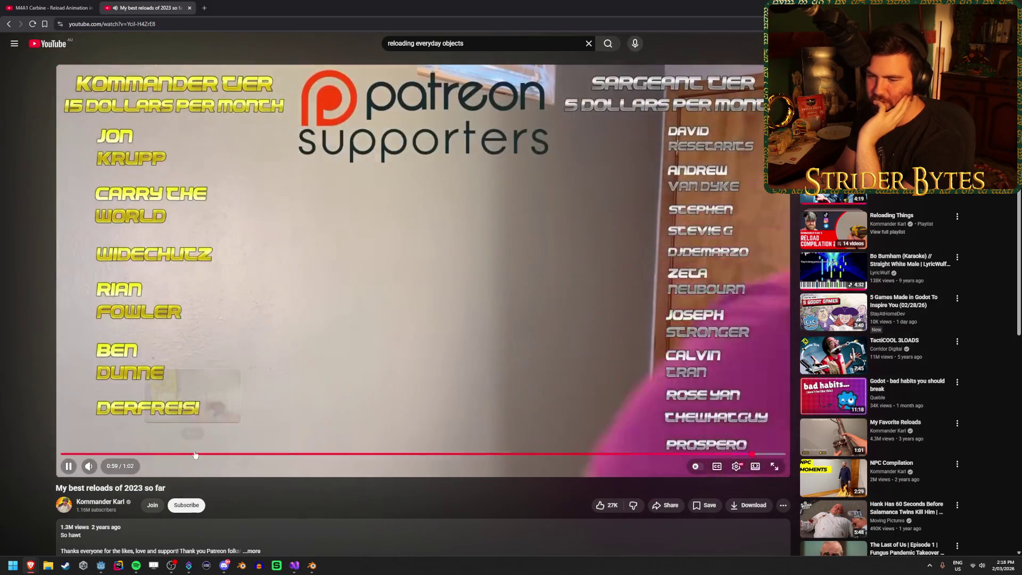
click(193, 453)
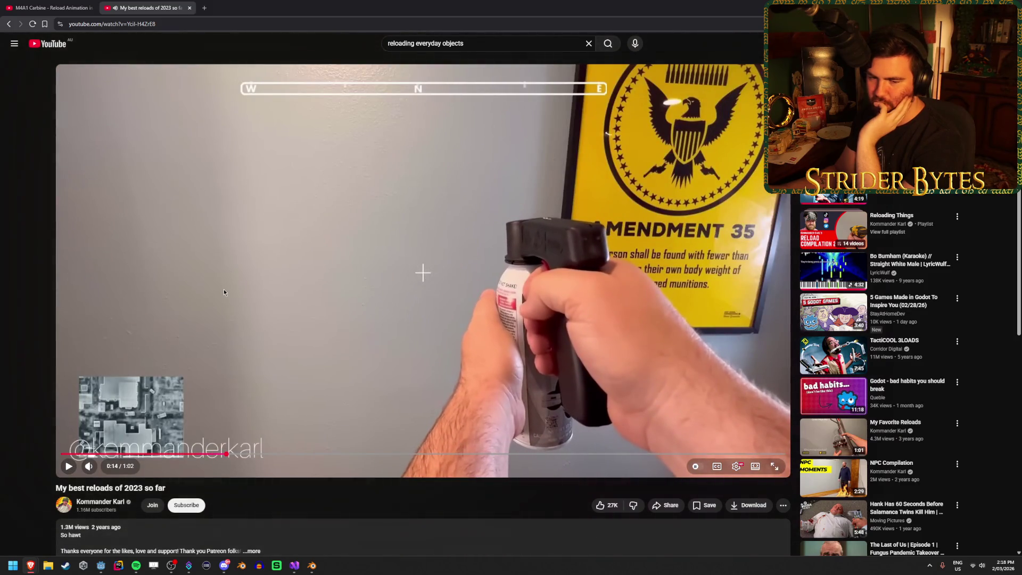
click(126, 277)
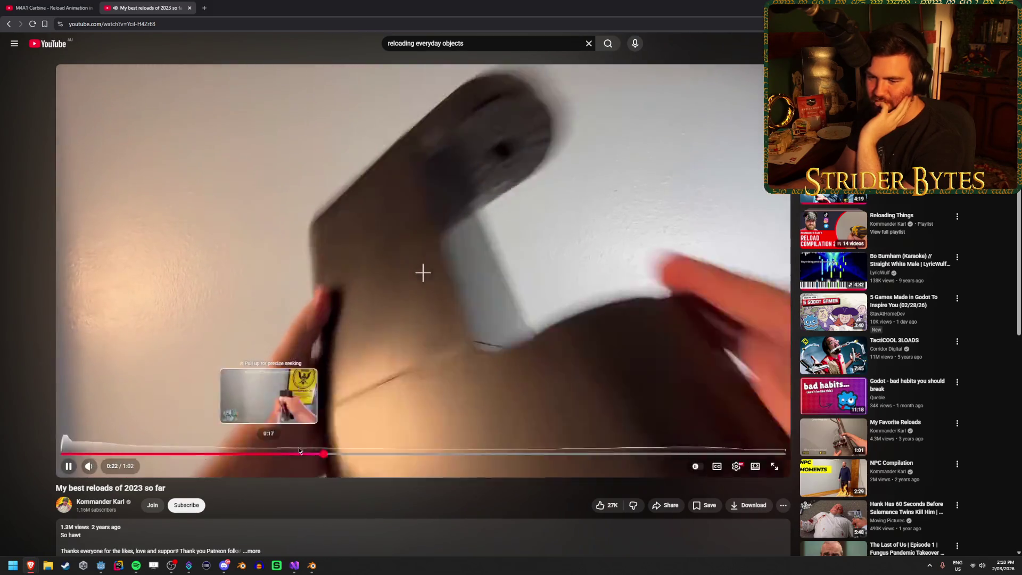
click(293, 454)
drag(292, 454, 288, 455)
click(70, 467)
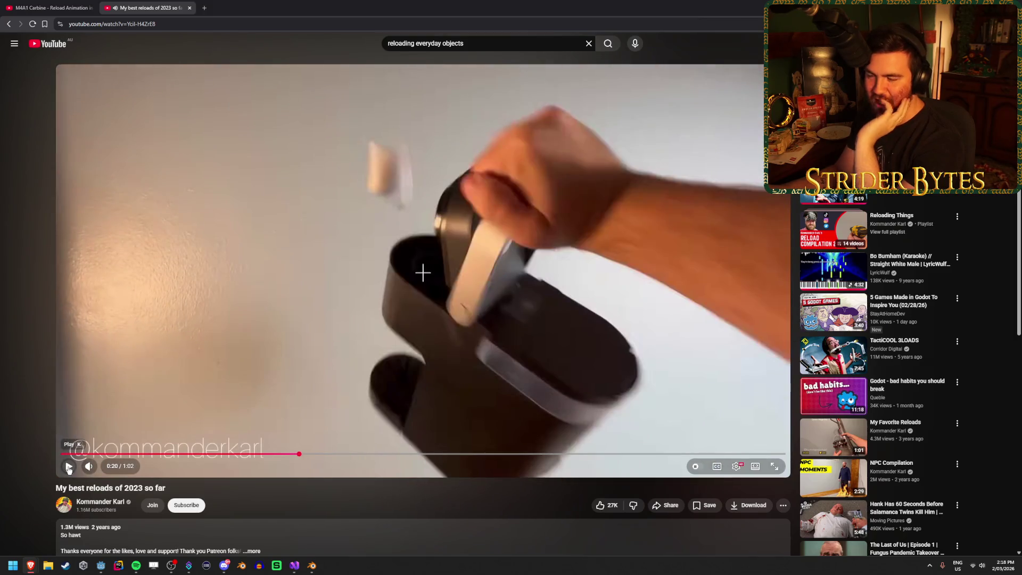
click(68, 467)
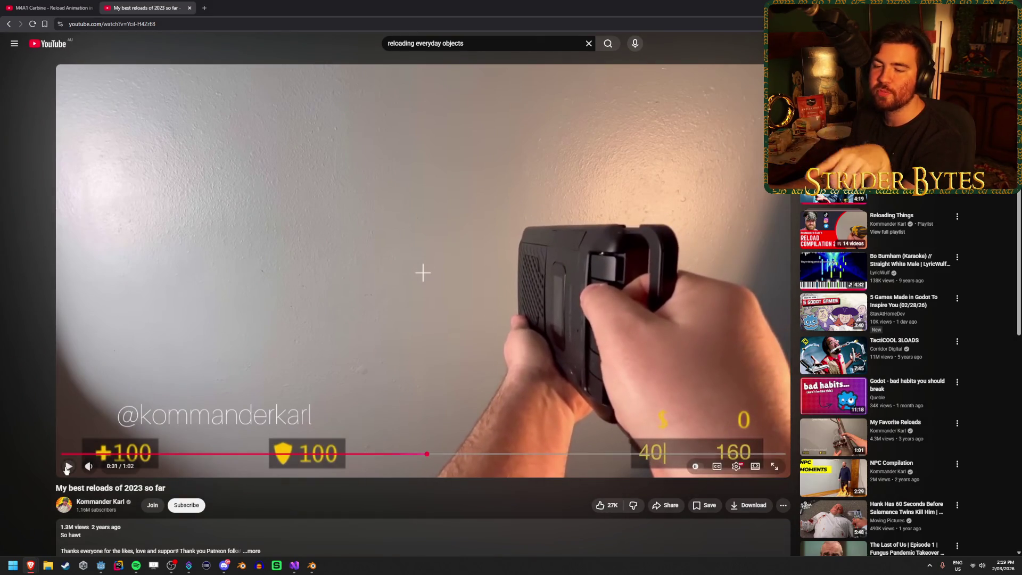
click(67, 466)
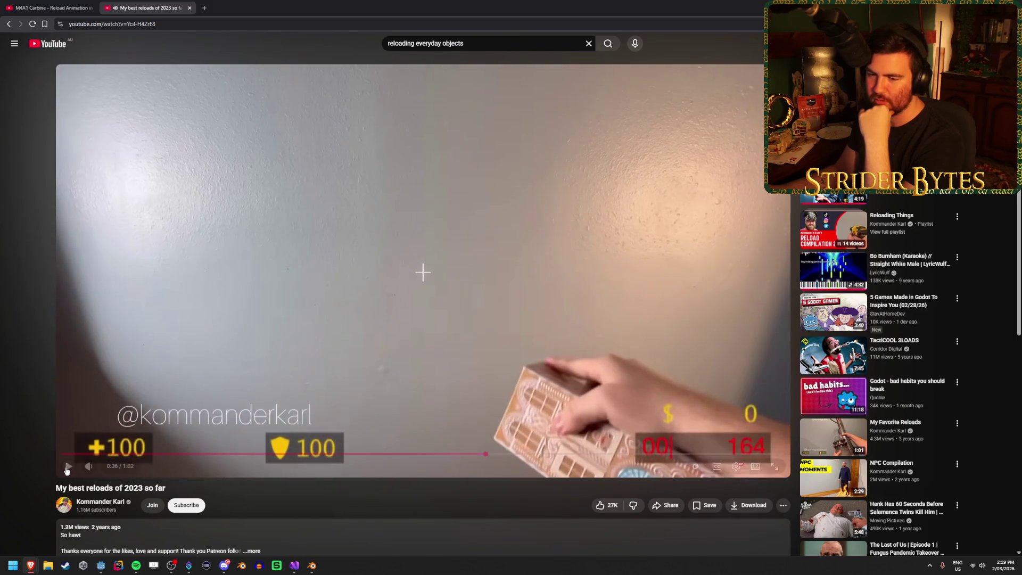
click(67, 468)
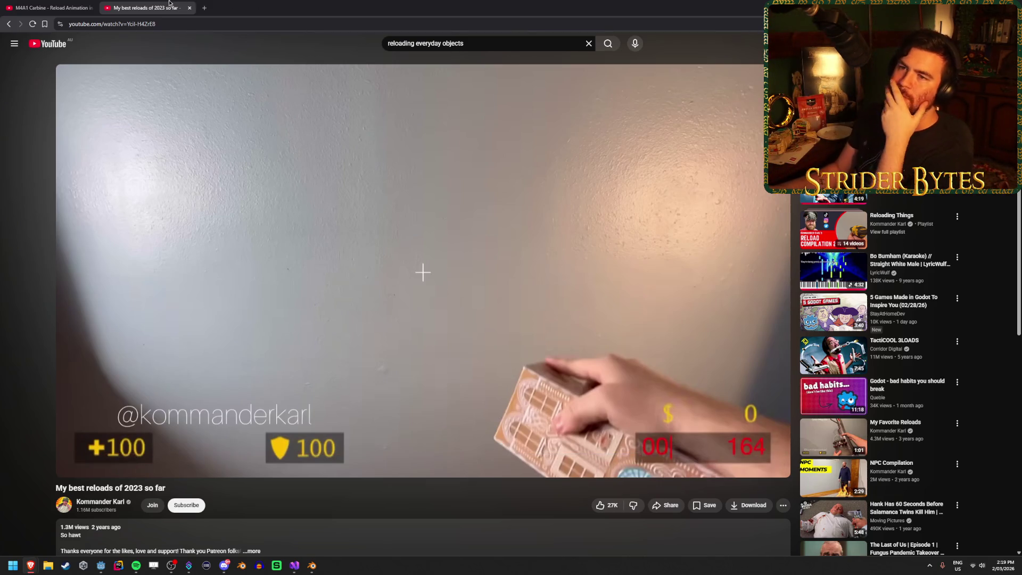
Back in Blender, play the All_Stage2_Slow reload from frame 0 through frame 30.
key(ctrl+shift+Tab)
key(alt+Tab)
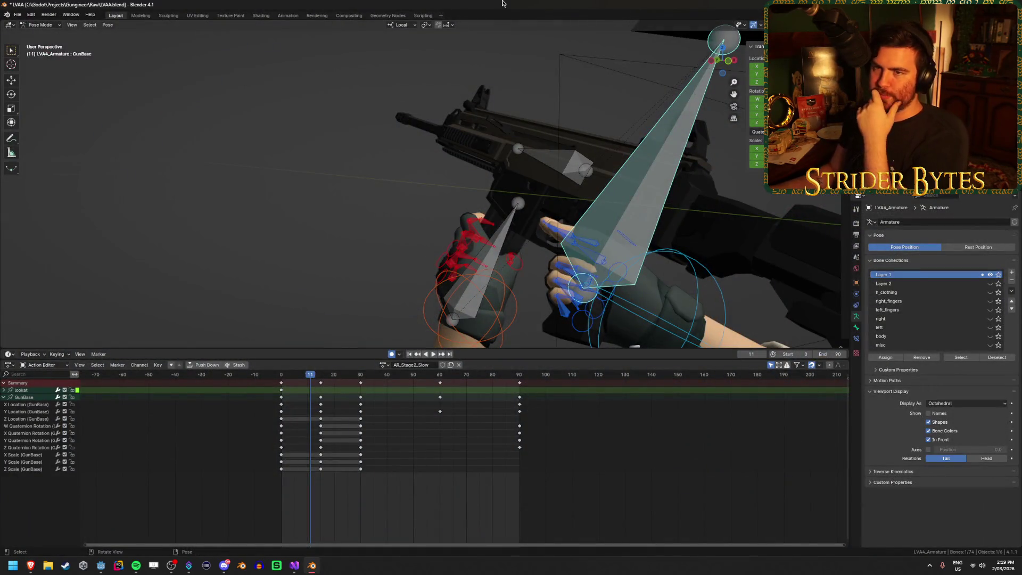
drag(313, 375, 279, 376)
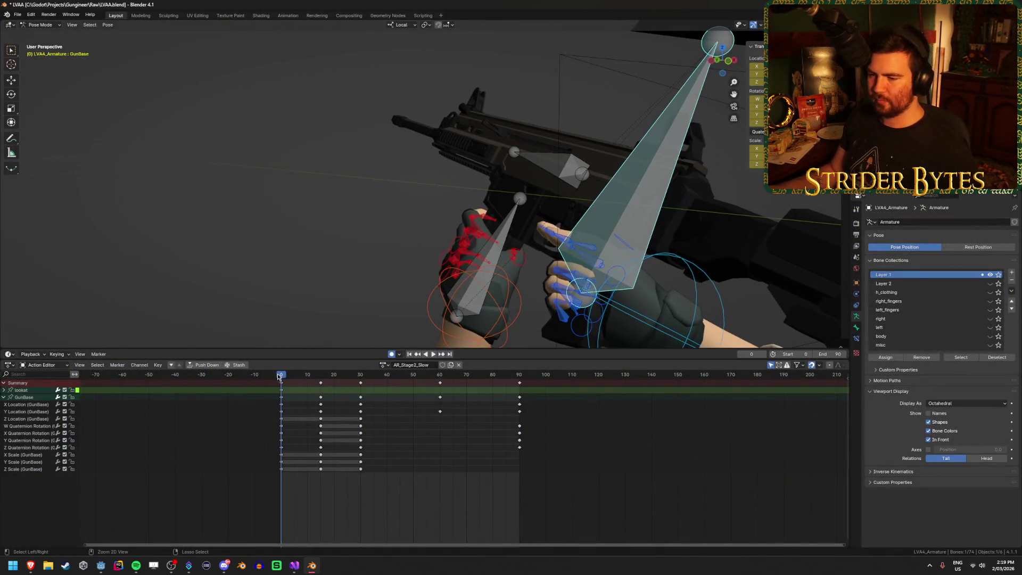
key(space)
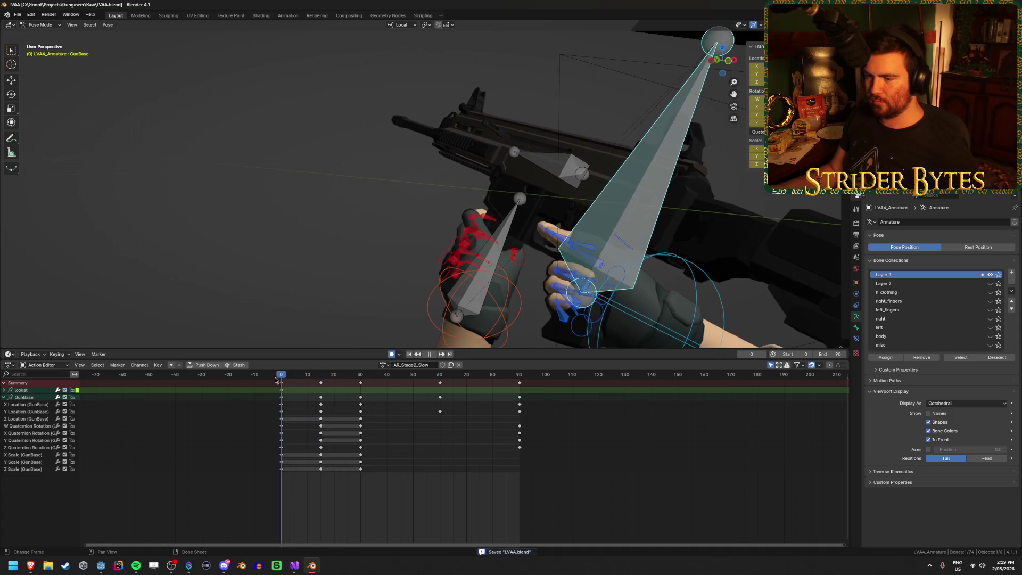
click(320, 379)
key(space)
key(space)
click(307, 380)
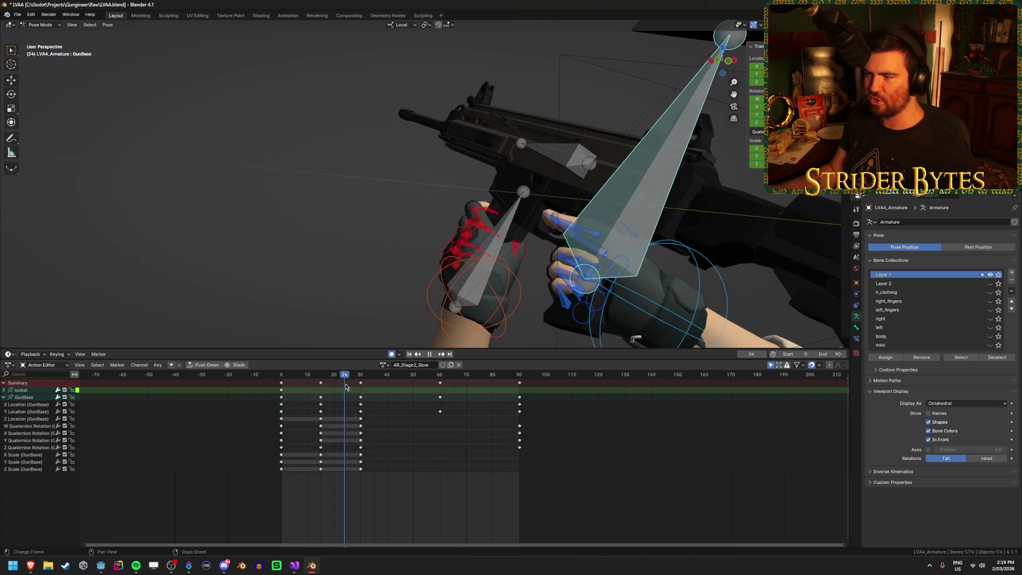
key(shift+Left)
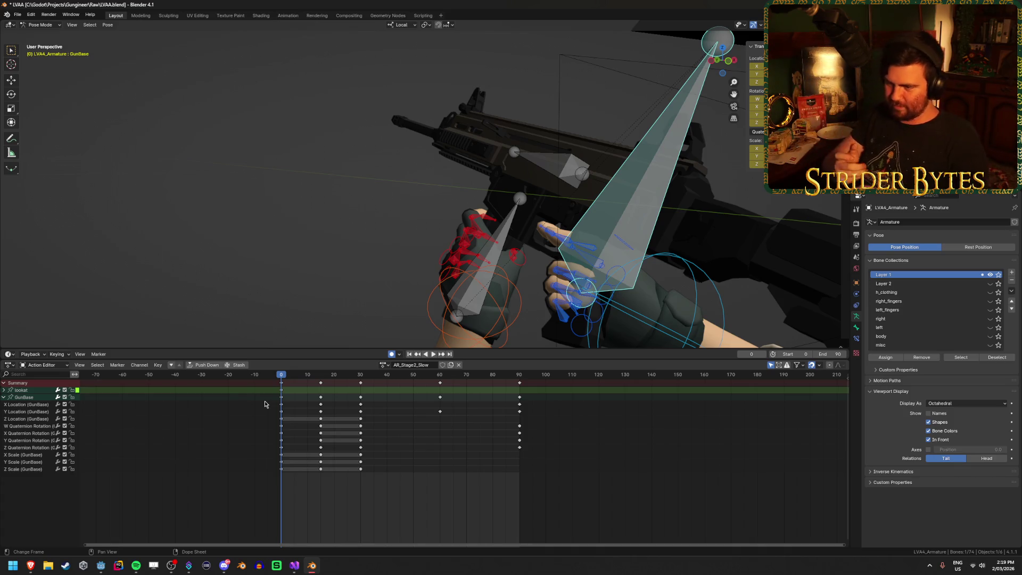
key(space)
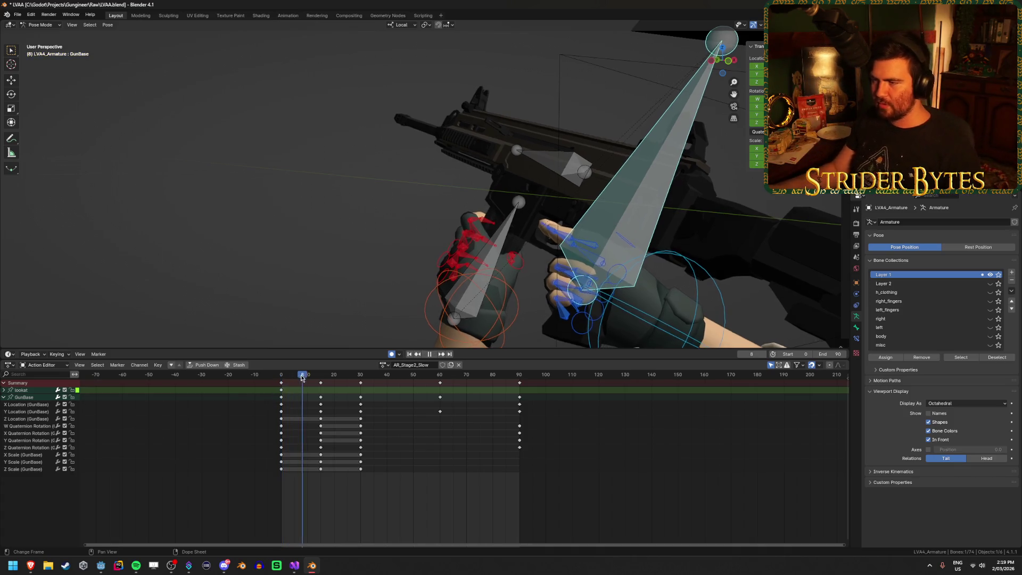
drag(353, 381, 362, 385)
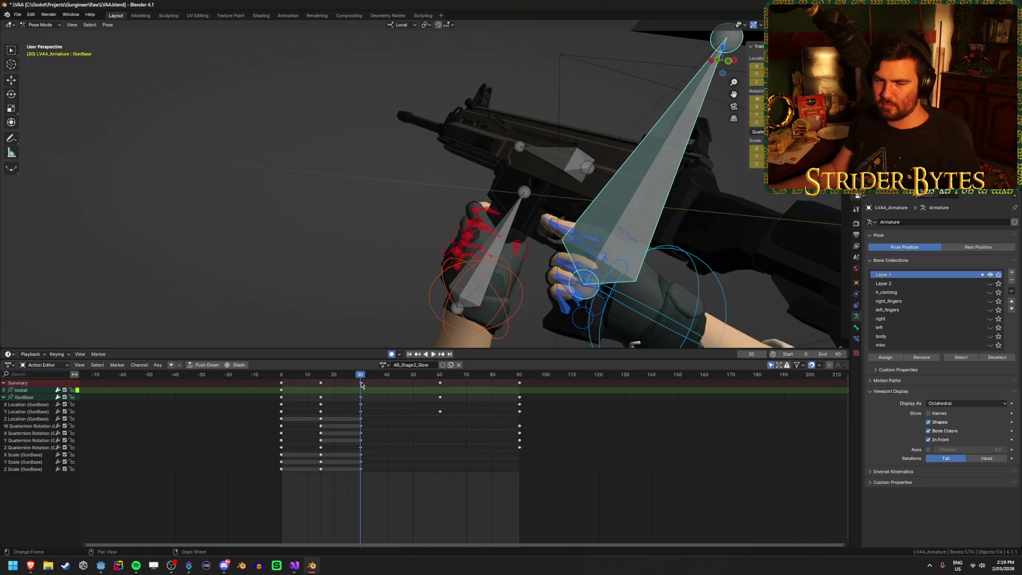
Move the GunBase bone along local Y, auto-keying its new location at frame 35.
scroll(446, 181, down, 3)
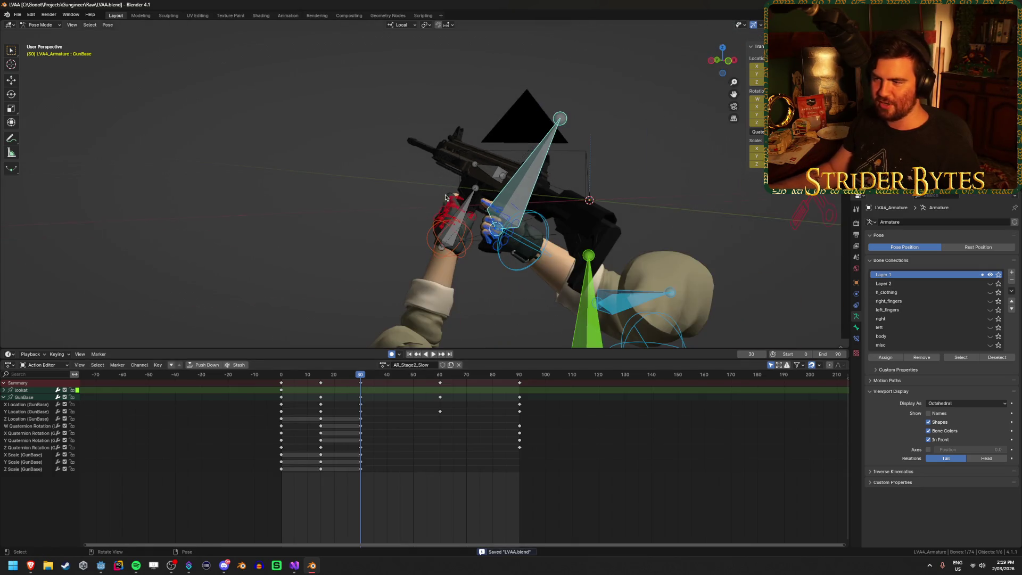
click(518, 182)
scroll(360, 208, up, 2)
mouse_move(360, 377)
mouse_down()
mouse_move(447, 381)
mouse_move(358, 383)
mouse_move(374, 385)
mouse_up()
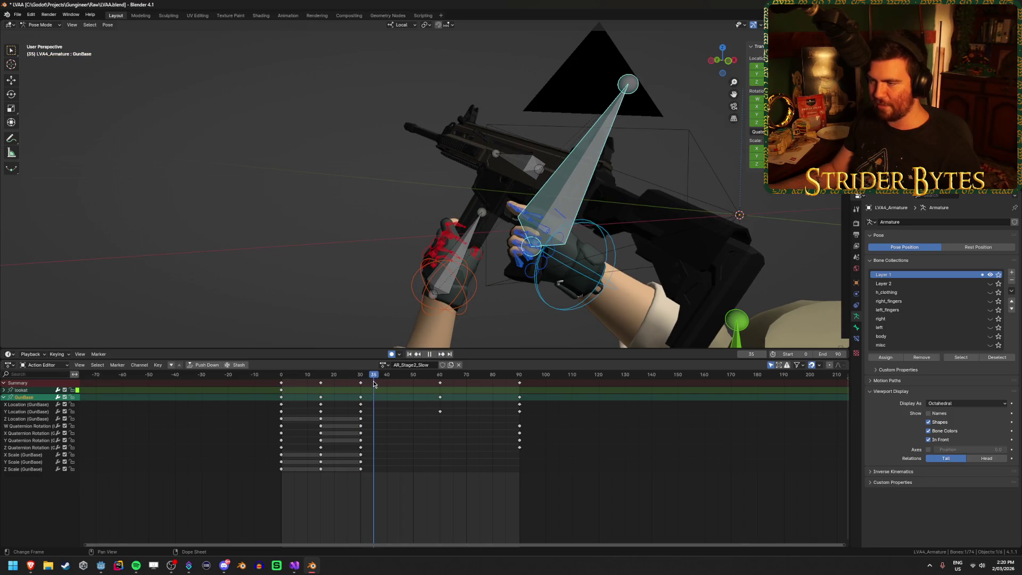
middle_drag(496, 256, 479, 250)
key(g)
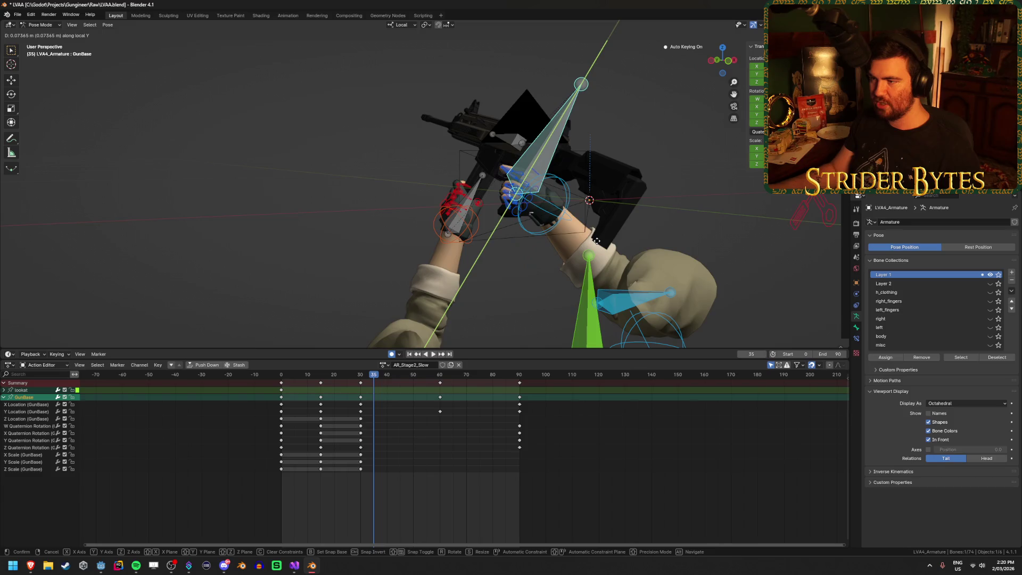
click(479, 250)
Play back the reload to check the frame 35 change, then view it through the scene camera.
click(373, 382)
key(space)
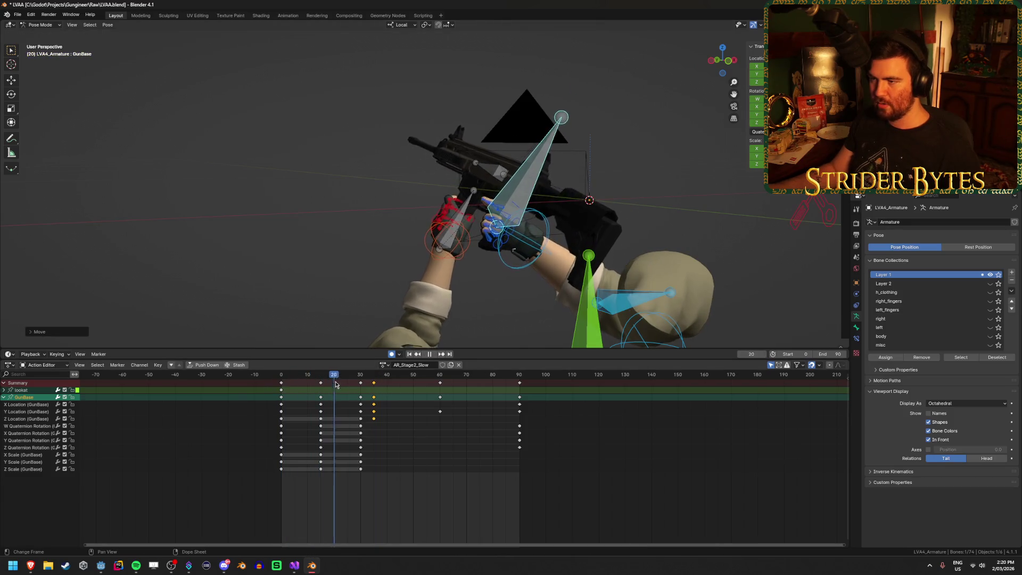
mouse_move(388, 385)
mouse_down()
mouse_move(346, 389)
mouse_move(390, 394)
mouse_up()
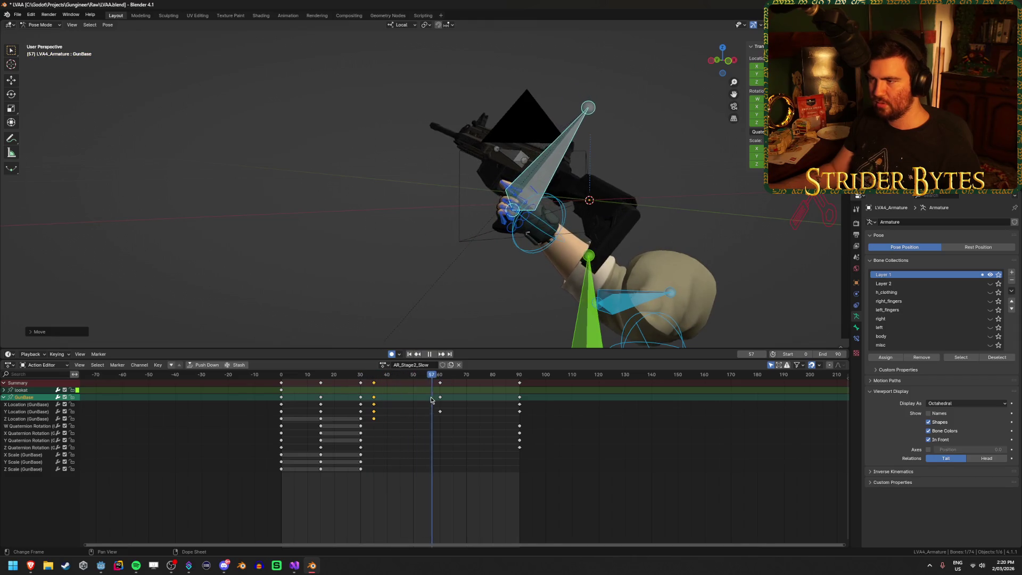
key(space)
click(410, 353)
click(433, 354)
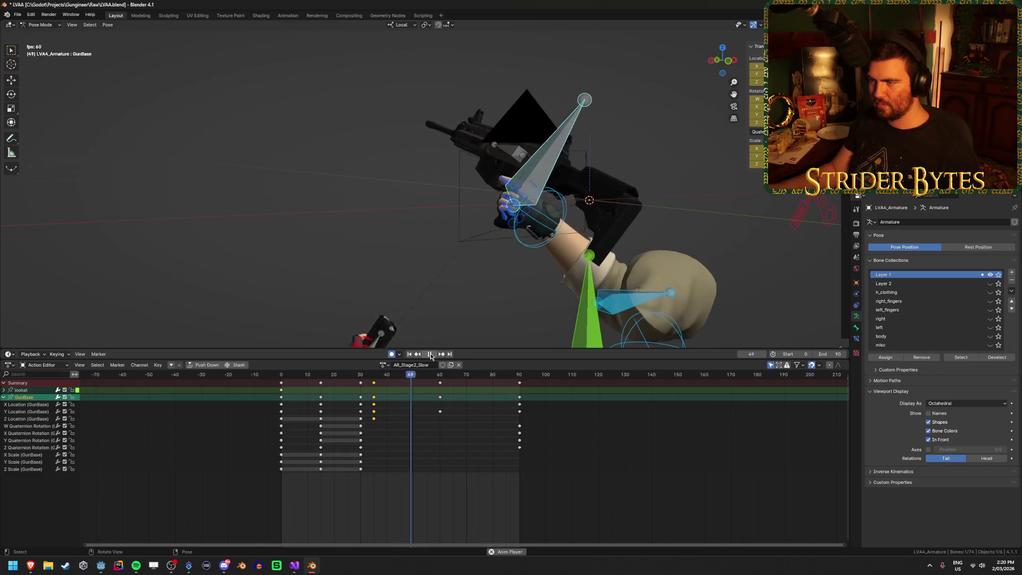
click(431, 354)
mouse_move(297, 190)
middle_down()
mouse_move(360, 203)
mouse_move(372, 241)
middle_up()
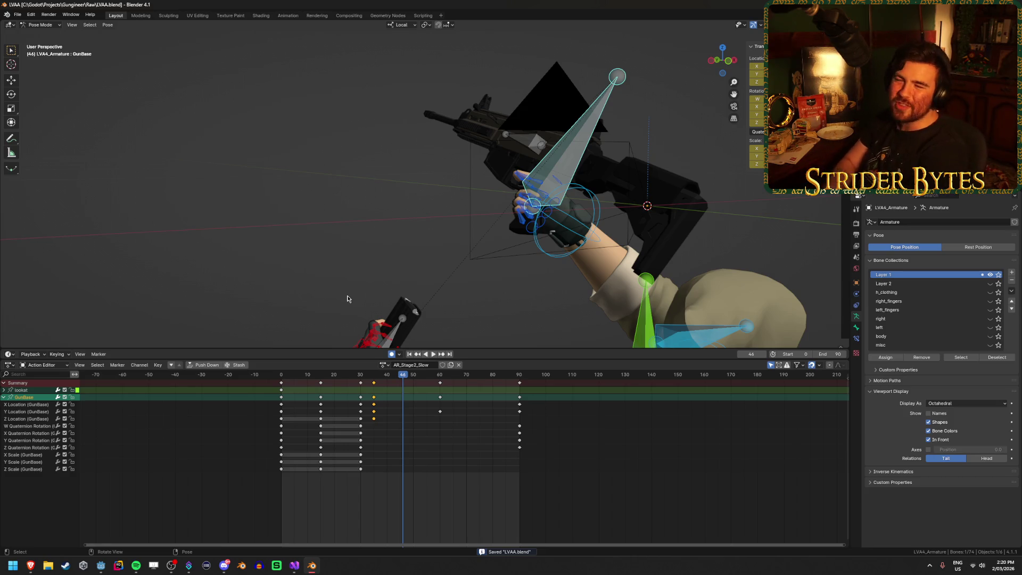
key(KP_0)
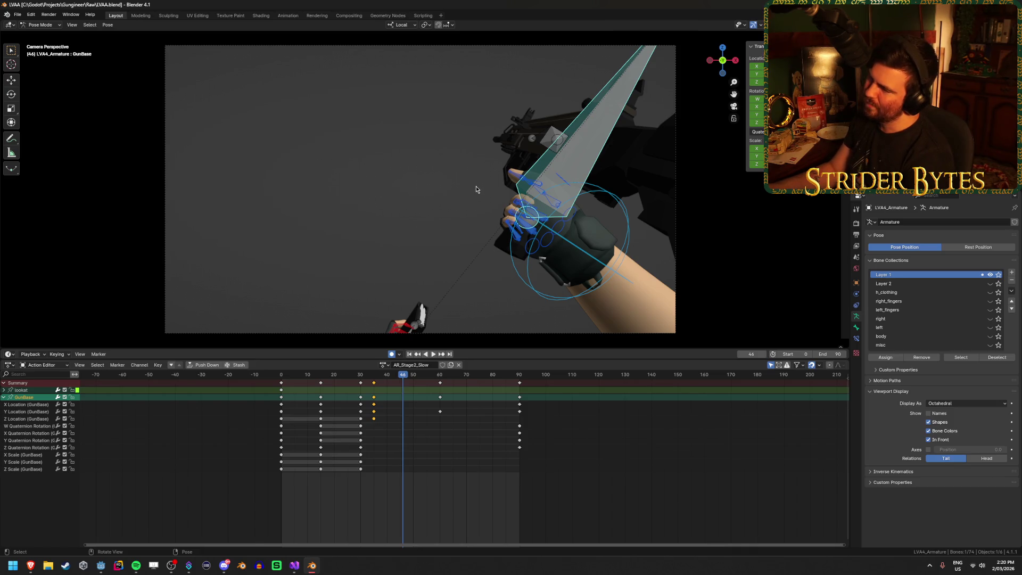
Deselect the GunBase bone and switch over to the Godot Engine project.
click(203, 172)
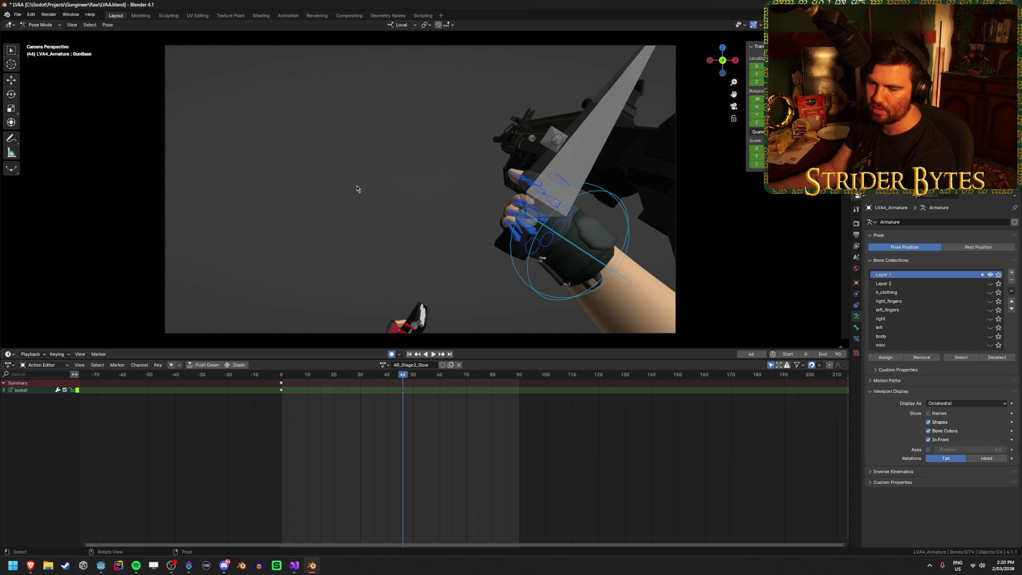
click(104, 569)
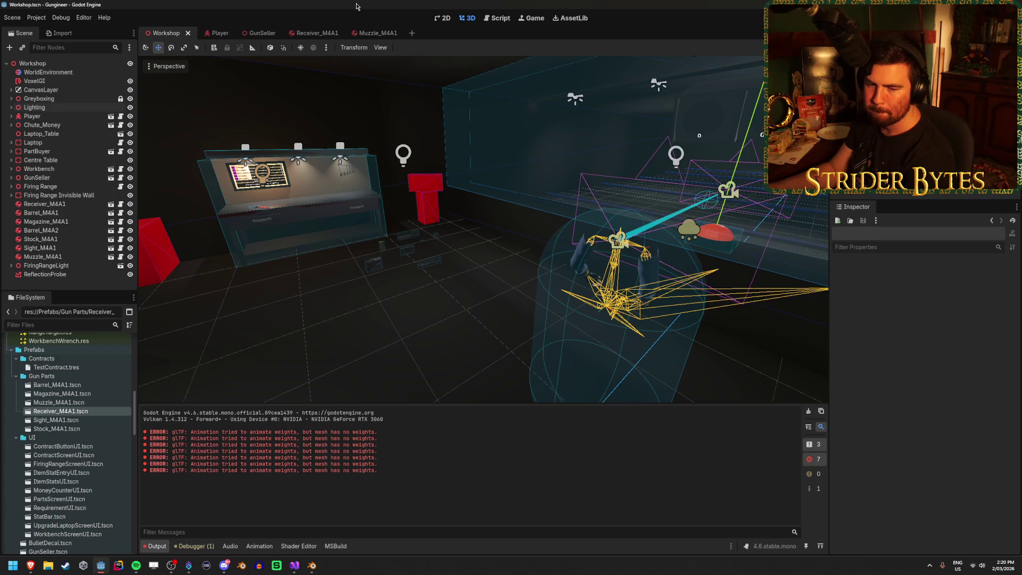
Expand the Player node in Godot's Scene dock, inspect its children, then collapse it.
click(53, 117)
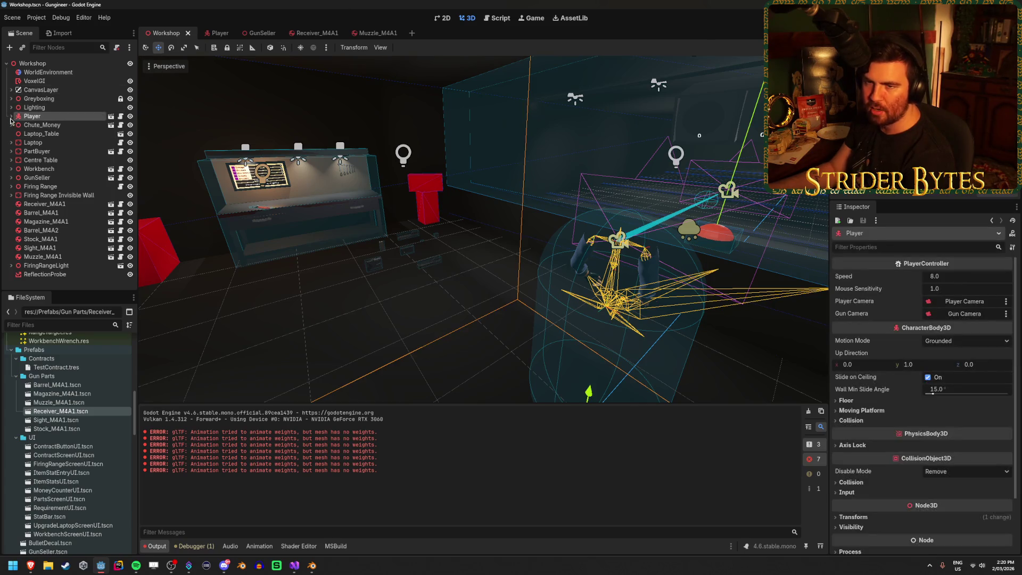
click(11, 116)
click(37, 124)
click(8, 118)
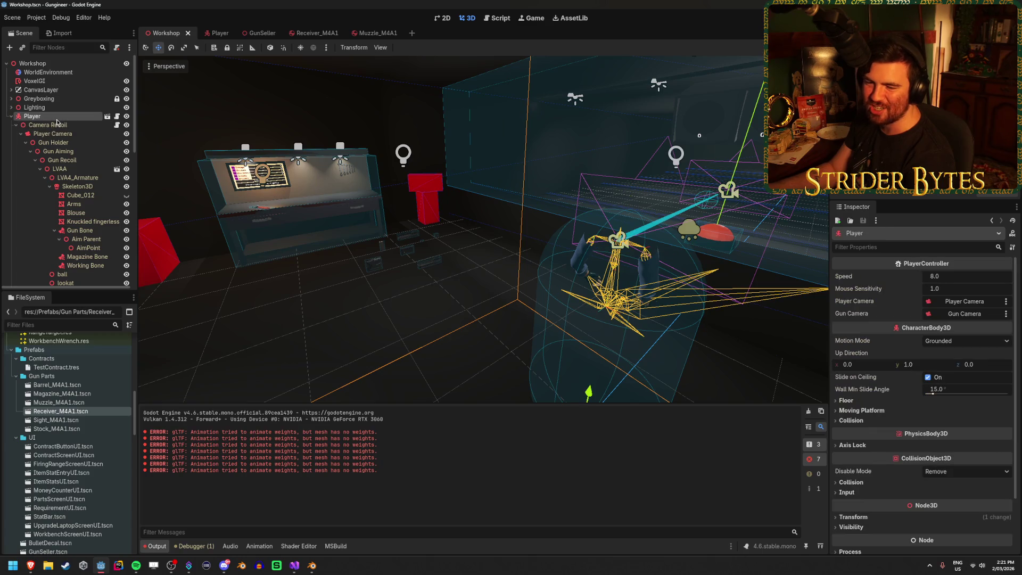
click(11, 116)
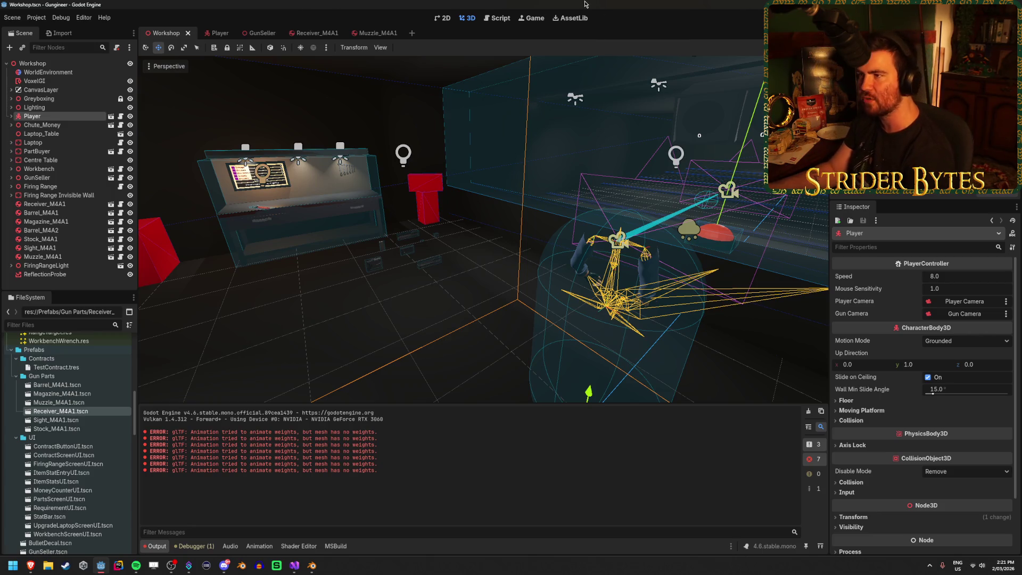
Return to Blender and orbit around the hand with handIK.R selected.
key(alt+Tab)
middle_drag(320, 159, 386, 175)
click(624, 211)
mouse_move(624, 211)
middle_down()
mouse_move(570, 257)
mouse_move(592, 216)
mouse_move(413, 187)
mouse_move(279, 198)
middle_up()
Reposition the right hand IK bone handIK.R on the gun.
click(278, 198)
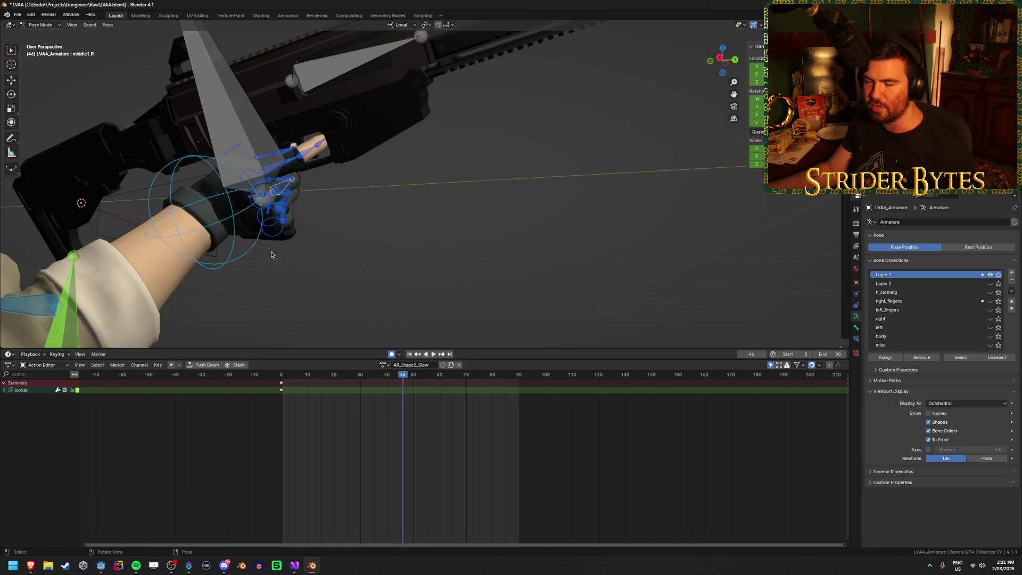
click(261, 234)
key(g)
middle_drag(472, 290, 373, 288)
scroll(373, 287, down, 5)
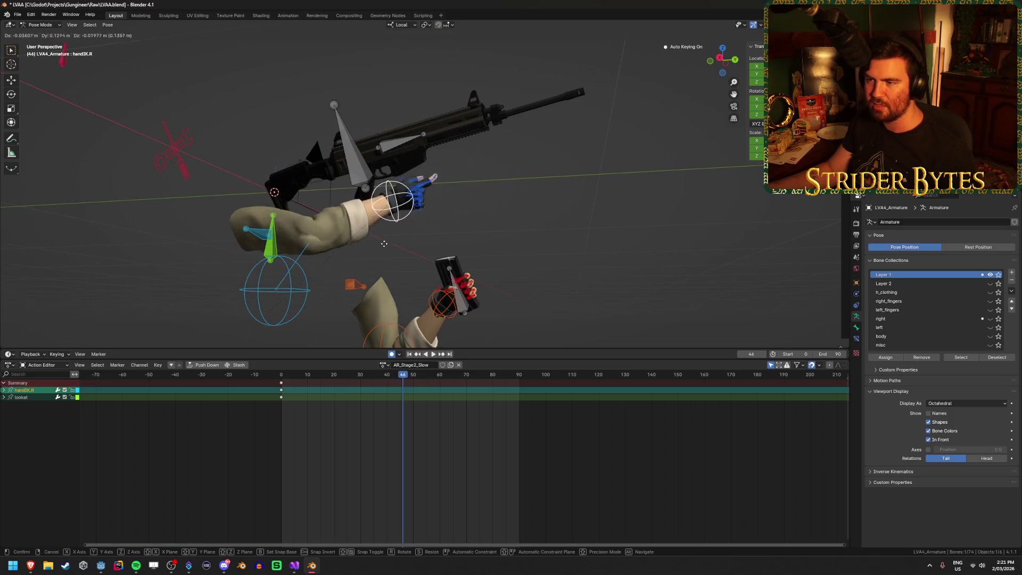
click(278, 186)
scroll(279, 186, up, 5)
Rotate the index2.R finger bone to curl the index finger.
middle_drag(278, 186, 325, 218)
click(325, 218)
key(r)
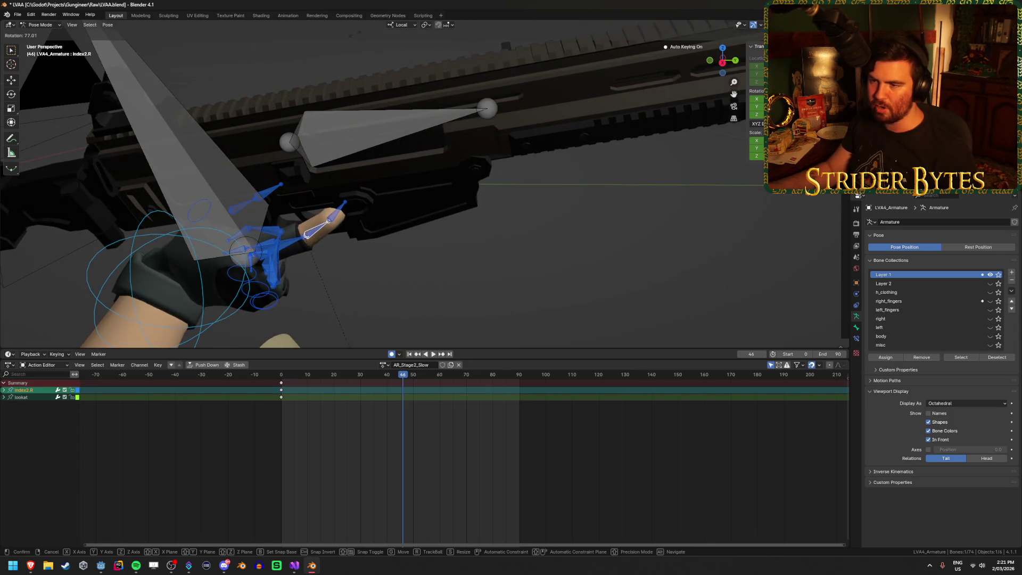
click(357, 295)
Move the index3.R fingertip into place, deselect the bones and save the file.
click(389, 290)
click(341, 242)
middle_drag(341, 242, 527, 249)
key(g)
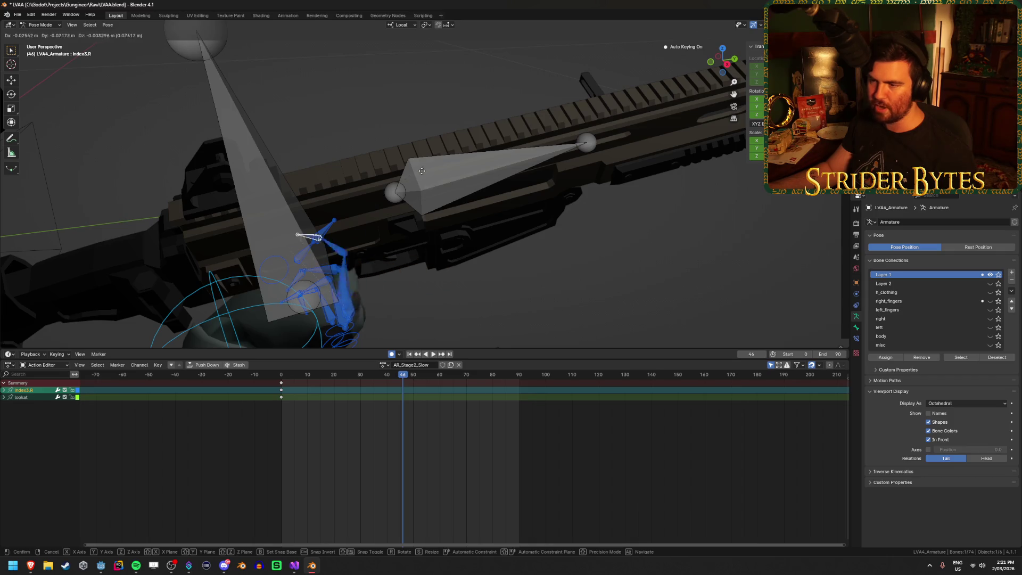
click(559, 287)
click(563, 306)
mouse_move(563, 306)
middle_down()
mouse_move(365, 287)
mouse_move(336, 238)
middle_up()
key(ctrl+s)
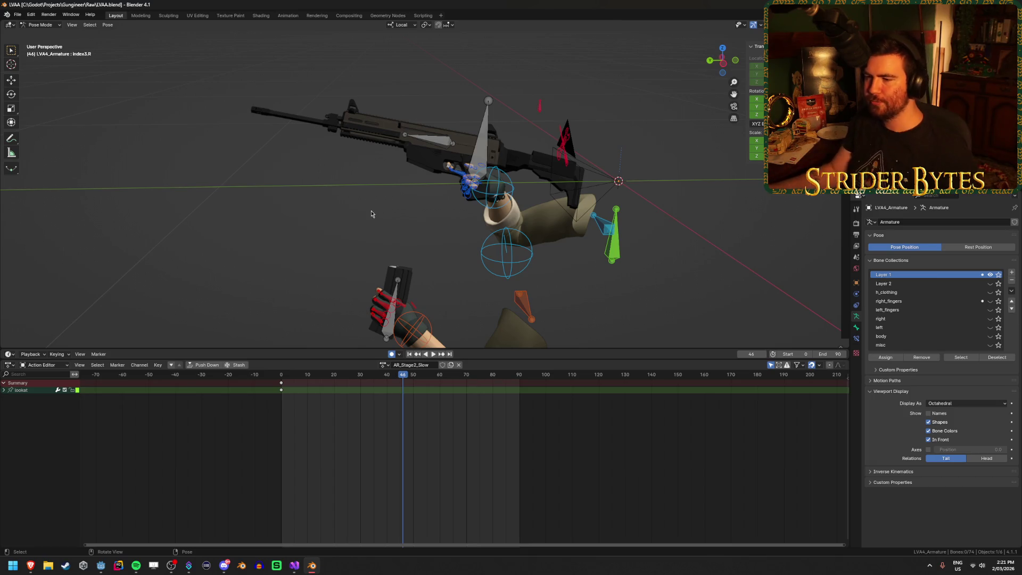
Undo the last change, then at frame 15 move the Magazine bone along its local Y axis.
key(ctrl+z)
key(ctrl+z)
middle_drag(340, 277, 320, 267)
scroll(321, 267, up, 1)
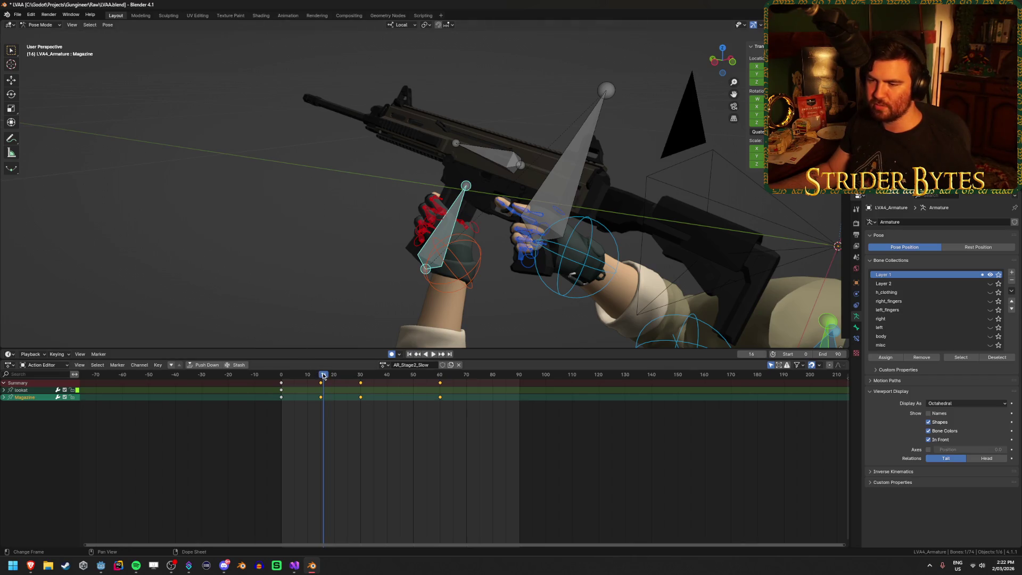
drag(323, 377, 321, 378)
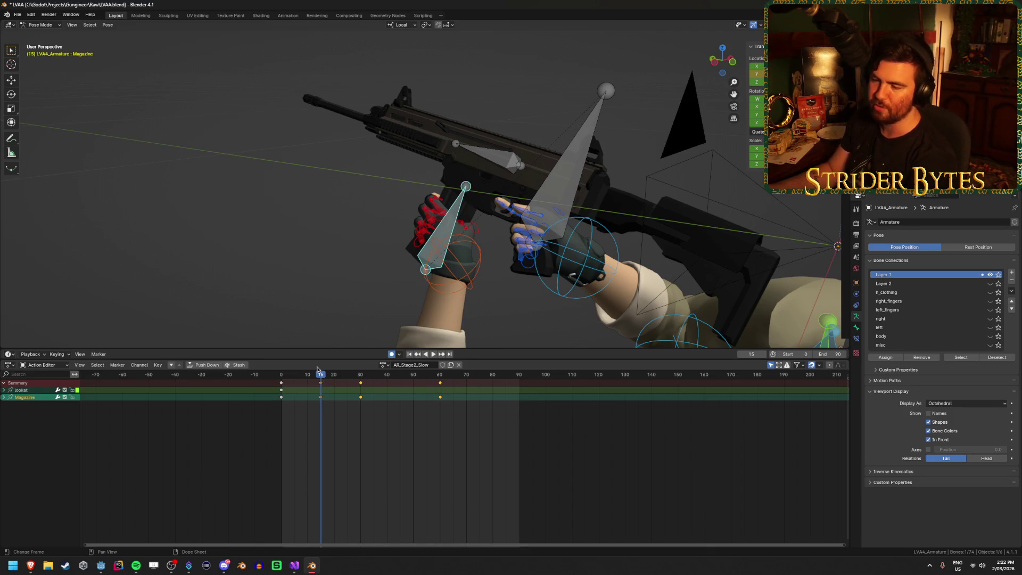
key(shift+Left)
key(space)
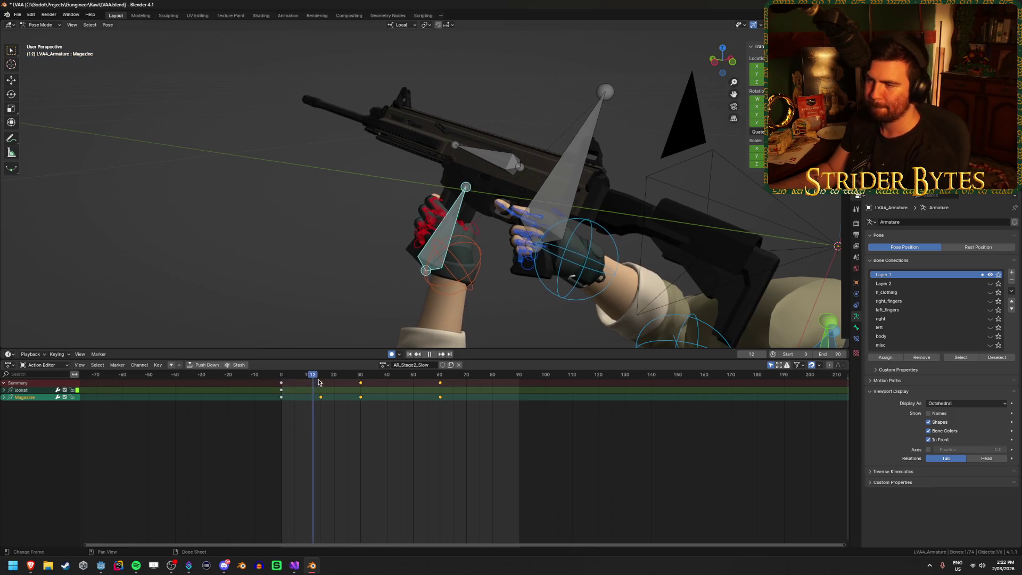
key(space)
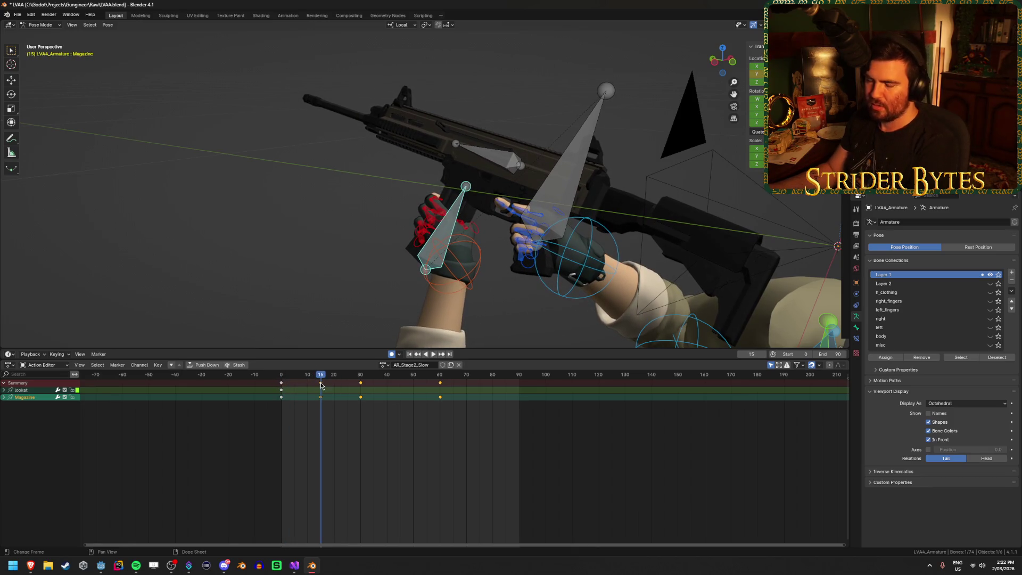
key(g)
key(y)
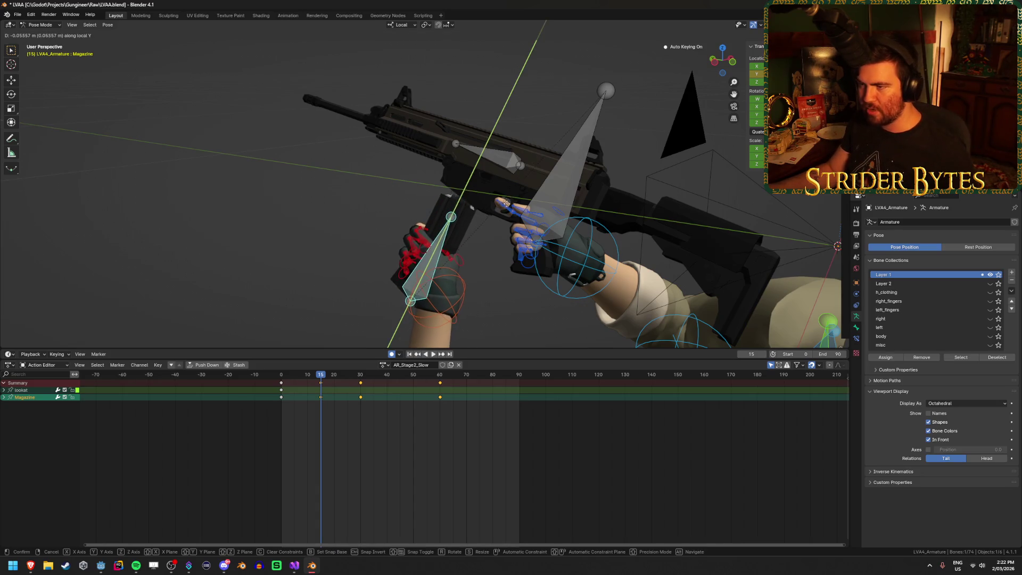
click(520, 185)
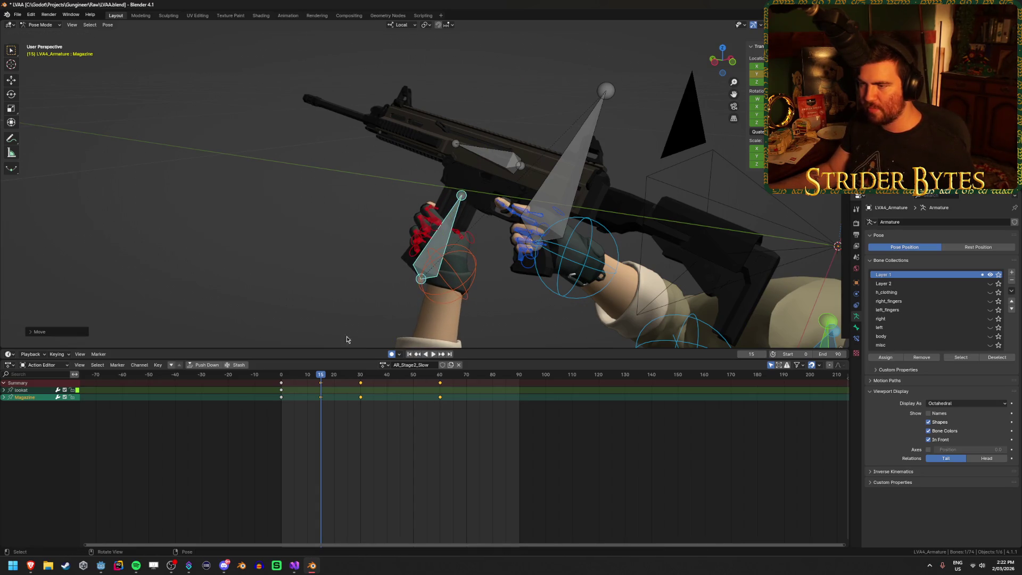
Duplicate the Magazine keys to frame 23, check the timing in playback, and save.
drag(321, 386, 331, 390)
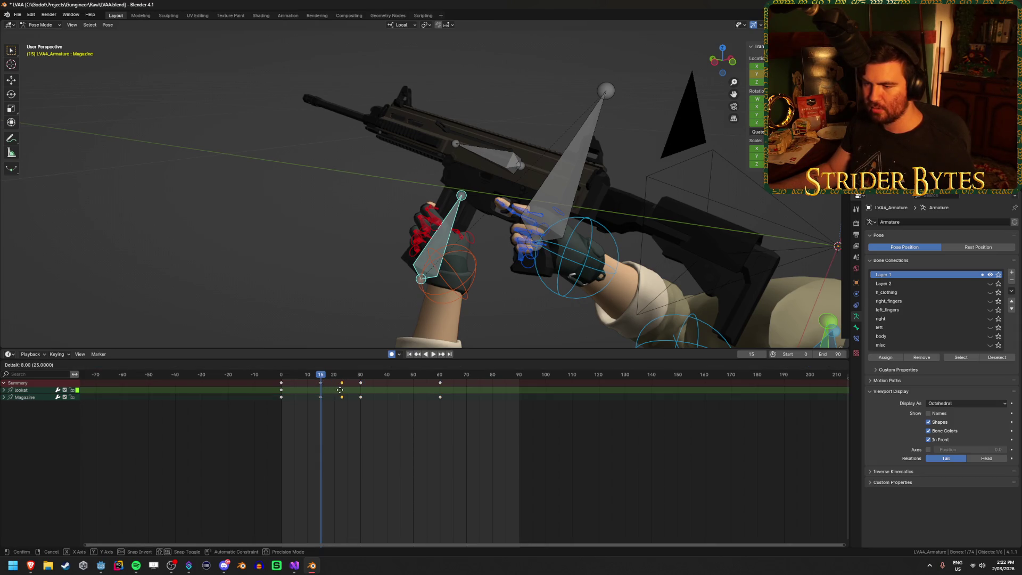
click(339, 390)
key(space)
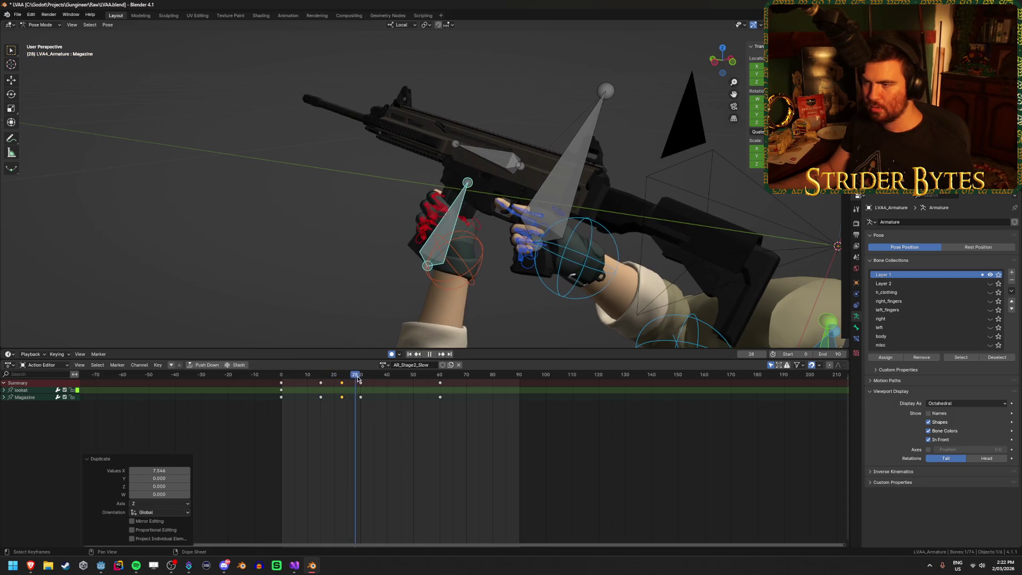
key(Escape)
click(410, 354)
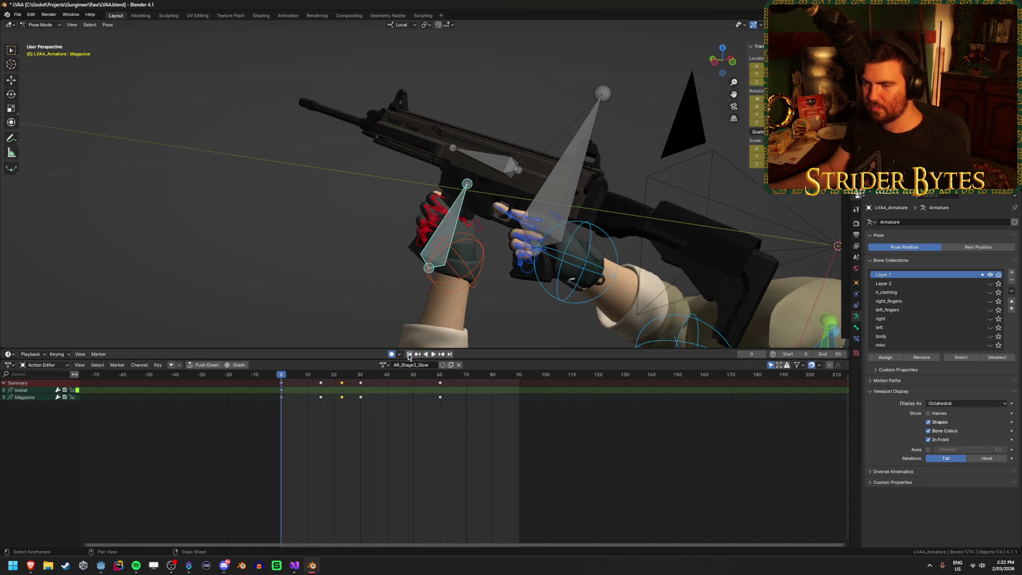
click(433, 355)
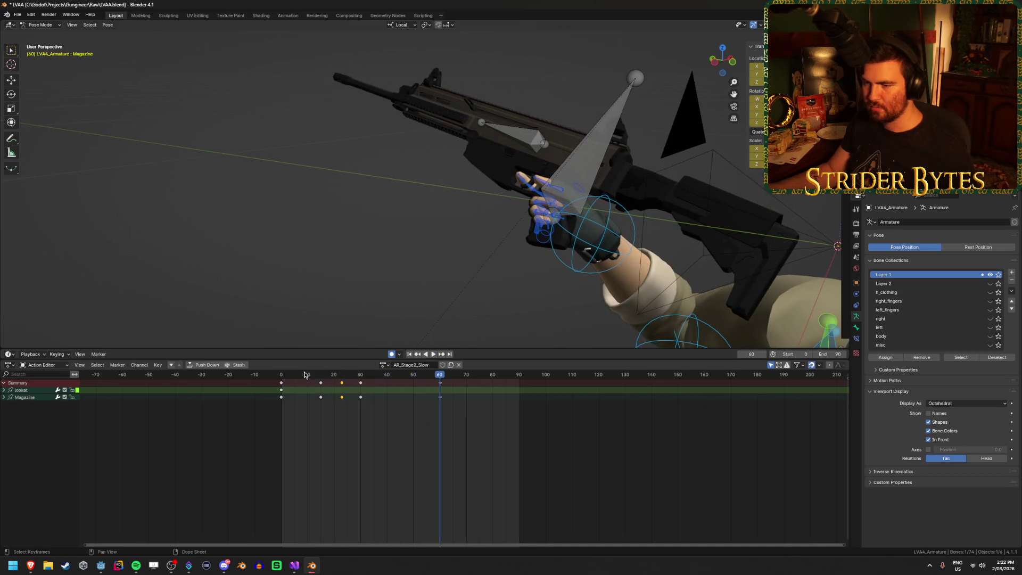
drag(270, 379, 346, 382)
key(space)
key(ctrl+s)
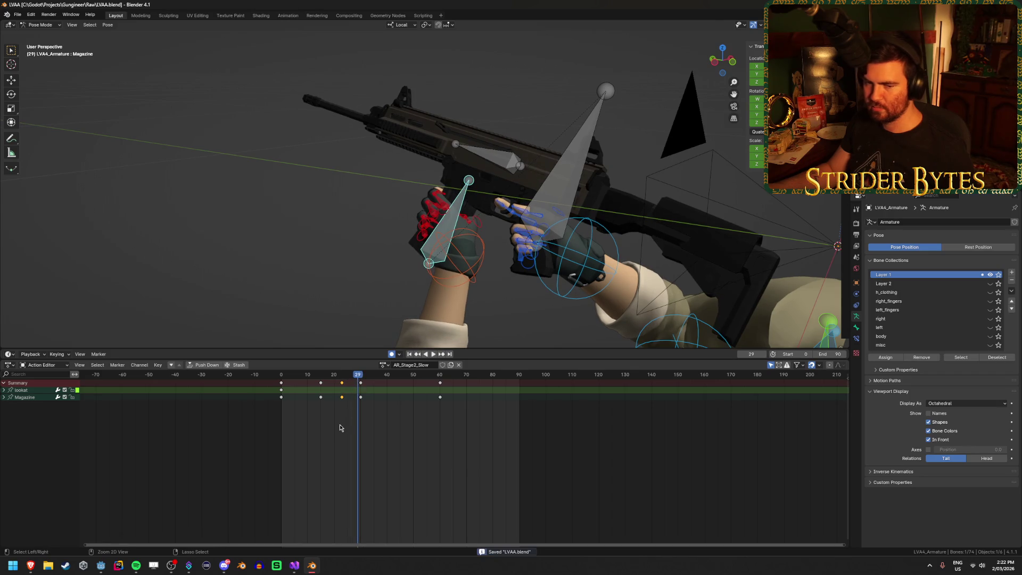
mouse_move(267, 251)
middle_down()
mouse_move(292, 224)
mouse_move(275, 235)
middle_up()
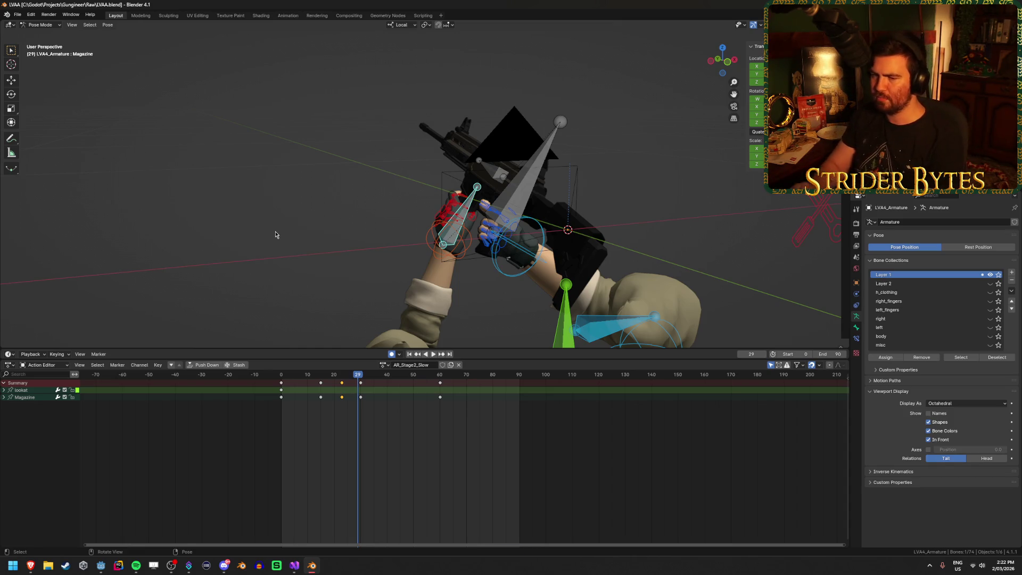
Play and scrub the reload from frame 0 through about frame 85, then open the actions list.
key(shift+Left)
key(space)
mouse_move(318, 379)
mouse_down()
mouse_move(459, 382)
mouse_move(495, 397)
mouse_move(281, 406)
mouse_move(438, 412)
mouse_move(474, 418)
mouse_move(304, 408)
mouse_move(500, 429)
mouse_move(350, 426)
mouse_move(476, 431)
mouse_move(367, 418)
mouse_move(295, 433)
mouse_move(506, 454)
mouse_up()
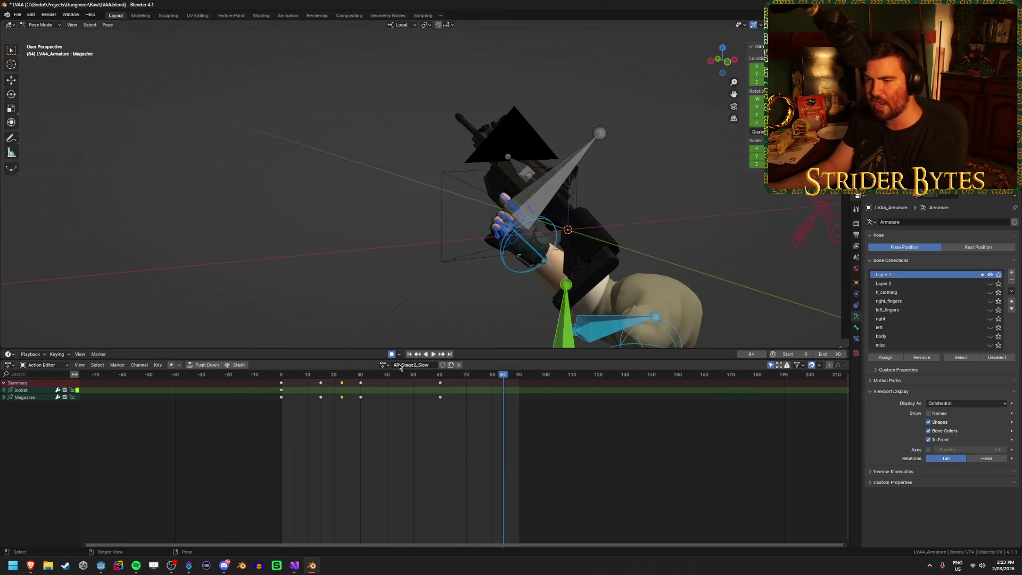
key(space)
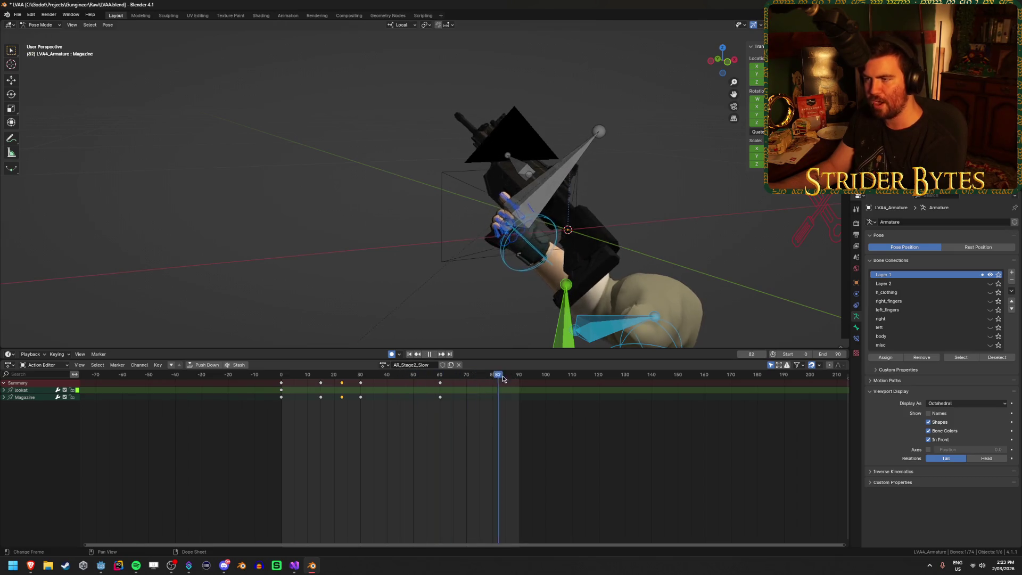
drag(504, 390, 507, 393)
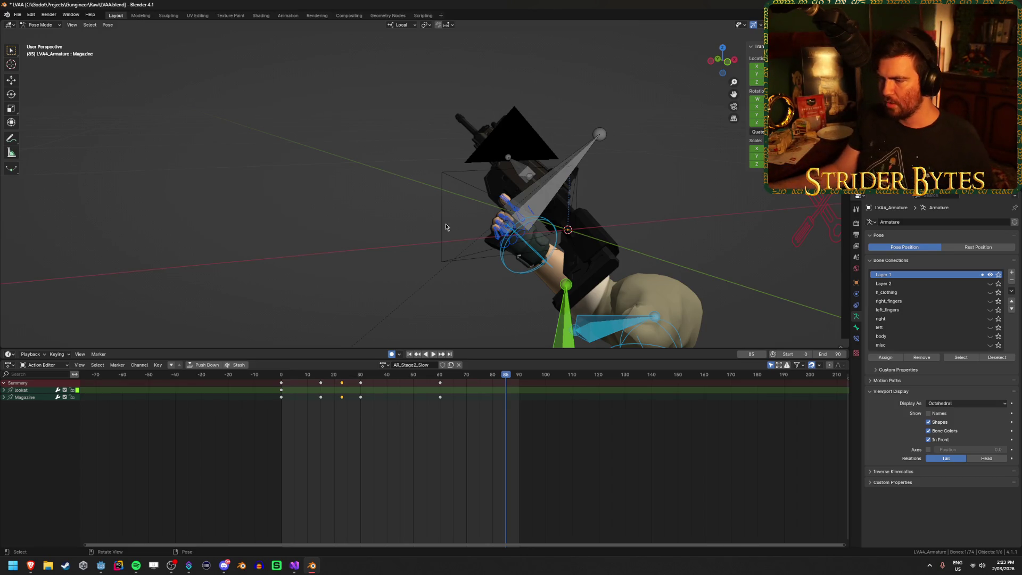
mouse_move(505, 378)
mouse_down()
mouse_move(490, 383)
mouse_move(505, 391)
mouse_up()
click(383, 367)
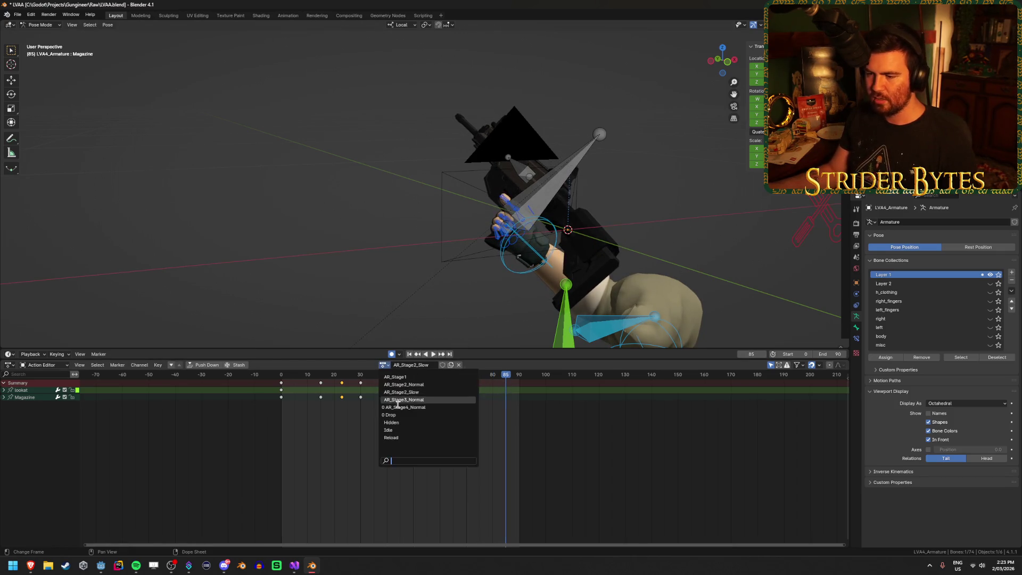
Switch to the AR_Stage3_Normal action and play it to about frame 34.
click(397, 403)
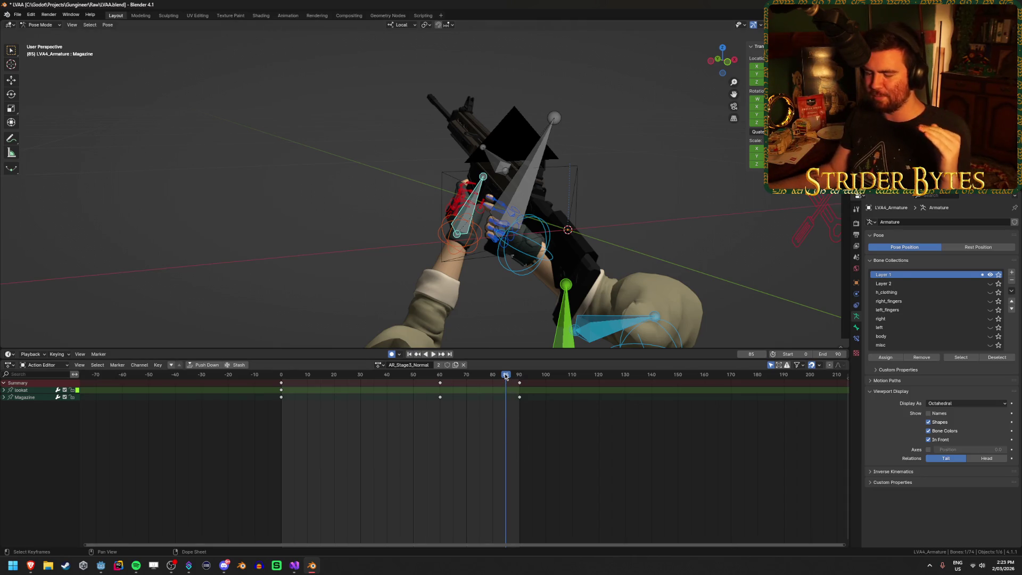
key(space)
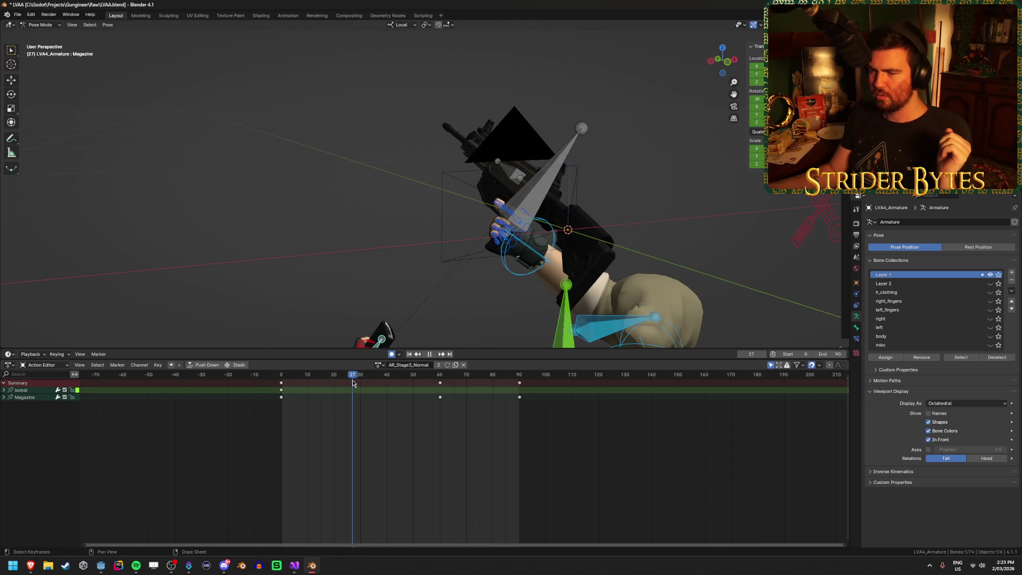
drag(354, 380, 378, 380)
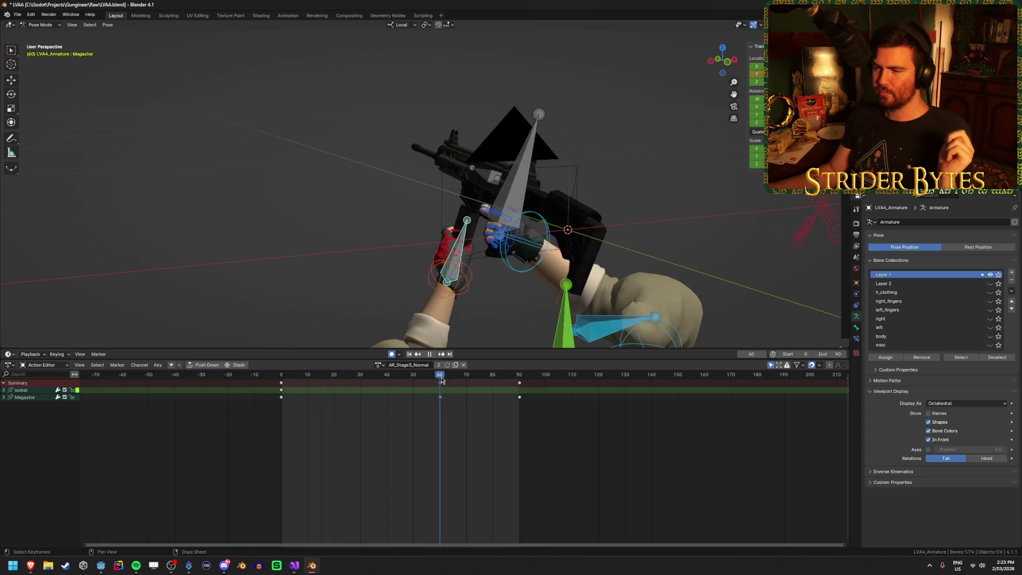
key(Escape)
Switch back to AR_Stage2_Slow and replay it from frame 0.
click(378, 365)
click(431, 397)
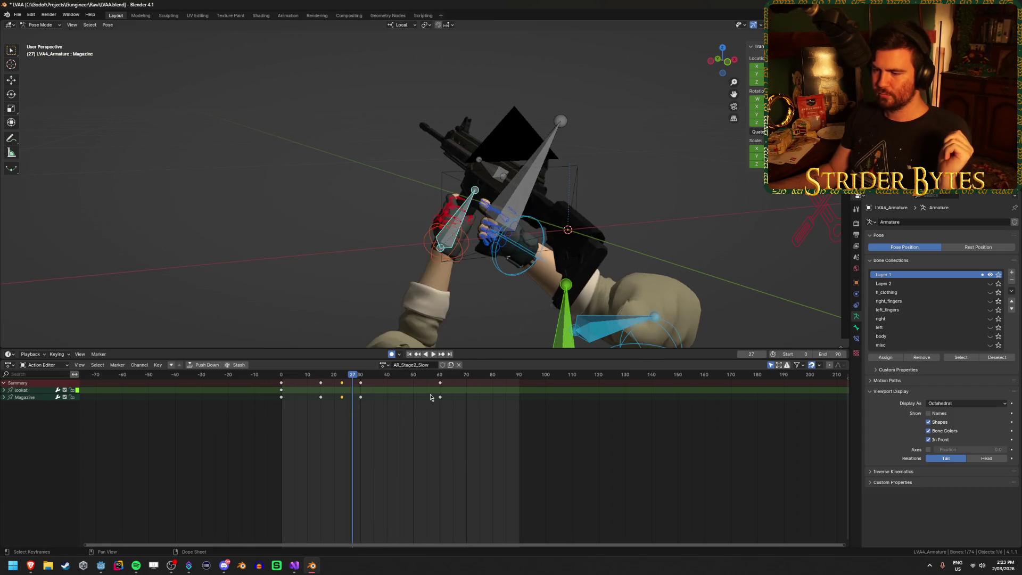
mouse_move(347, 375)
mouse_down()
mouse_move(281, 379)
mouse_move(331, 380)
mouse_up()
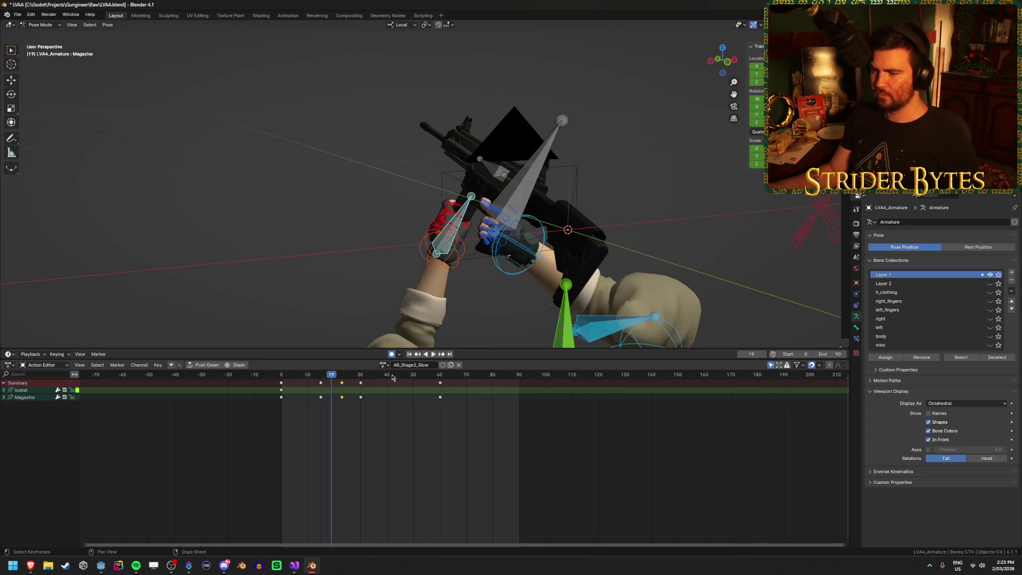
click(408, 355)
click(433, 354)
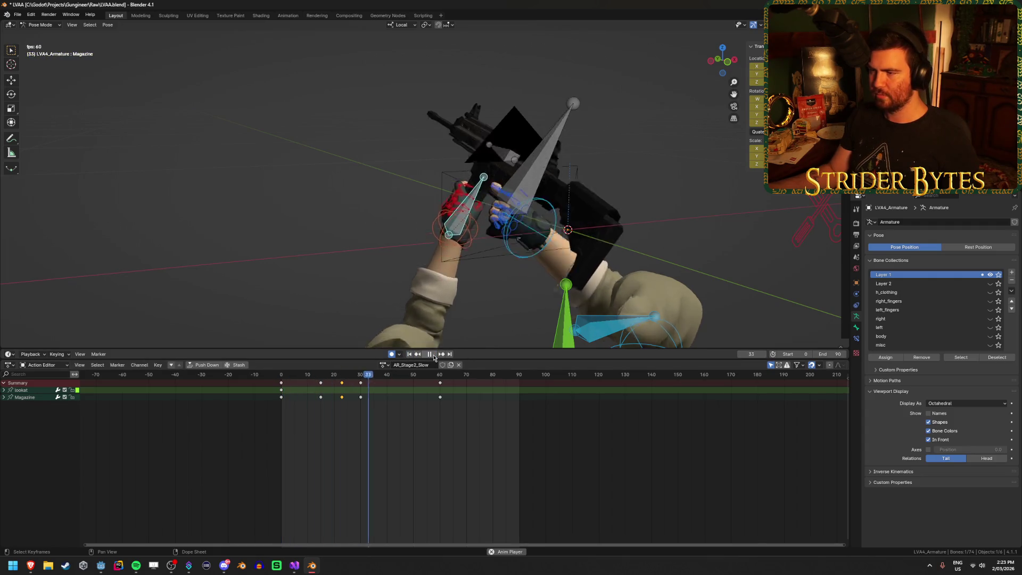
click(409, 354)
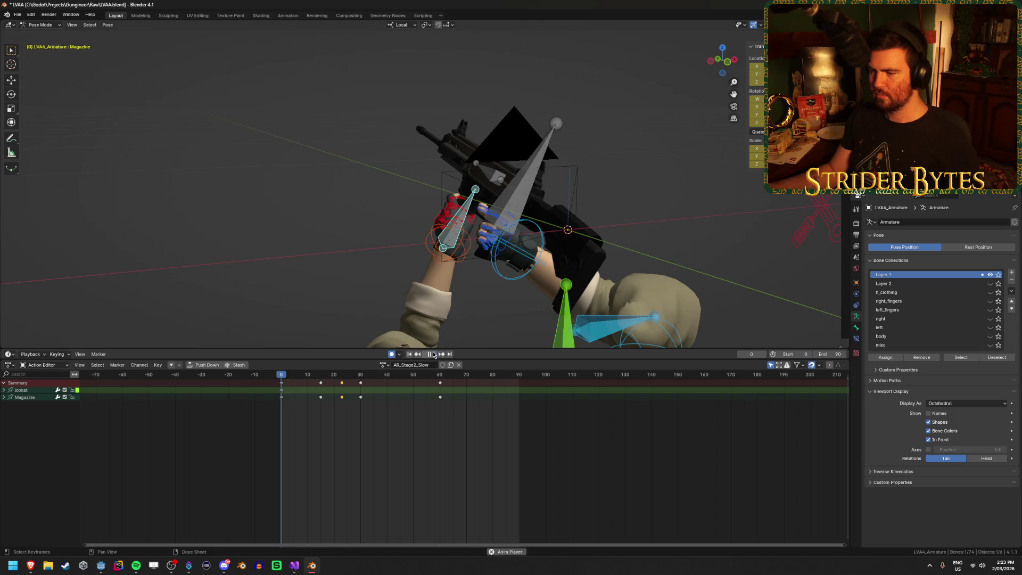
key(space)
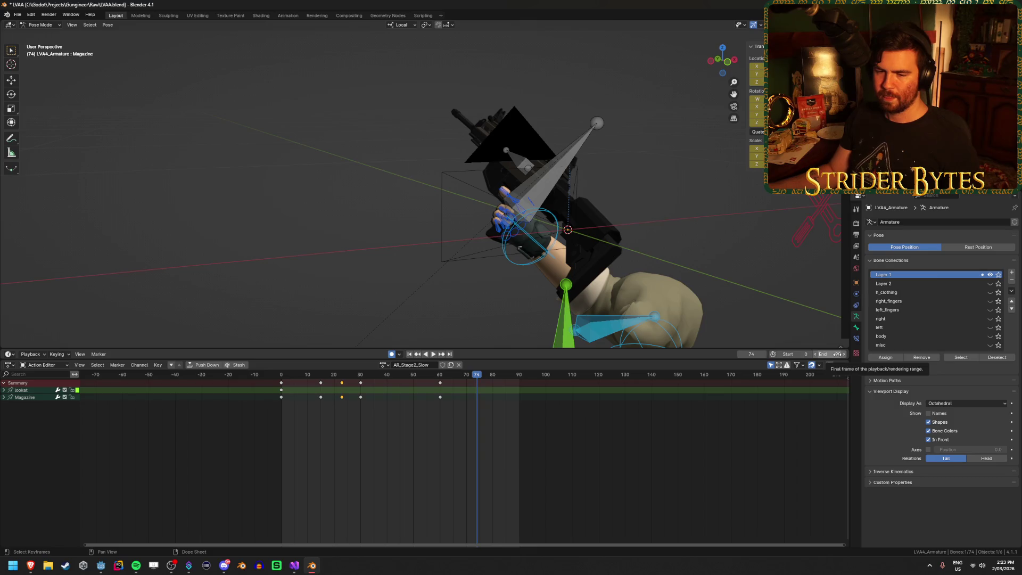
Switch to the AR_Stage2_Normal action and play it from frame 0 for comparison.
mouse_move(401, 190)
middle_down()
mouse_move(391, 189)
mouse_move(426, 194)
mouse_move(405, 266)
middle_up()
click(386, 366)
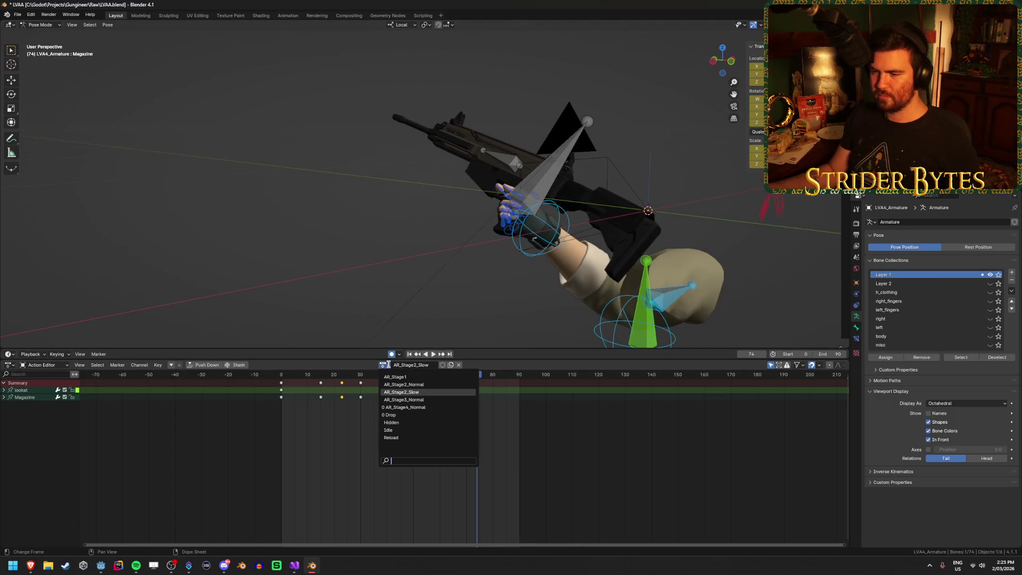
click(425, 388)
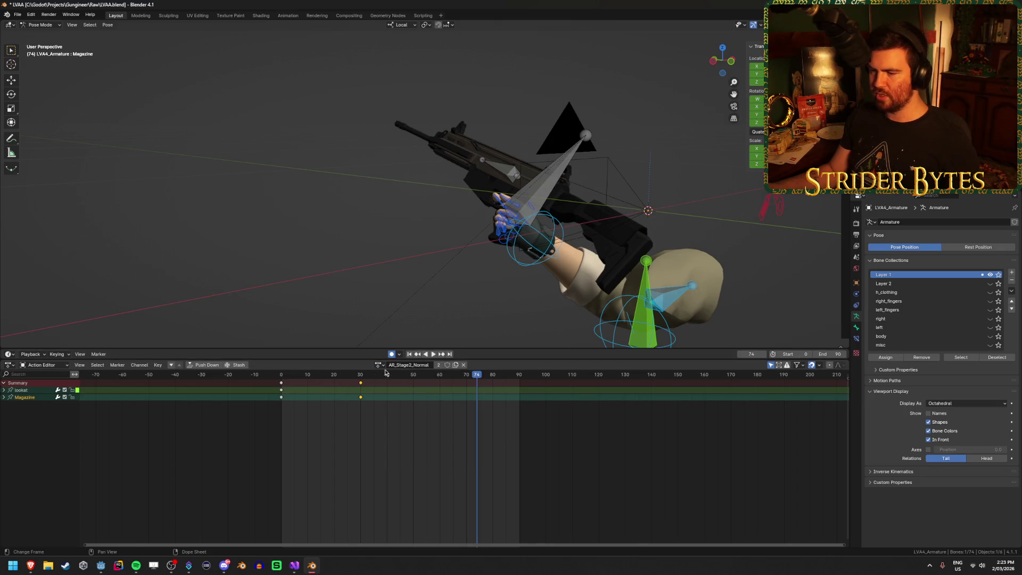
key(shift+Left)
key(space)
click(434, 355)
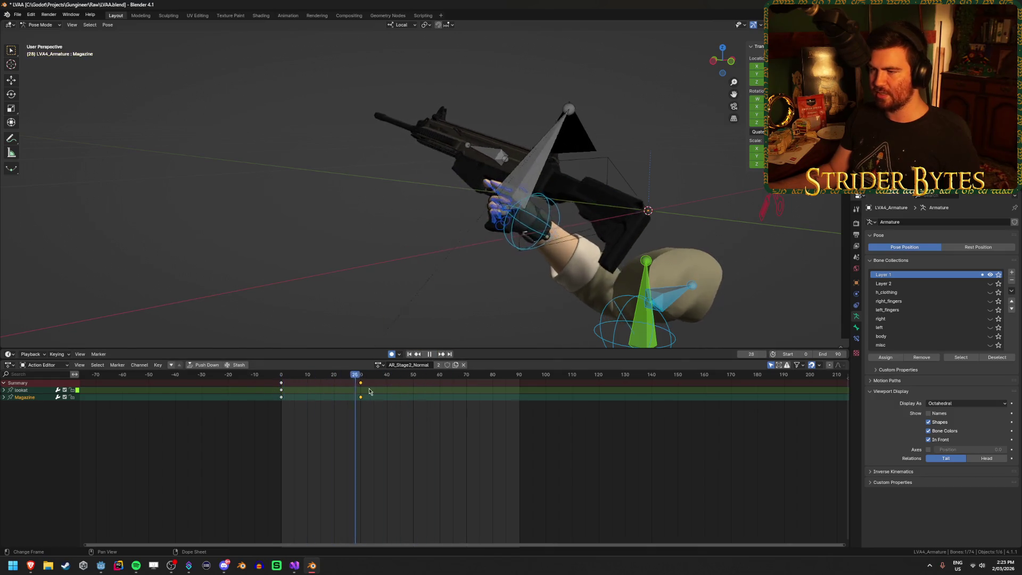
key(space)
Reassign AR_Stage2_Slow, play it once more from frame 0, and save the file.
click(377, 365)
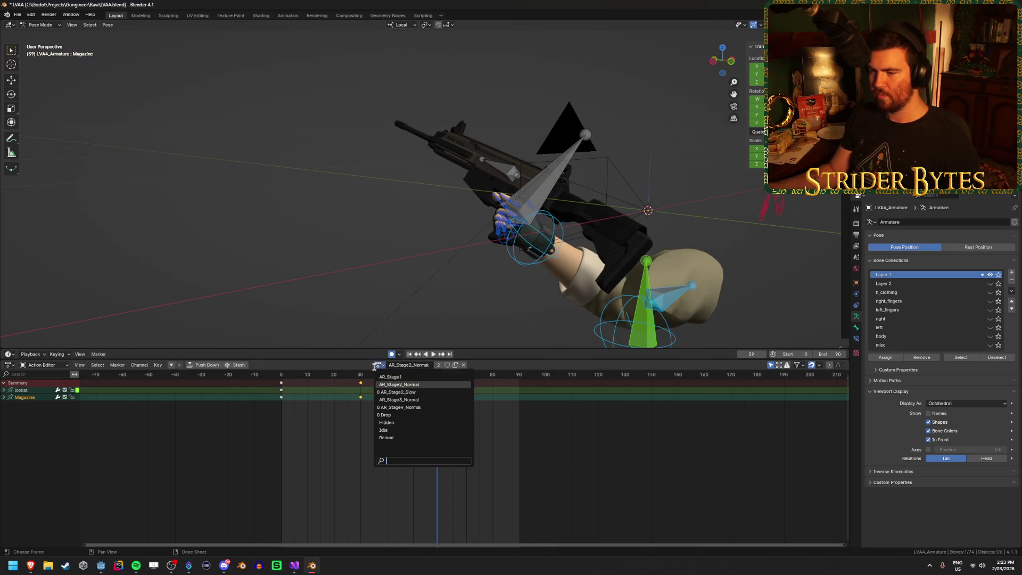
click(394, 392)
key(shift+Left)
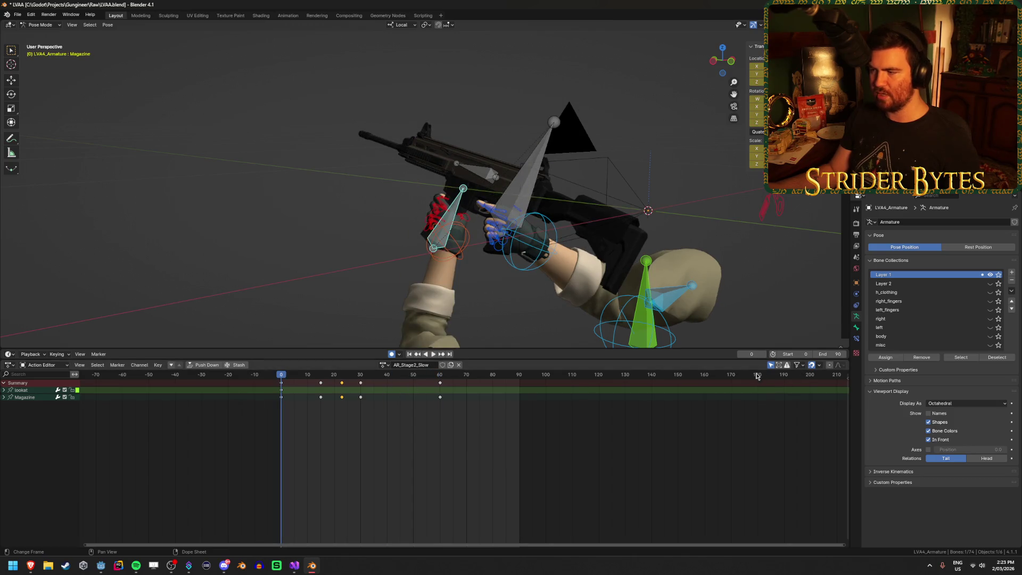
click(432, 355)
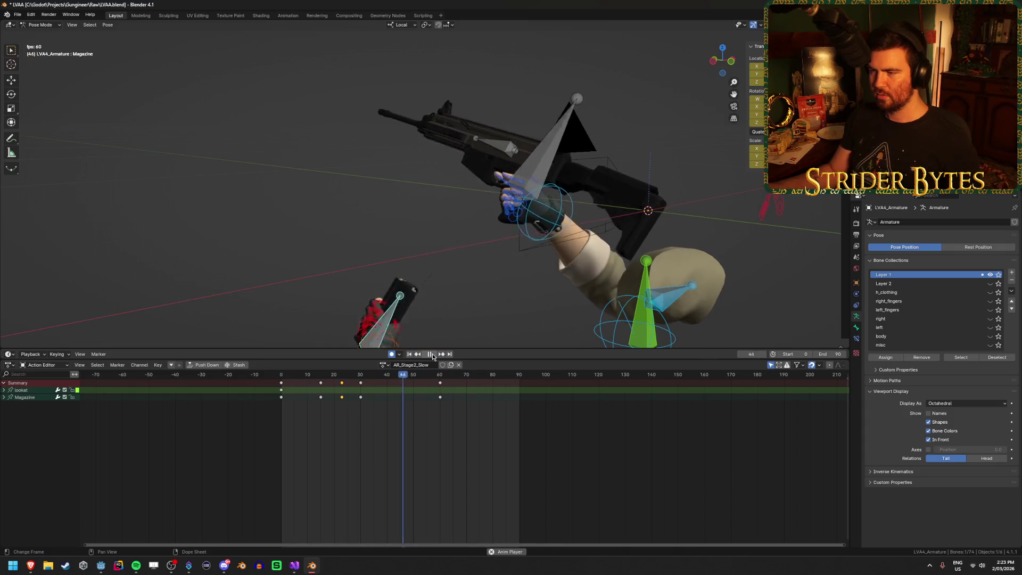
click(432, 355)
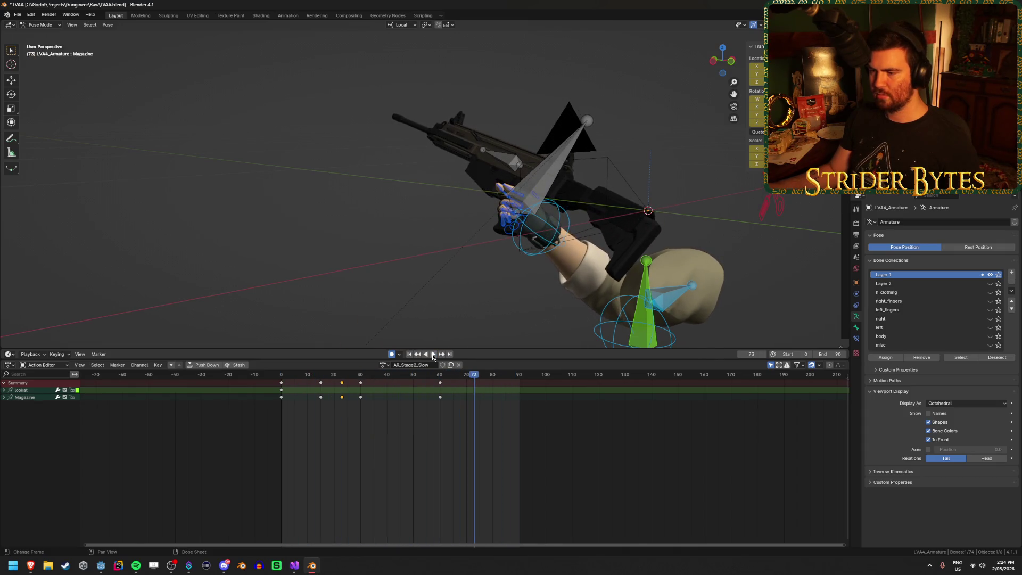
click(410, 354)
key(ctrl+s)
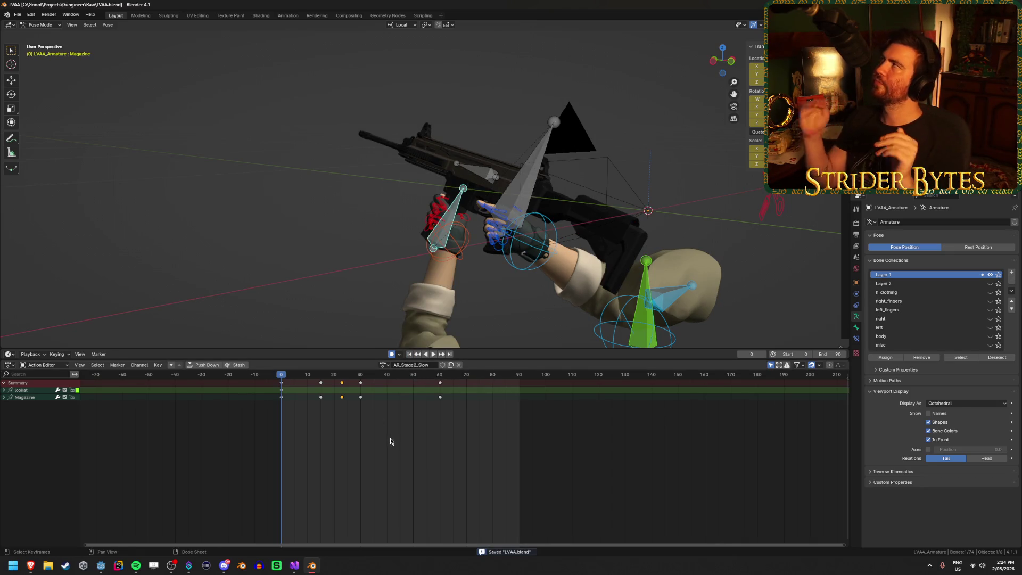
click(382, 364)
click(405, 381)
click(443, 374)
key(space)
drag(442, 374, 438, 379)
click(378, 365)
click(391, 387)
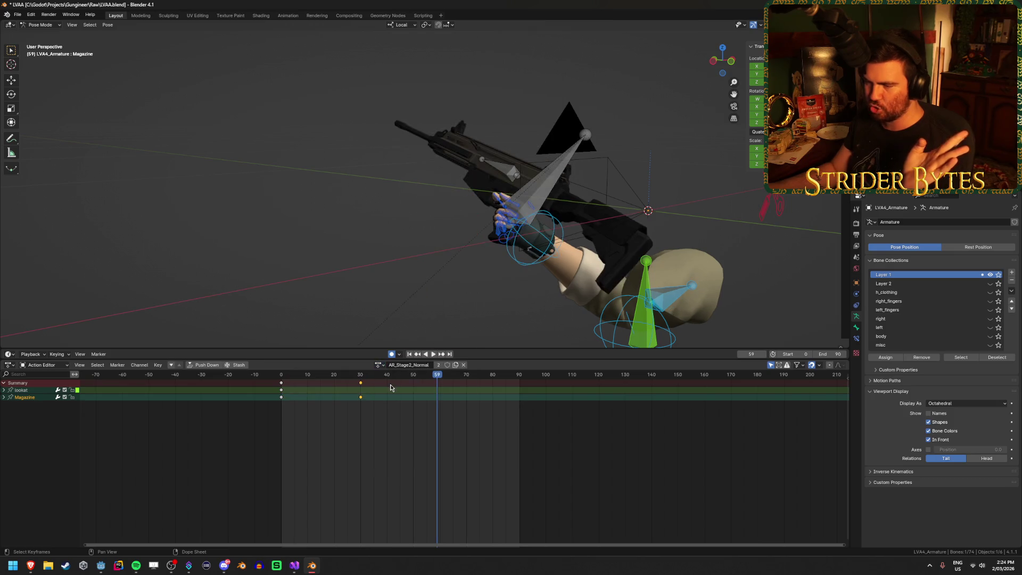
key(space)
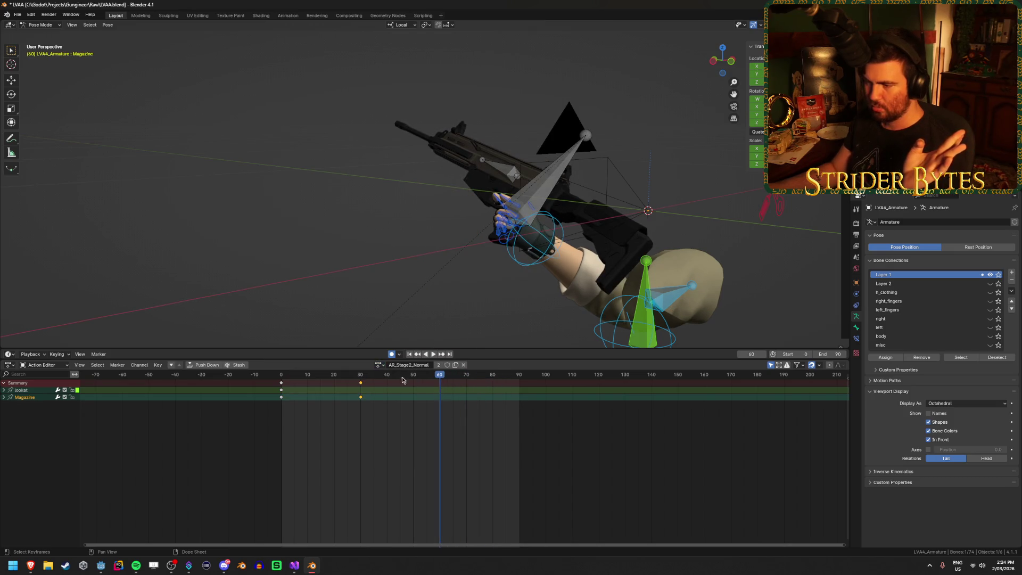
click(377, 365)
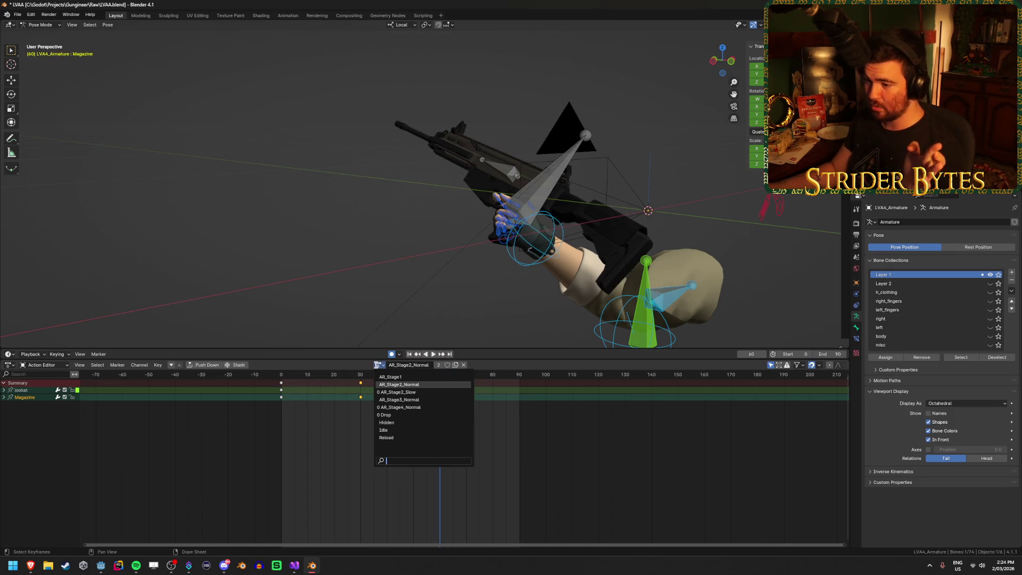
click(416, 396)
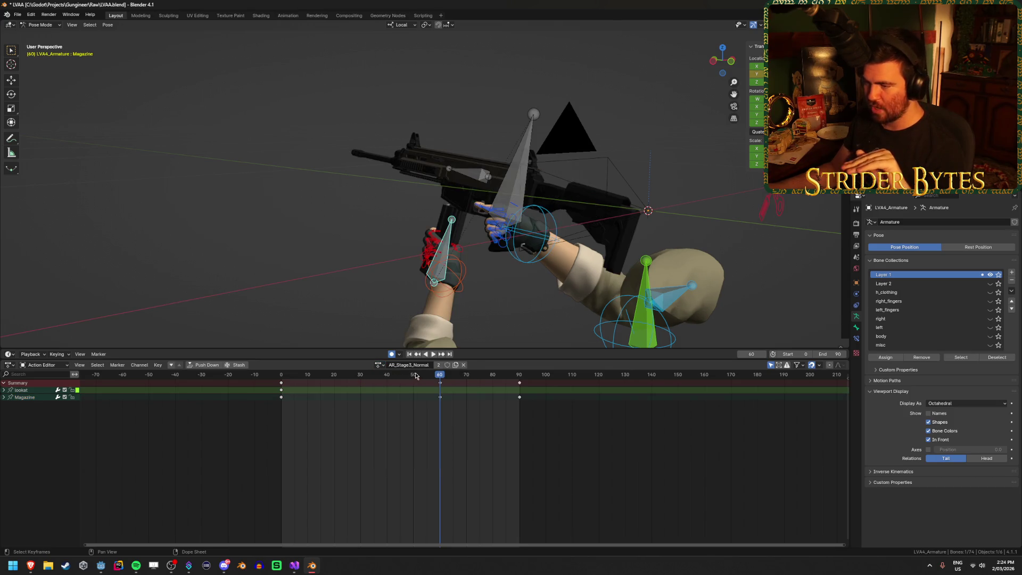
click(377, 366)
click(394, 407)
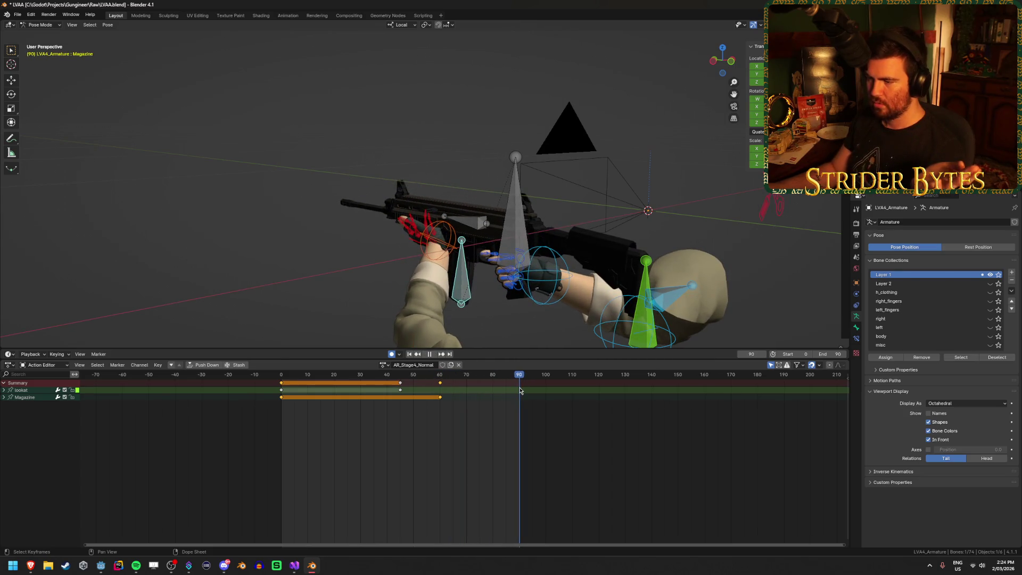
click(382, 366)
click(386, 376)
click(440, 375)
key(space)
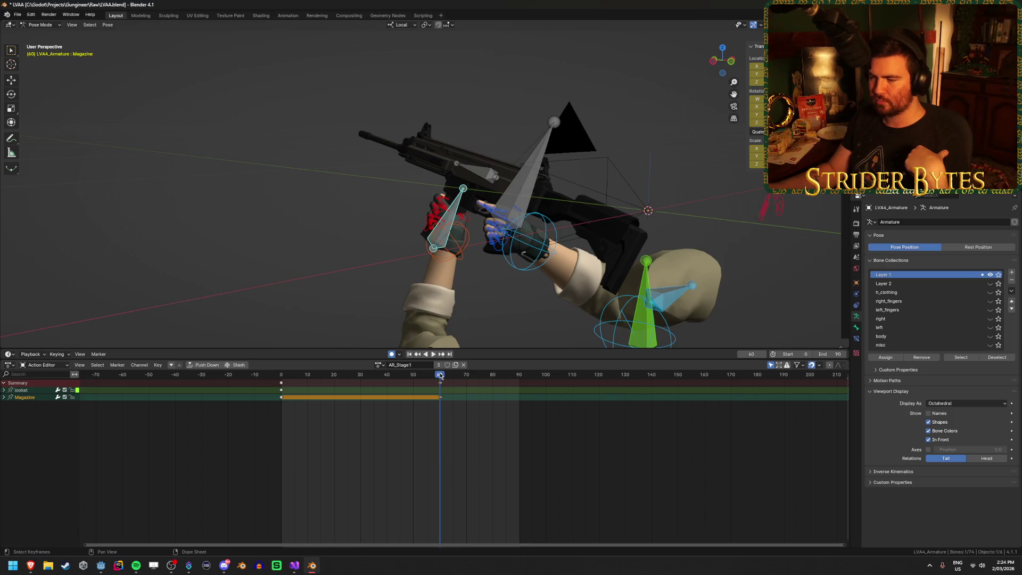
click(461, 460)
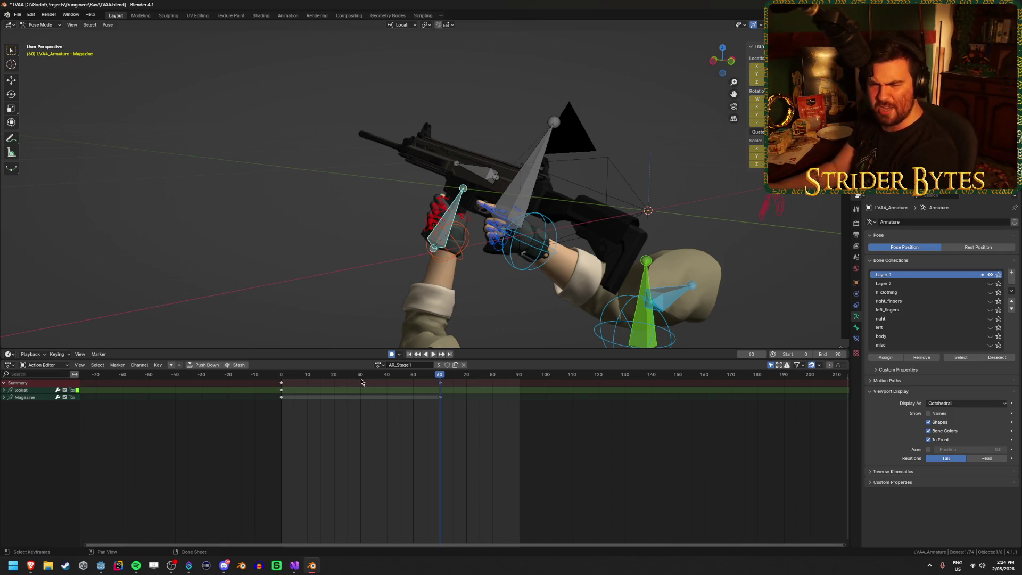
click(377, 365)
click(377, 368)
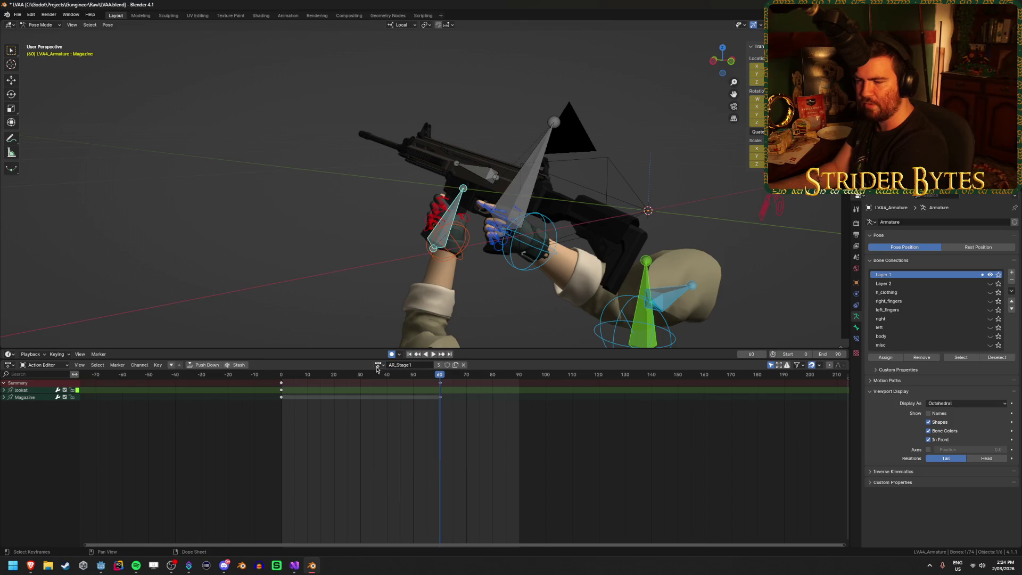
click(376, 366)
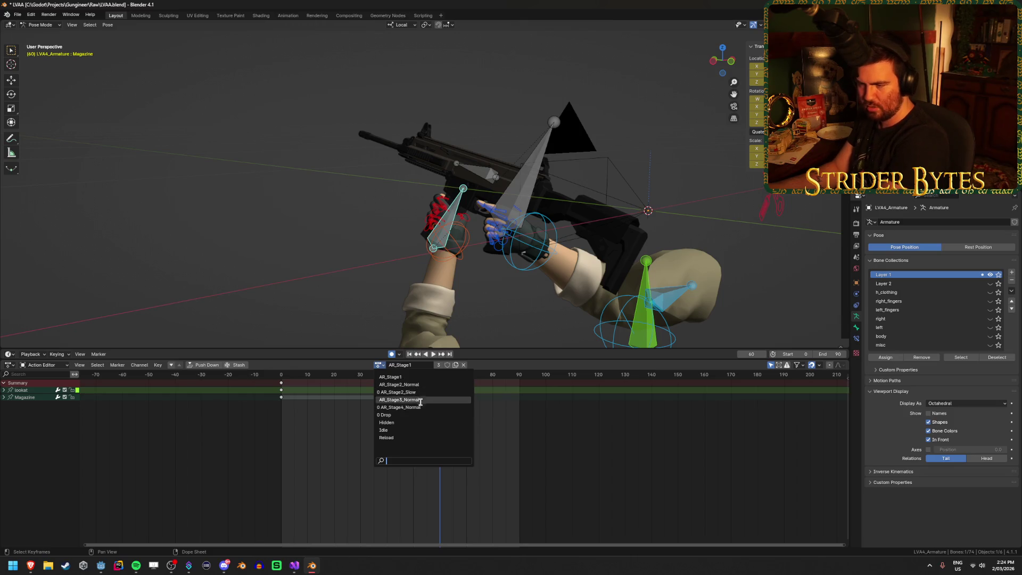
click(423, 391)
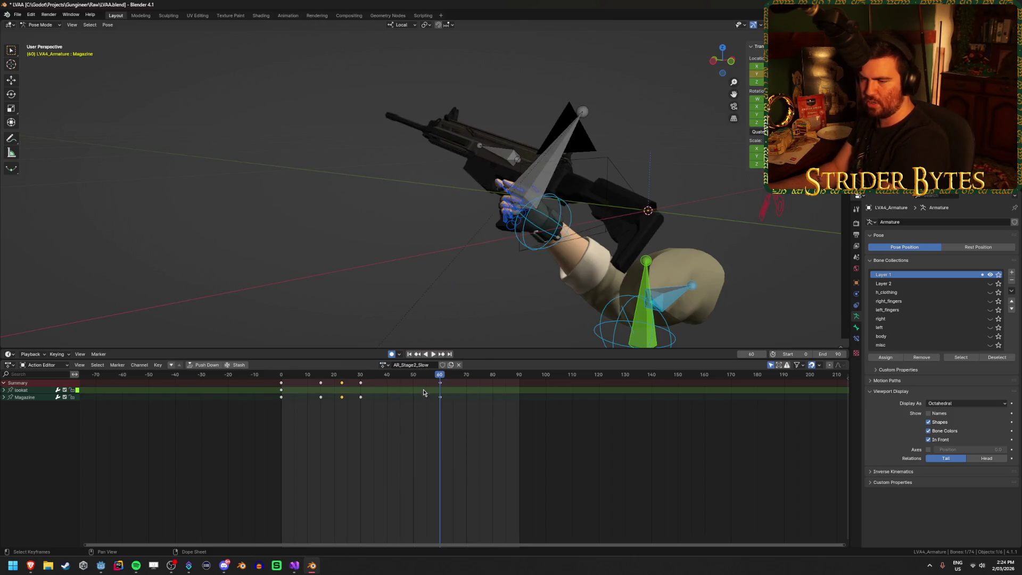
key(shift+Left)
key(space)
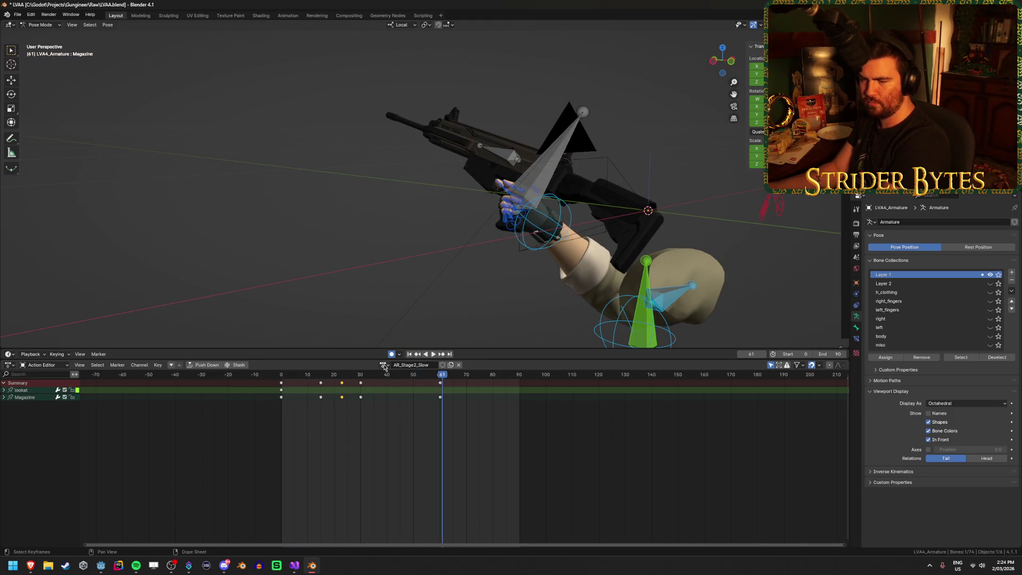
Enter 120 as the End frame, rewind to frame 0 and play the full slow reload.
drag(441, 375, 439, 397)
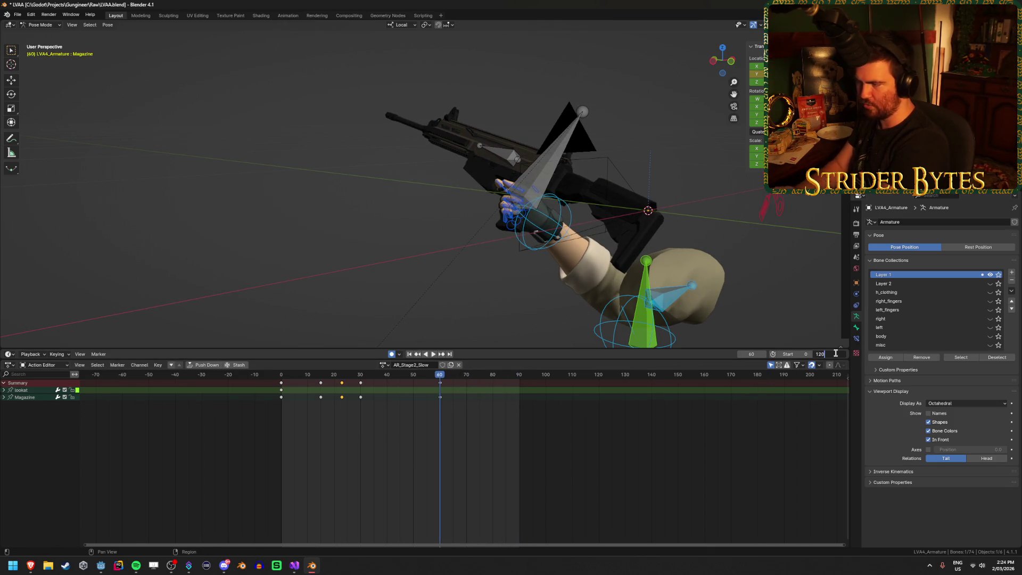
key(Return)
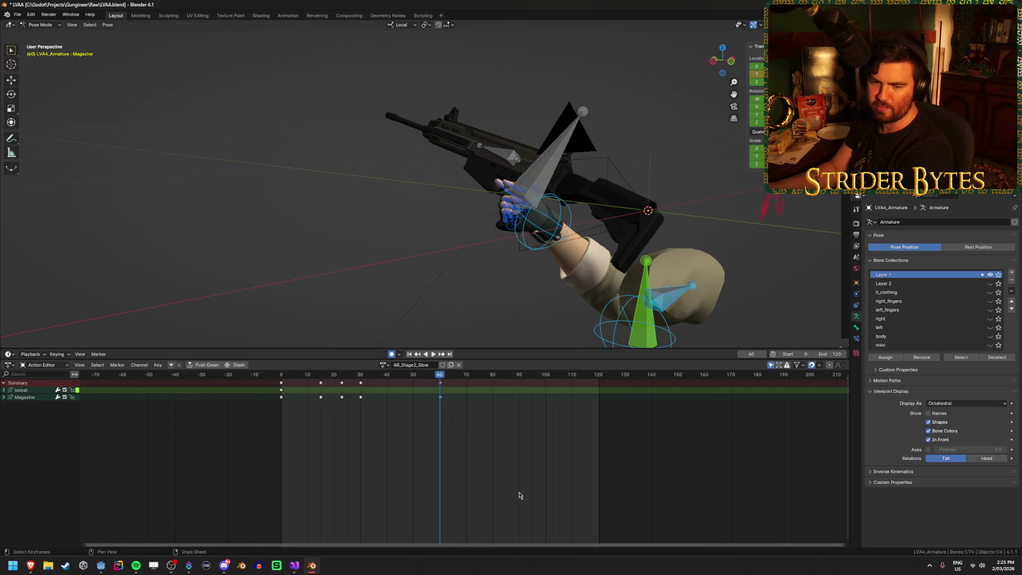
mouse_move(441, 378)
mouse_down()
mouse_move(281, 376)
mouse_move(361, 387)
mouse_up()
key(space)
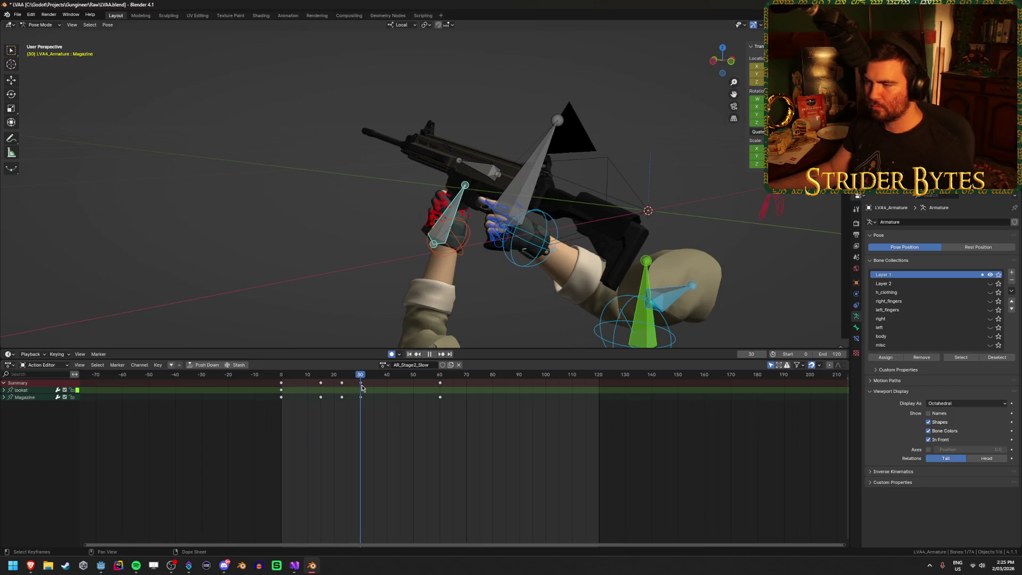
key(space)
Select GunBase's keys from frame 35 onward and play the reload from the start.
shift+click(537, 154)
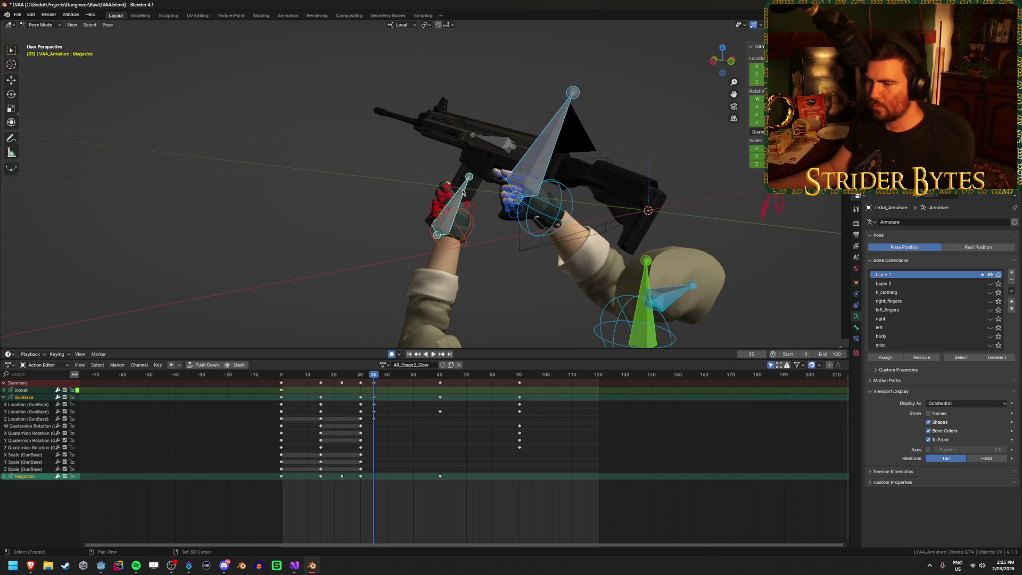
key(i)
drag(281, 379, 415, 392)
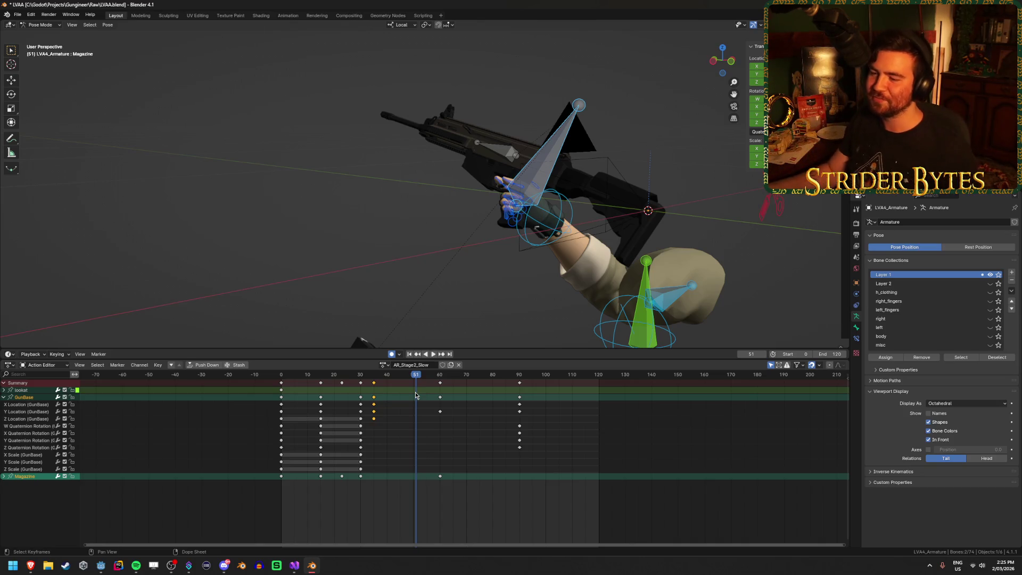
key(shift+Left)
key(space)
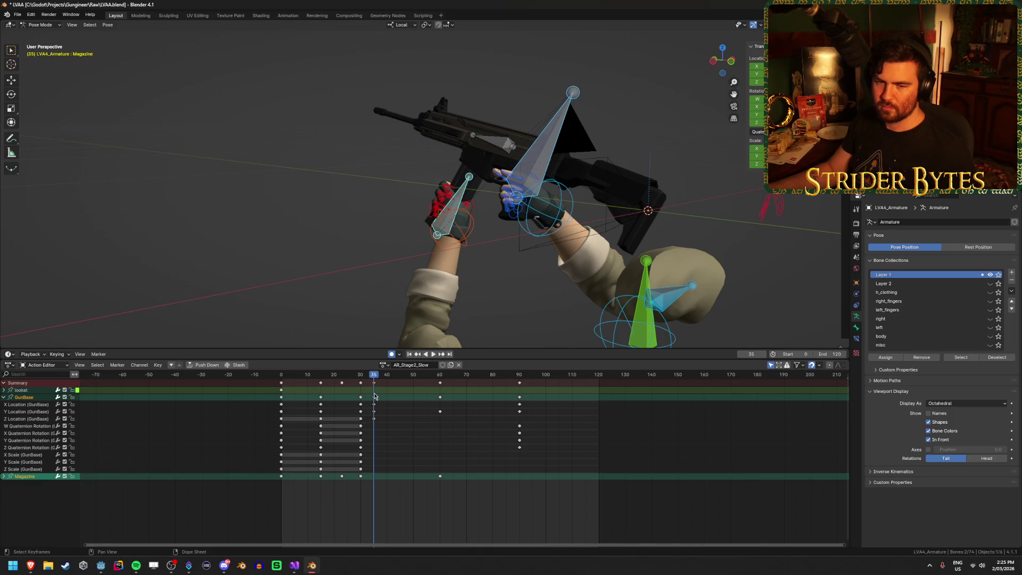
Move GunBase's keys from frame 35 about 30 frames later, replay, then select the Magazine bone.
click(404, 472)
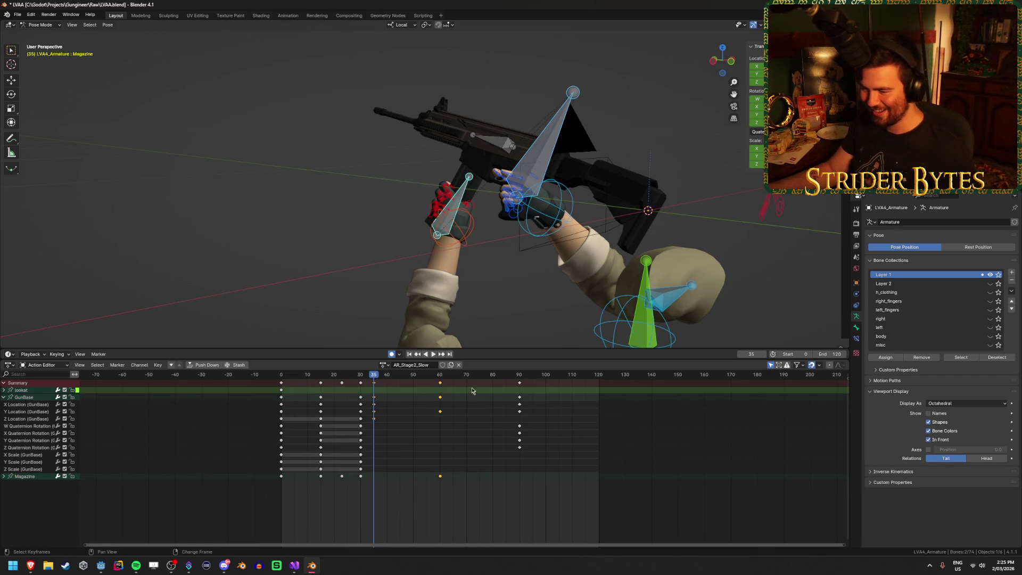
key(bracketright)
key(g)
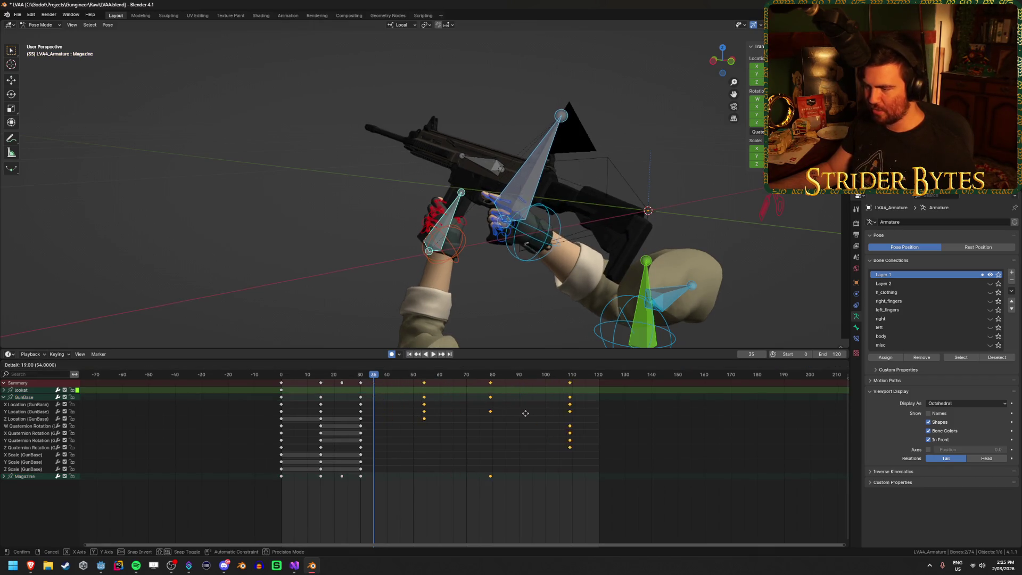
click(553, 411)
key(shift+Left)
key(space)
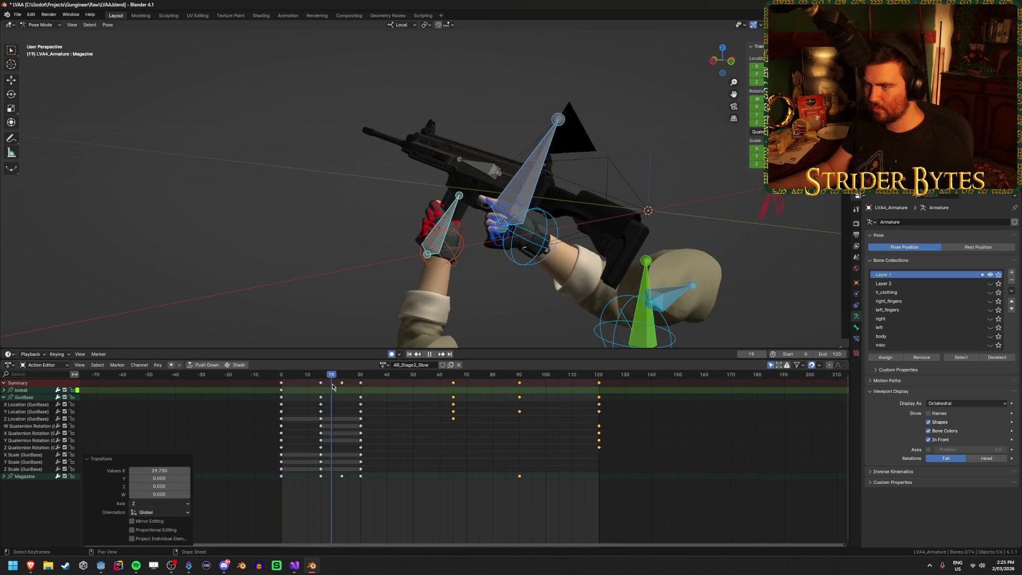
mouse_move(334, 383)
mouse_down()
mouse_move(411, 384)
mouse_move(336, 394)
mouse_move(376, 402)
mouse_up()
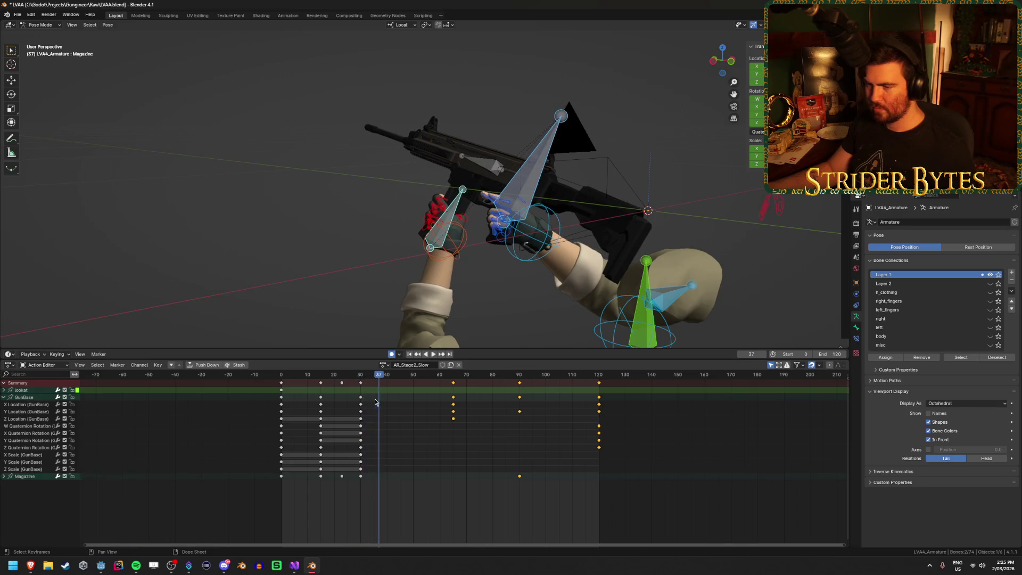
click(449, 213)
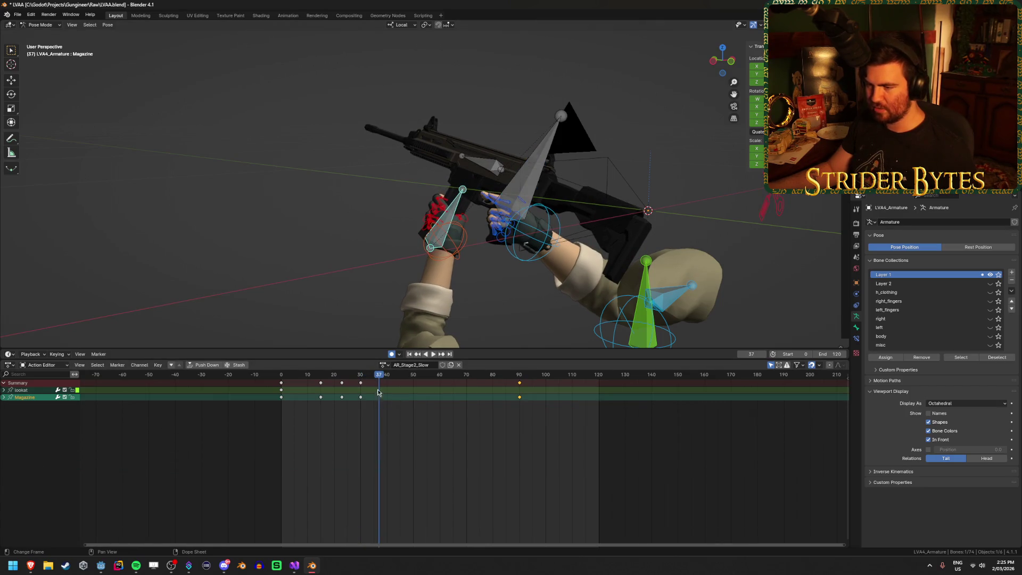
Duplicate the Magazine's frame-30 key to frame 40 to hold that pose.
click(360, 376)
key(space)
click(361, 383)
key(shift+d)
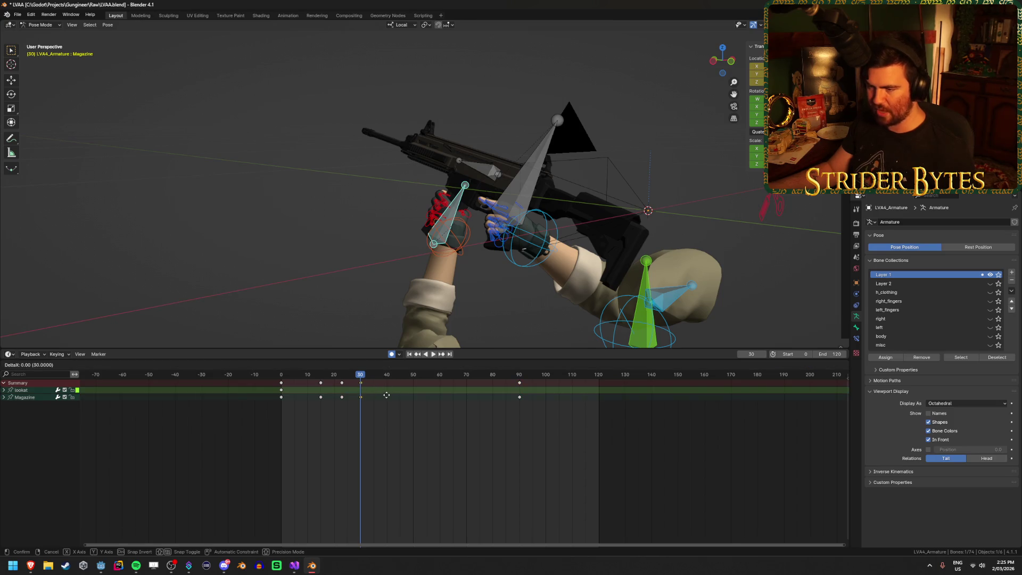
click(490, 367)
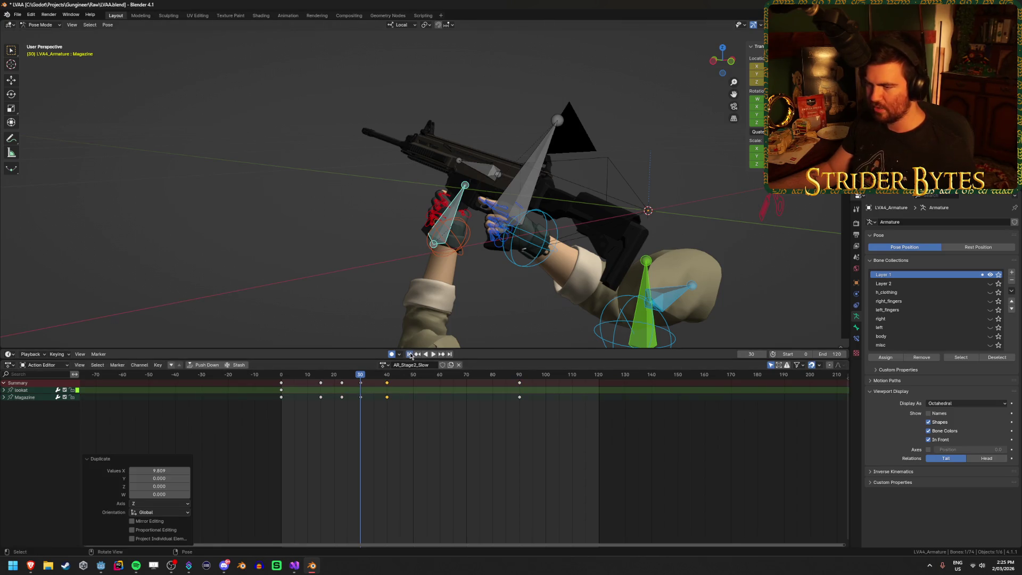
click(432, 354)
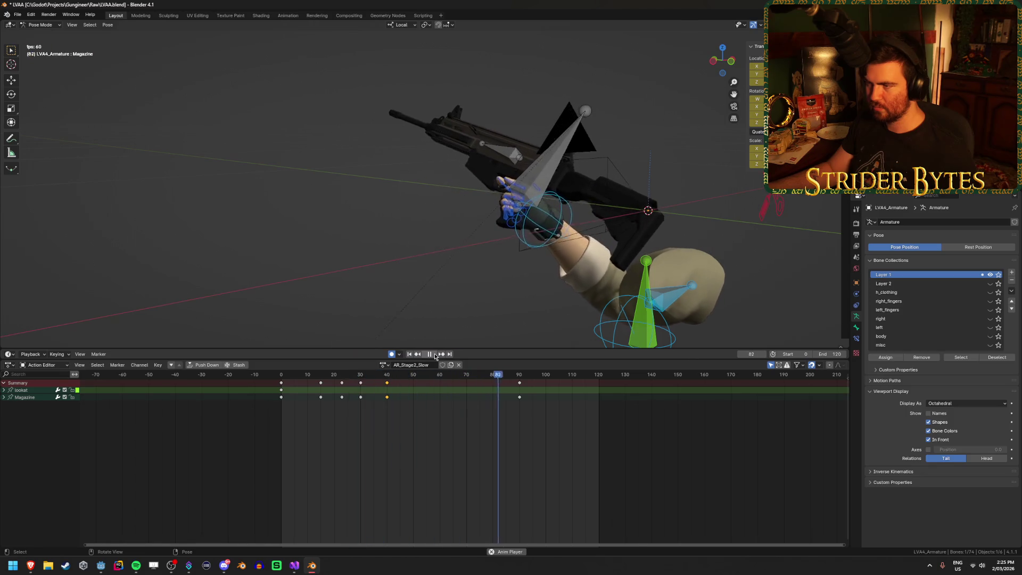
key(space)
Move the Magazine keys from frames 15–40 later and play back to review the timing.
drag(415, 437, 316, 379)
key(g)
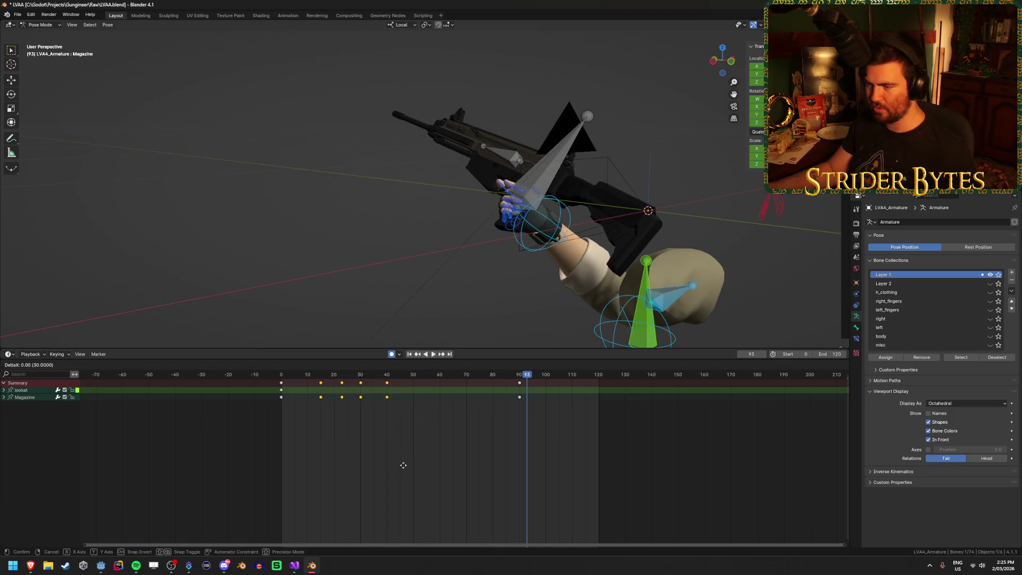
click(479, 472)
key(space)
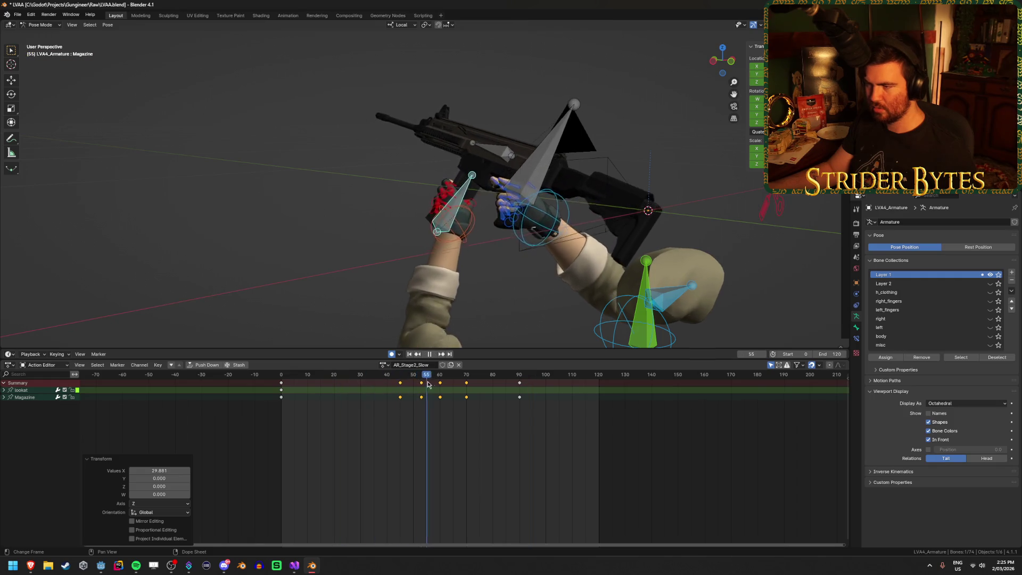
mouse_move(461, 386)
mouse_down()
mouse_move(541, 392)
mouse_move(313, 408)
mouse_up()
click(431, 355)
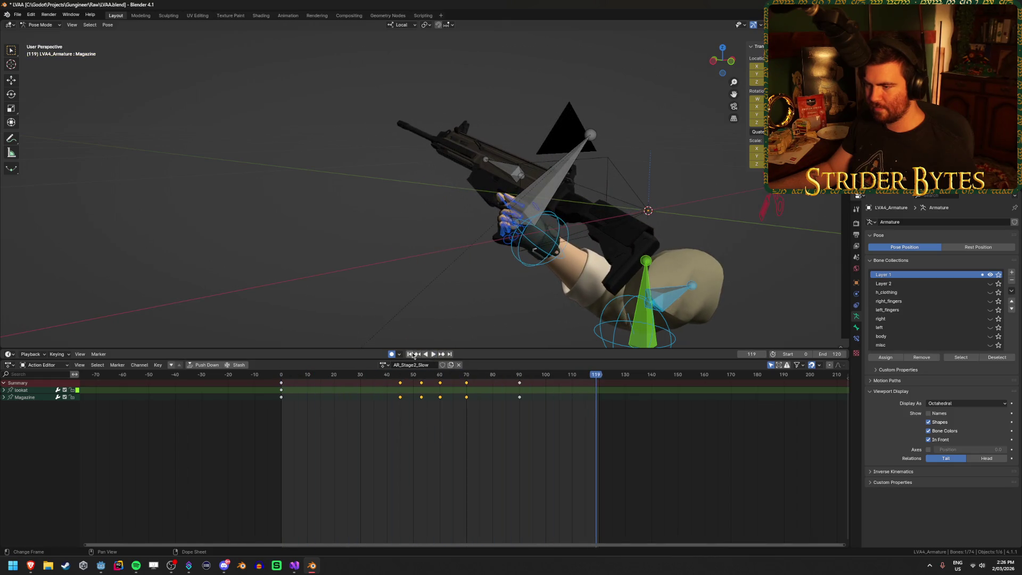
click(432, 355)
click(431, 355)
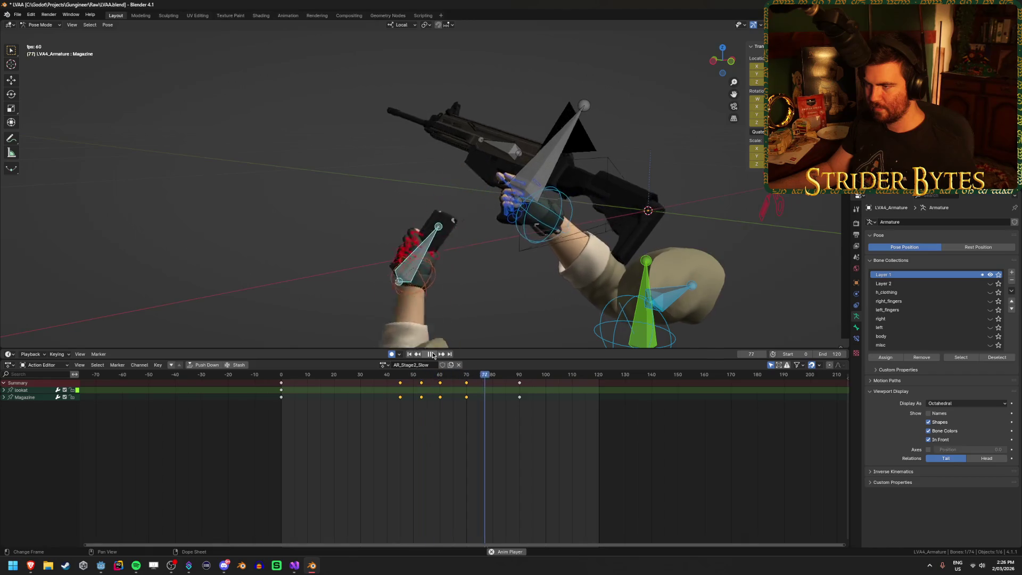
click(432, 355)
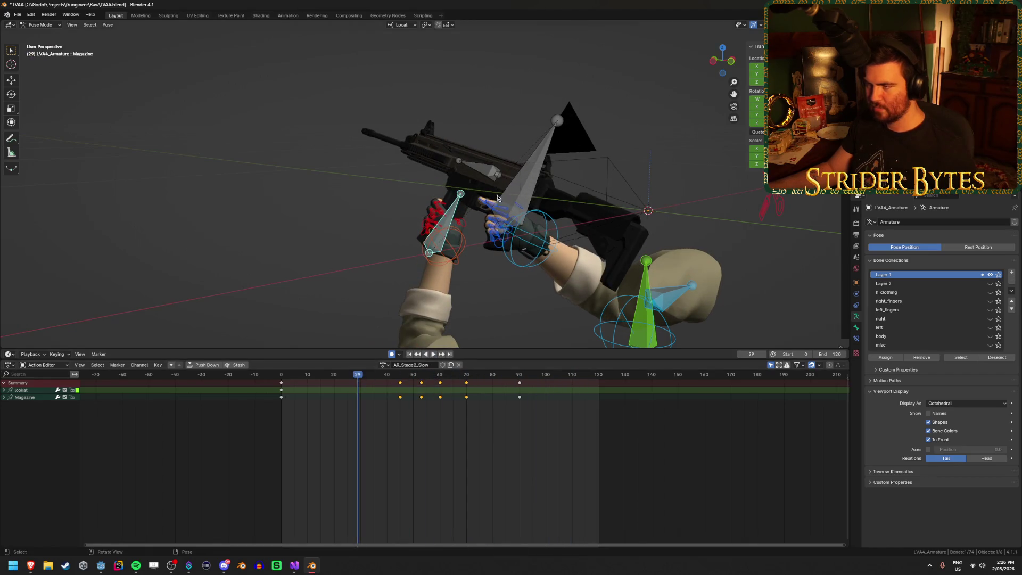
Select the GunBase bone, clear the key selection and scrub to about frame 38.
click(541, 182)
click(411, 467)
drag(360, 375, 403, 388)
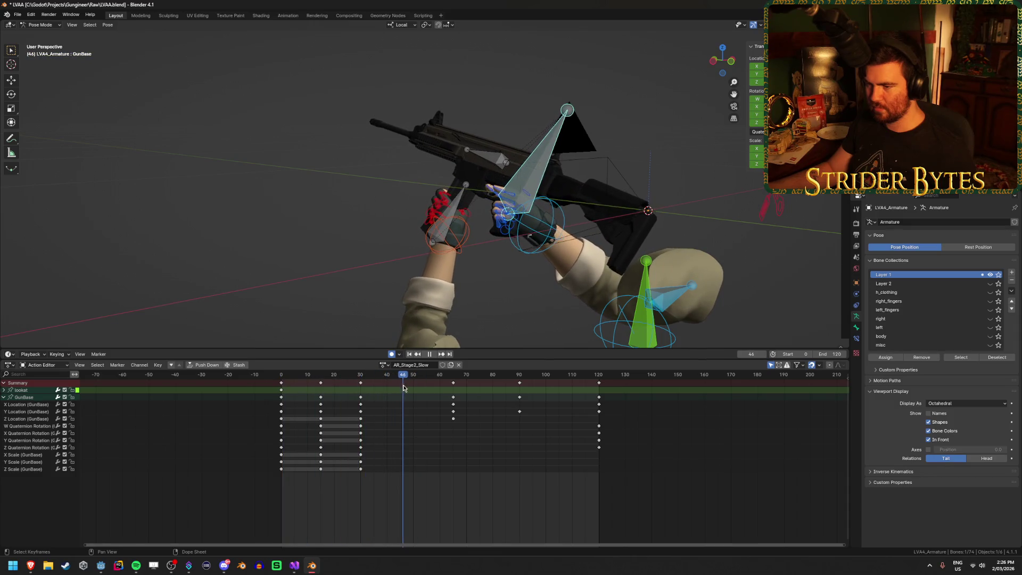
Copy GunBase's frame-30 keys to about frame 55 so the pose holds.
click(360, 384)
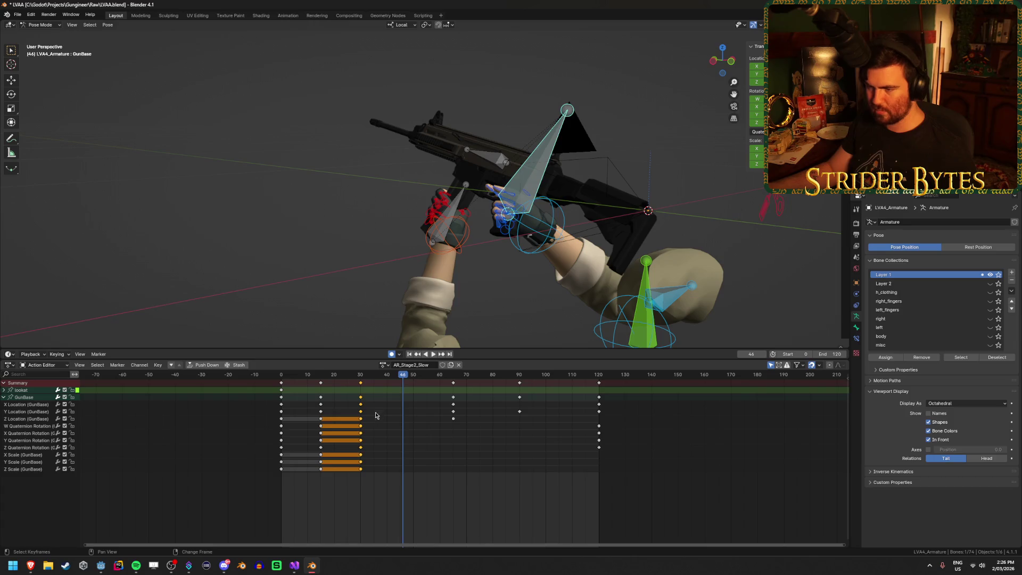
key(g)
click(441, 424)
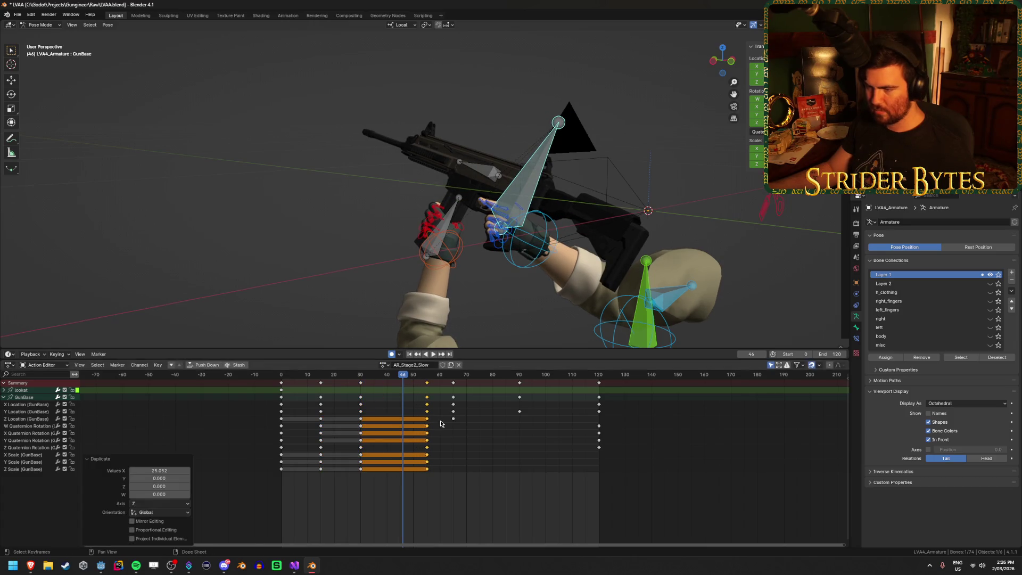
key(shift+Left)
Save LVAA.blend, clear the key selection and play the reload.
key(ctrl+s)
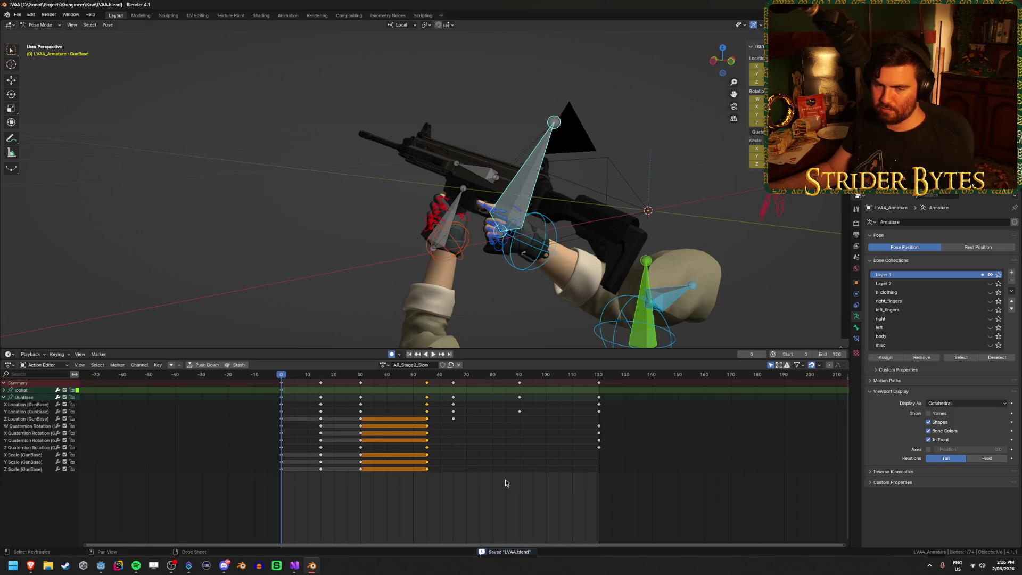
click(343, 493)
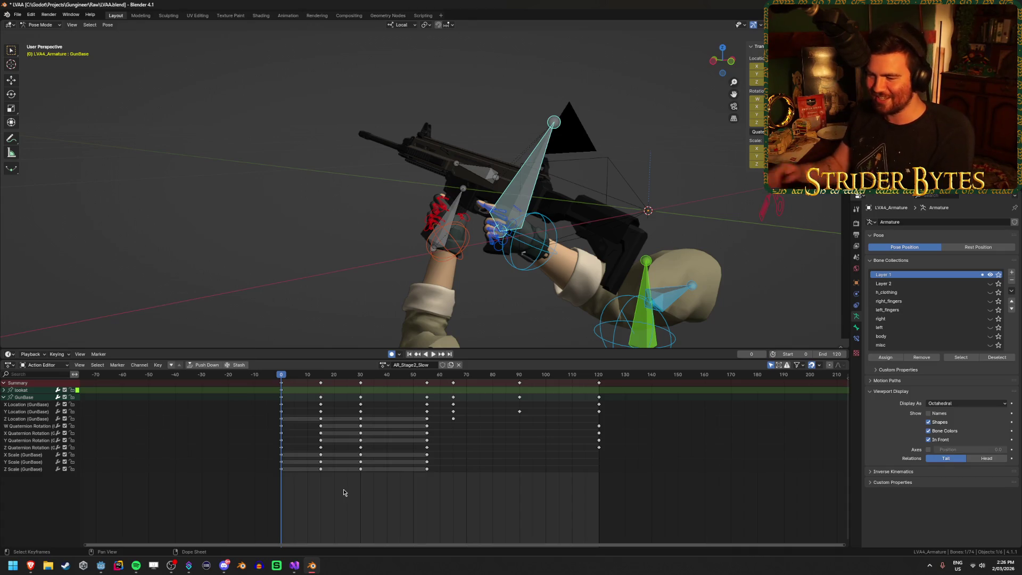
key(space)
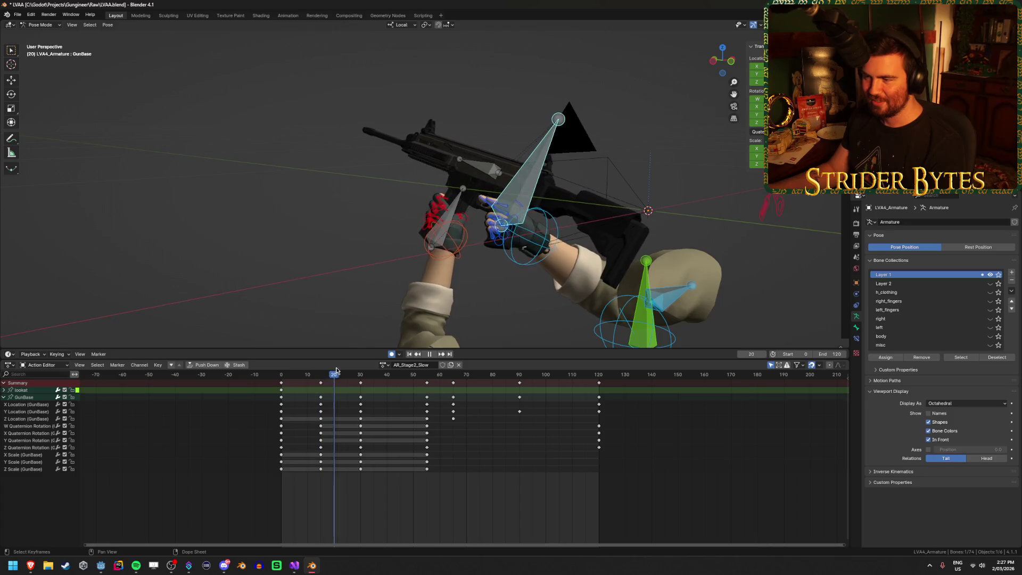
Slide a GunBase key column to frame 70 and review the hold.
mouse_move(404, 376)
mouse_down()
mouse_move(506, 381)
mouse_move(400, 391)
mouse_move(525, 394)
mouse_move(410, 405)
mouse_move(479, 413)
mouse_move(470, 389)
mouse_move(429, 379)
mouse_move(437, 382)
mouse_up()
key(g)
click(484, 389)
click(427, 383)
click(467, 384)
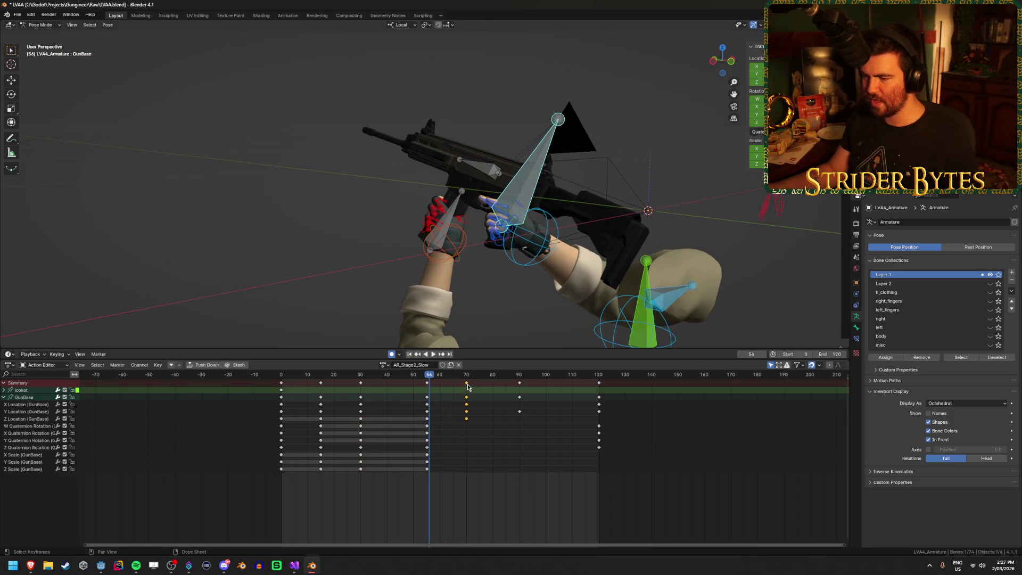
key(space)
drag(512, 379, 467, 393)
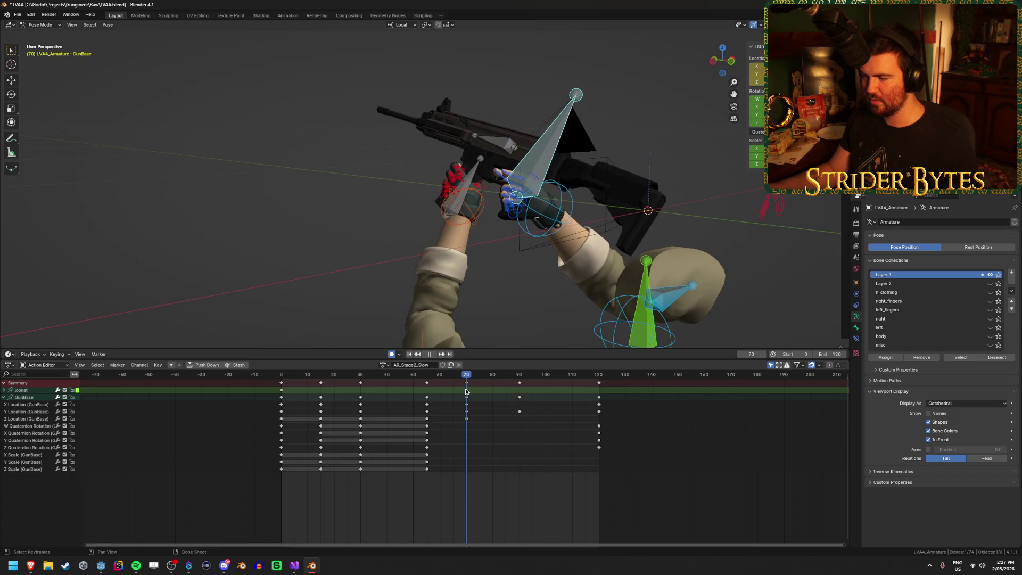
key(space)
Move the frame-55 GunBase keys later so the hold ends near frame 70, then replay.
key(g)
click(482, 397)
key(g)
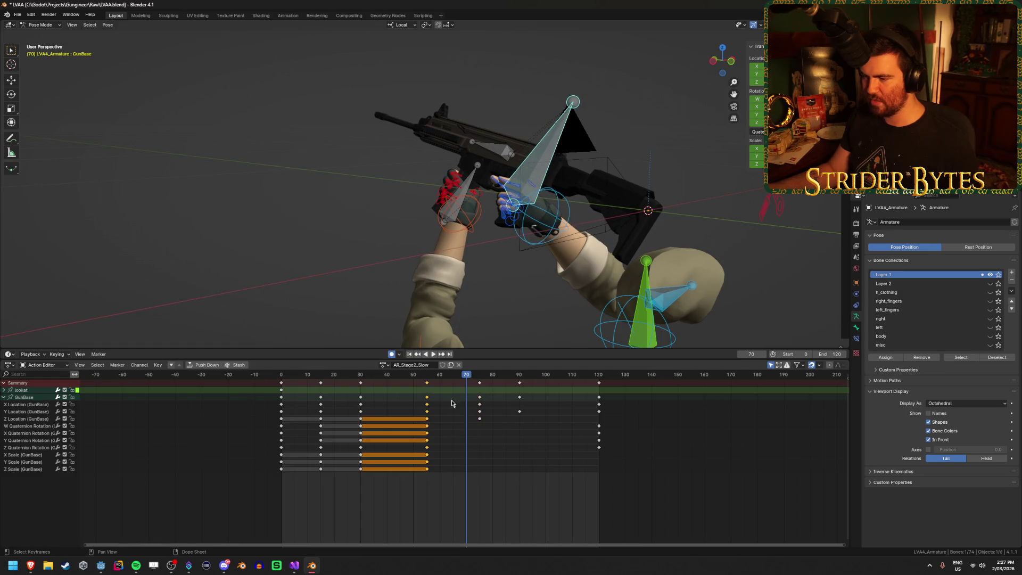
click(499, 413)
key(shift+Left)
key(space)
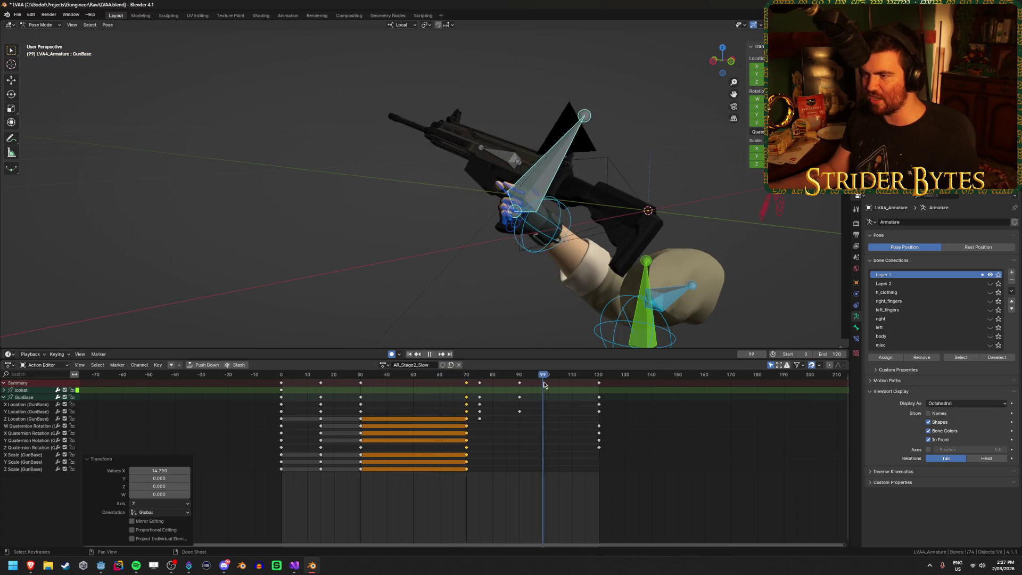
key(Escape)
Shift GunBase's frame-75 keys 5 frames later to frame 80 and play back.
click(479, 397)
key(g)
click(493, 387)
click(411, 354)
click(433, 354)
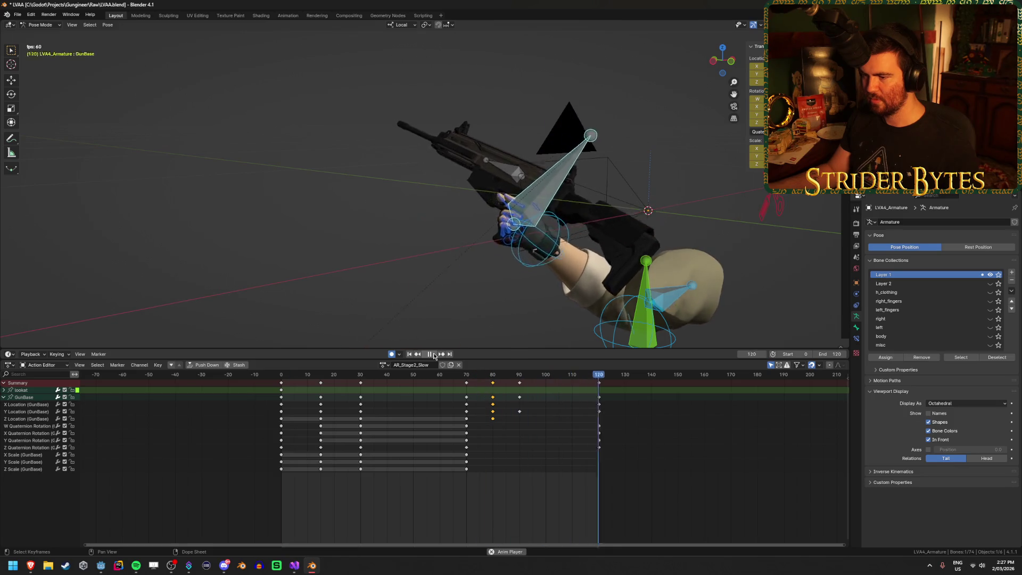
key(space)
key(space)
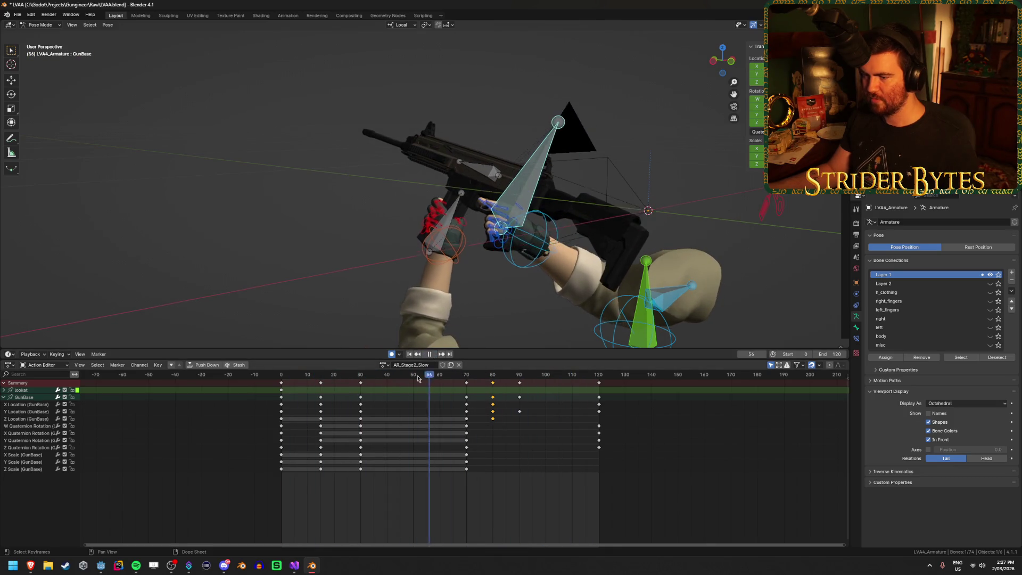
click(354, 375)
mouse_move(353, 381)
mouse_down()
mouse_move(289, 383)
mouse_move(361, 377)
mouse_up()
Select the Magazine bone and move its frame-46 keys earlier to about frame 21.
click(322, 383)
click(396, 393)
click(444, 218)
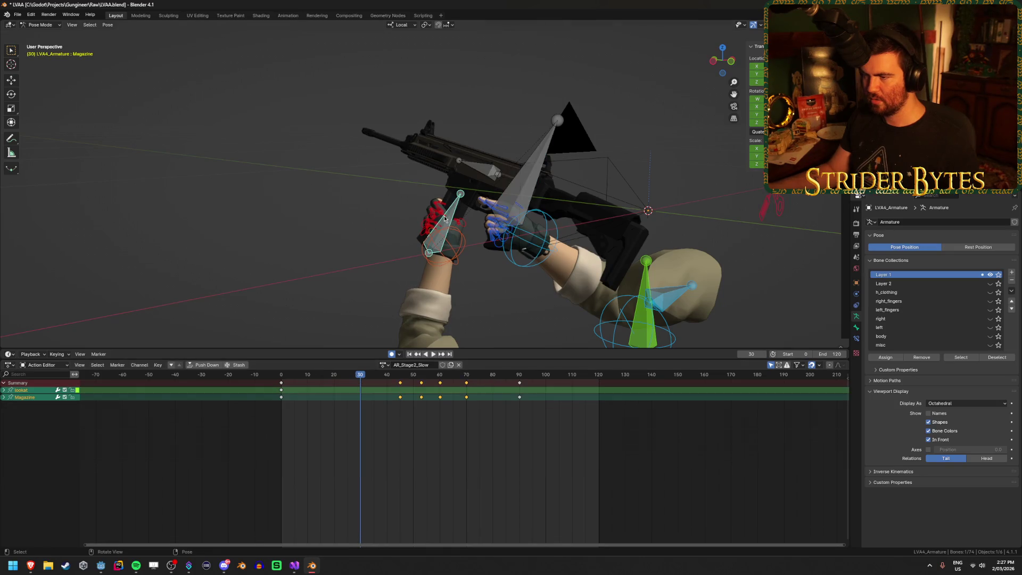
click(359, 430)
key(space)
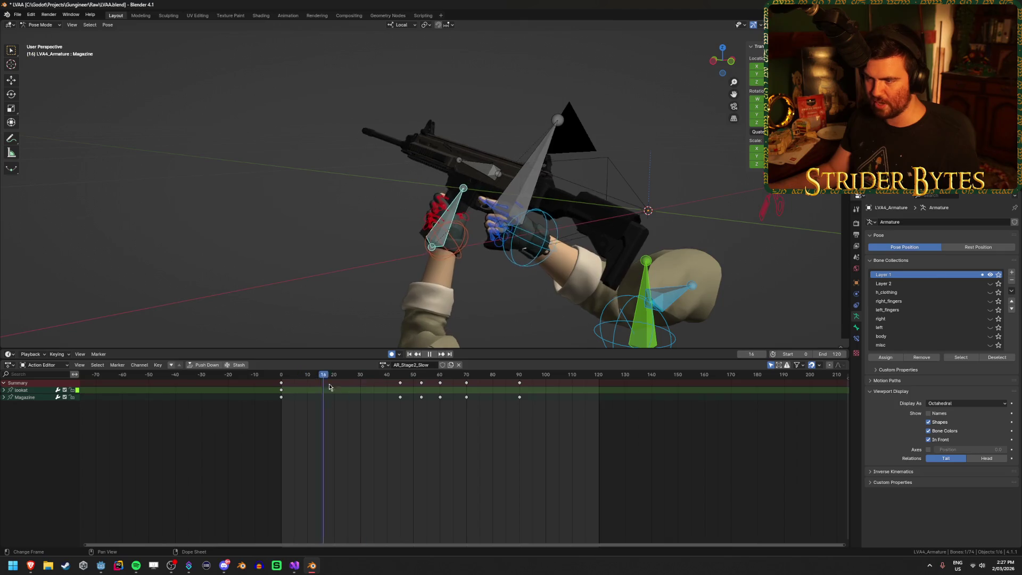
key(g)
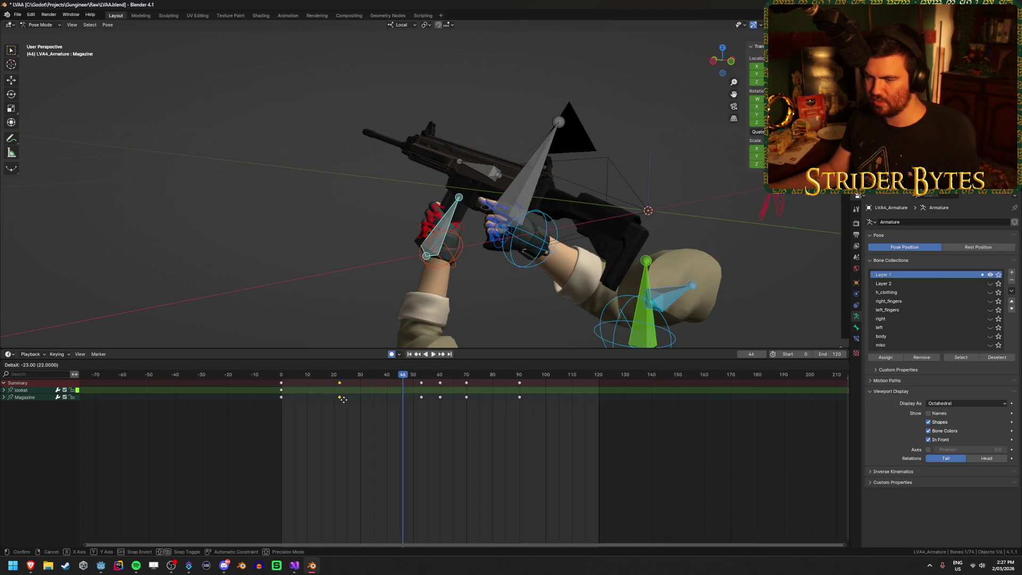
click(340, 402)
Replay and scrub the whole reload, then select the GunBase bone to show its keys.
key(space)
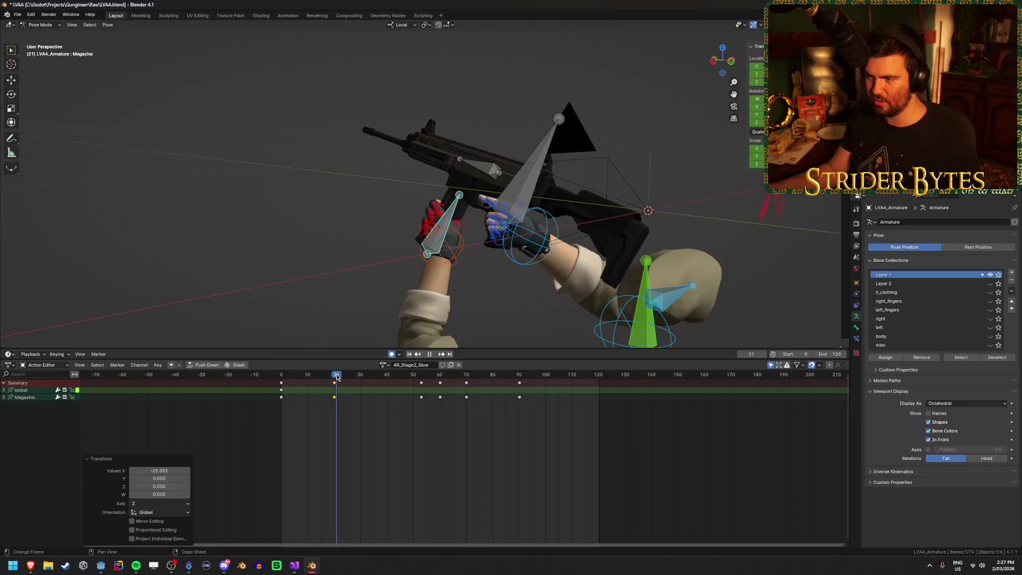
drag(365, 376, 505, 364)
click(409, 354)
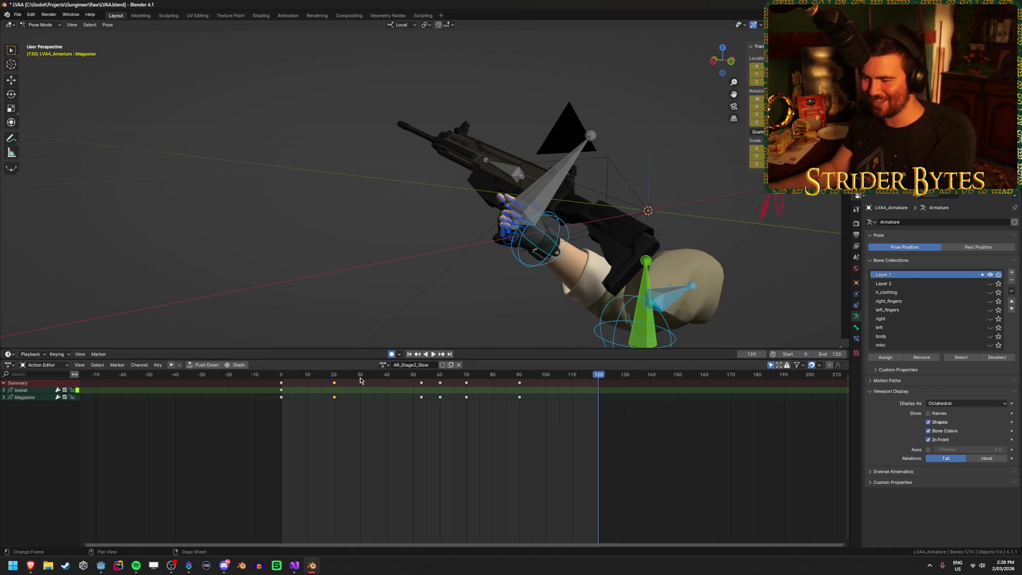
key(space)
drag(328, 388, 437, 386)
mouse_move(450, 386)
mouse_down()
mouse_move(479, 399)
mouse_move(271, 420)
mouse_up()
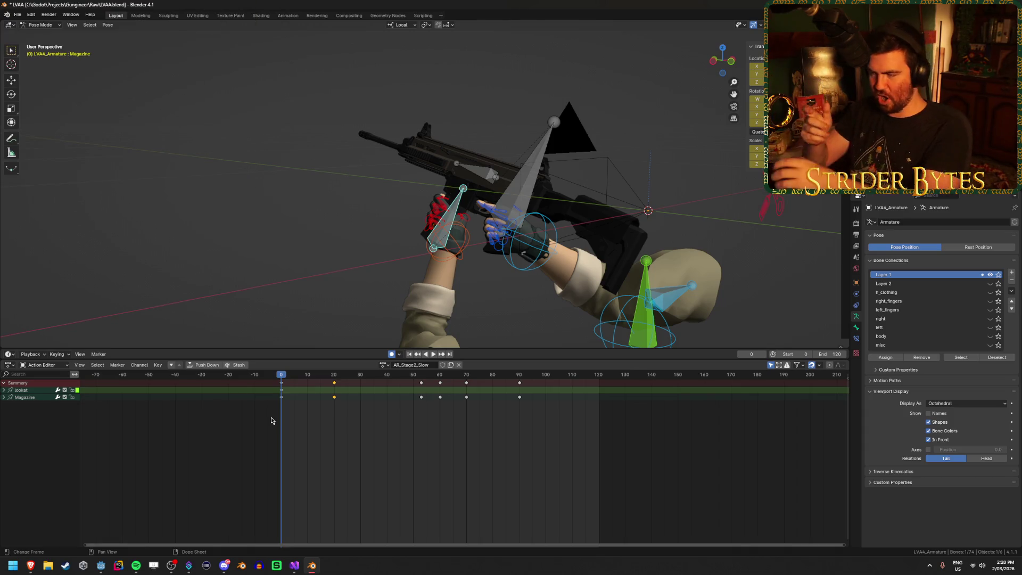
click(450, 249)
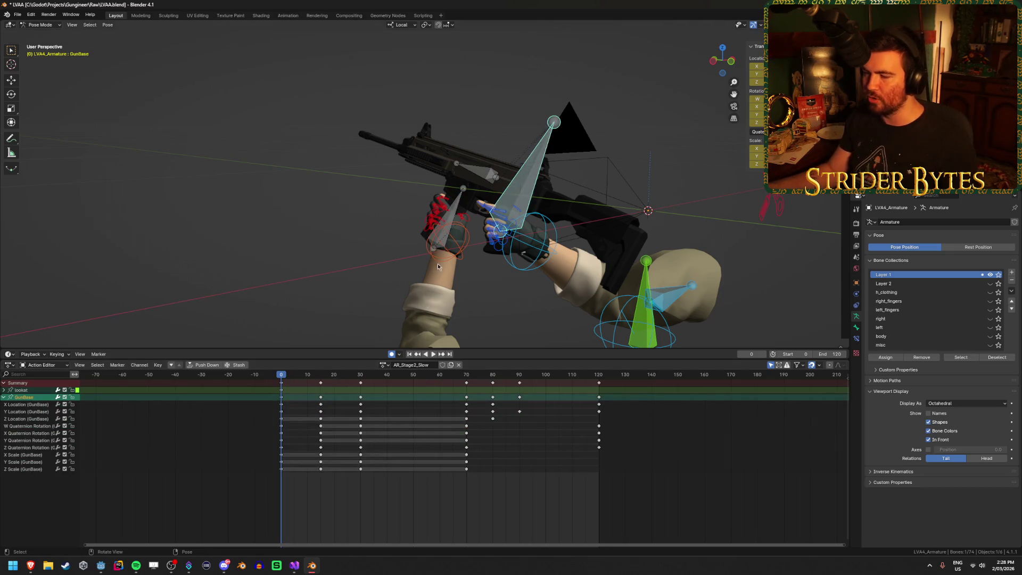
drag(286, 380, 362, 390)
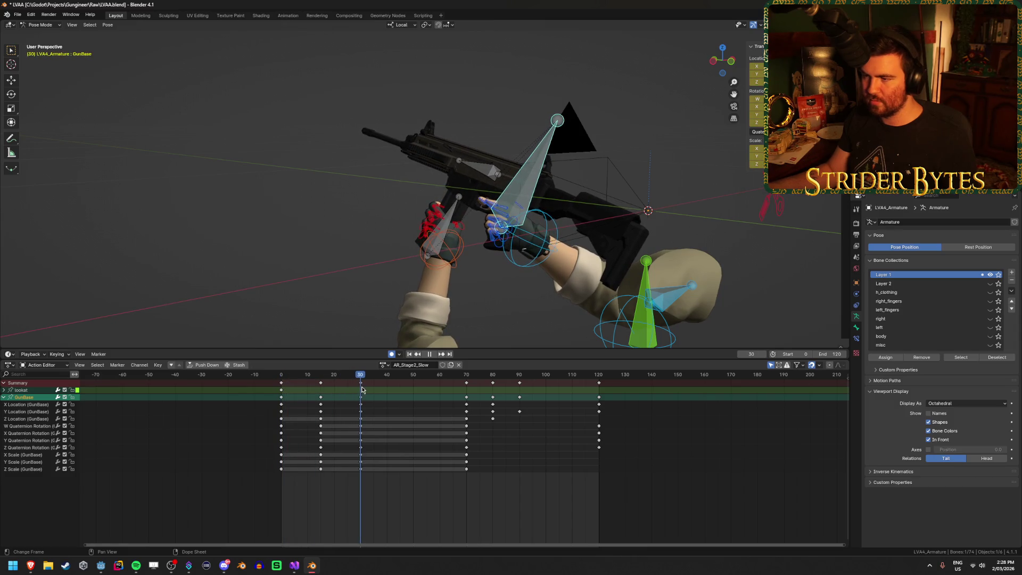
Key new GunBase rotations at frames 30, 40 and 50.
middle_drag(411, 286, 468, 285)
key(r)
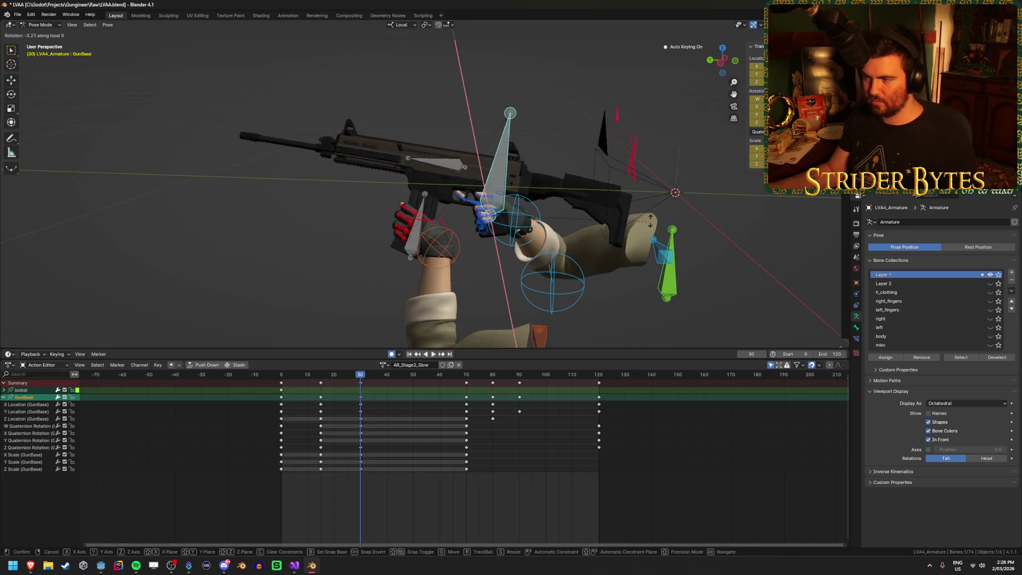
click(369, 400)
key(space)
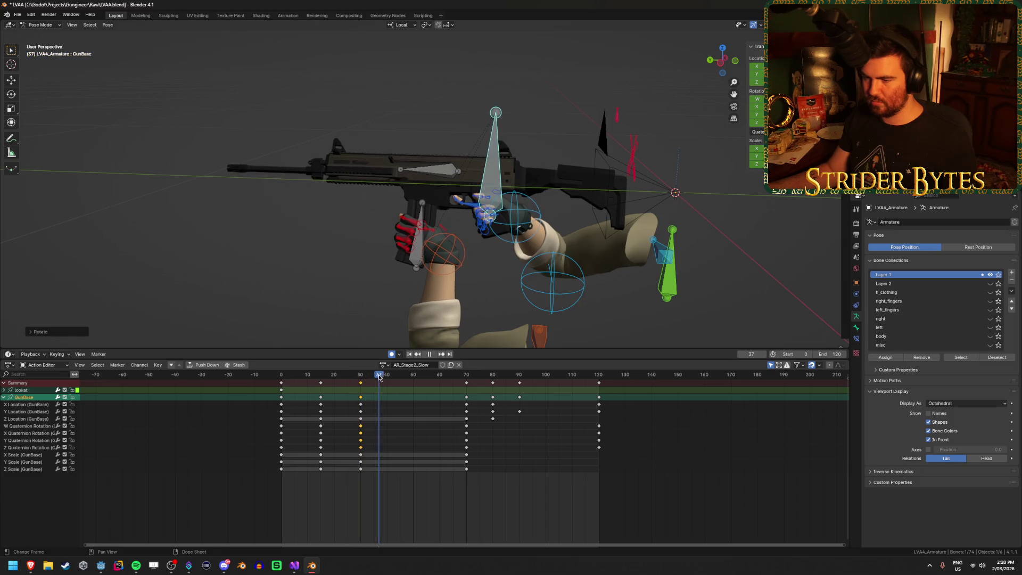
key(r)
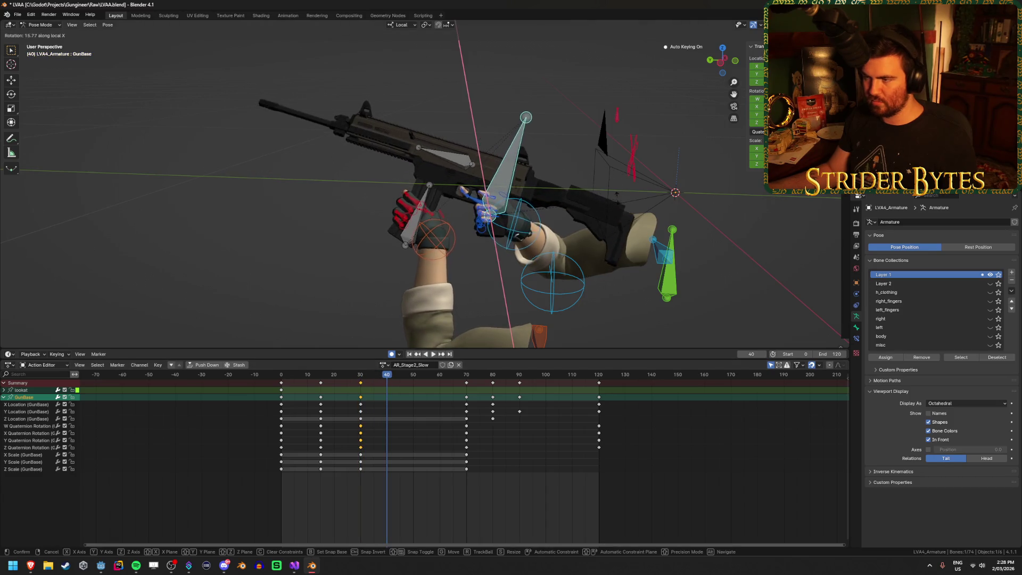
click(409, 379)
key(space)
Replay the reload from frame 0 and switch to the scene camera view.
key(space)
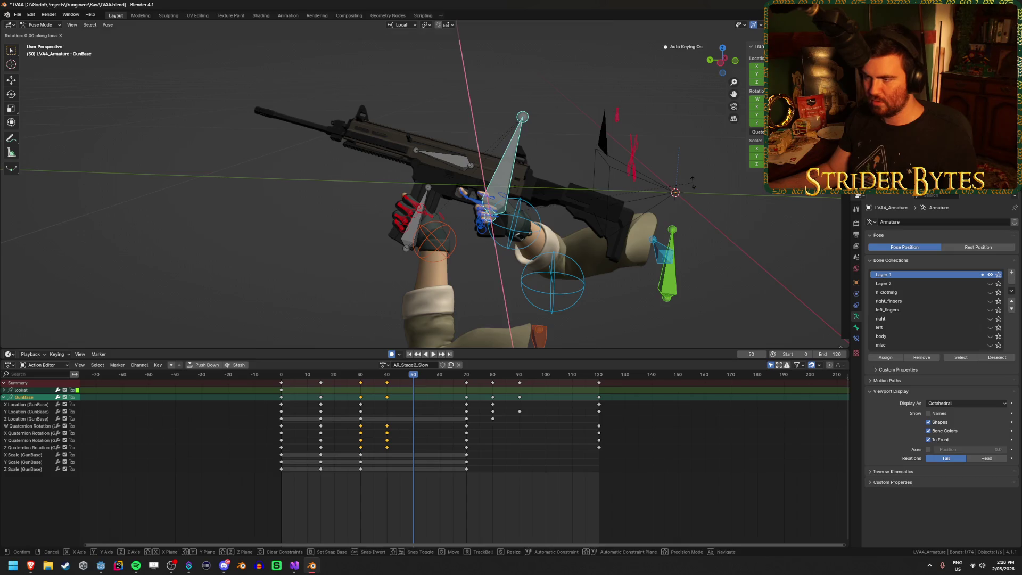
key(r)
click(689, 131)
key(shift+Left)
key(space)
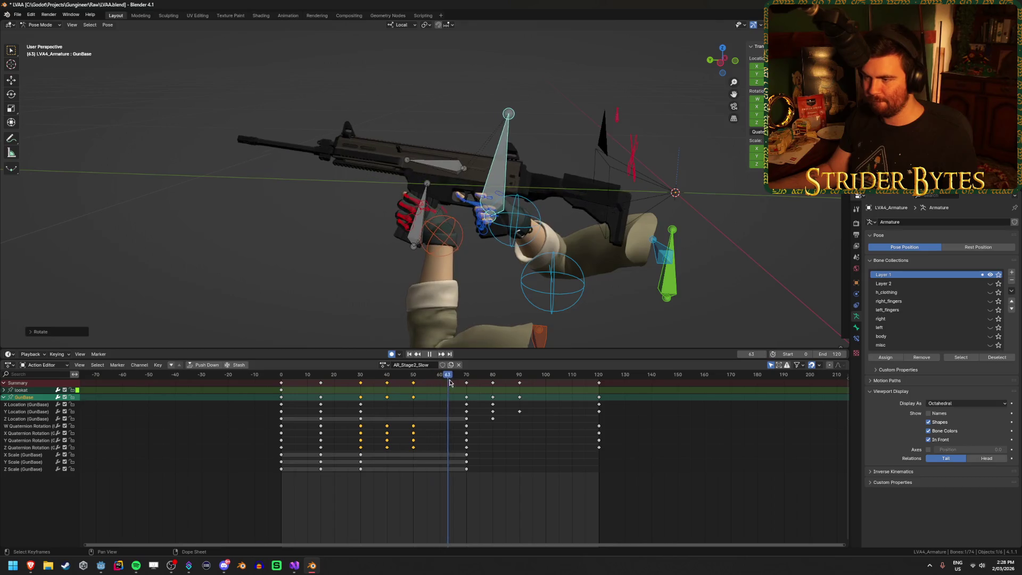
click(409, 354)
click(433, 354)
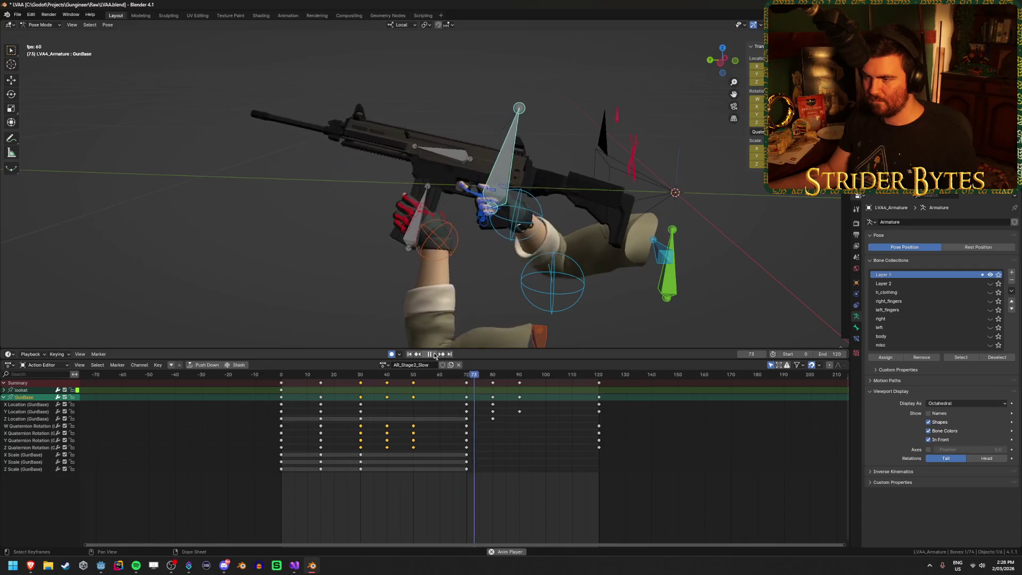
click(432, 354)
mouse_move(516, 286)
middle_down()
mouse_move(494, 244)
mouse_move(453, 243)
middle_up()
key(KP_0)
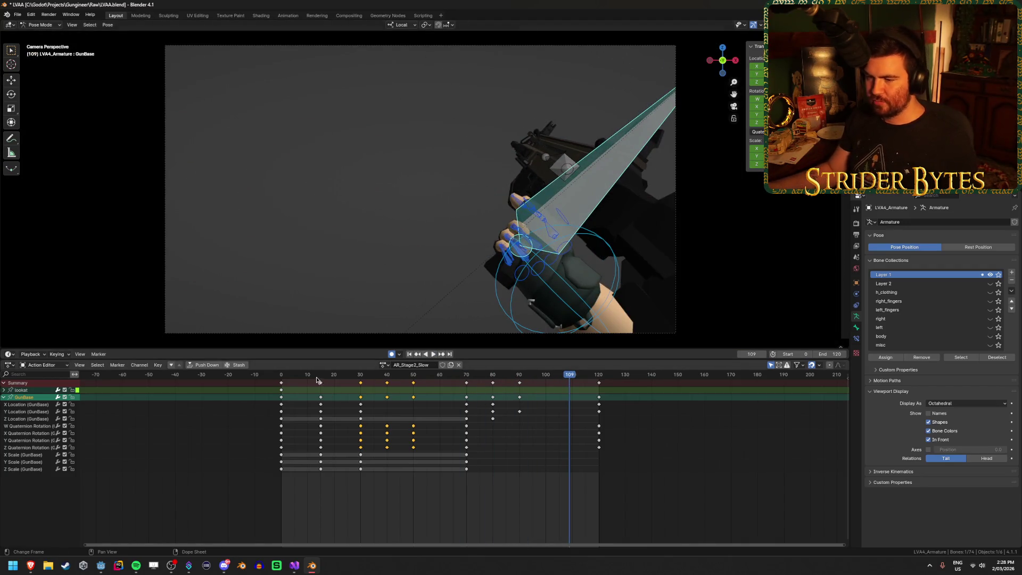
At frame 30, try a local X rotation on GunBase and reposition the bone.
key(space)
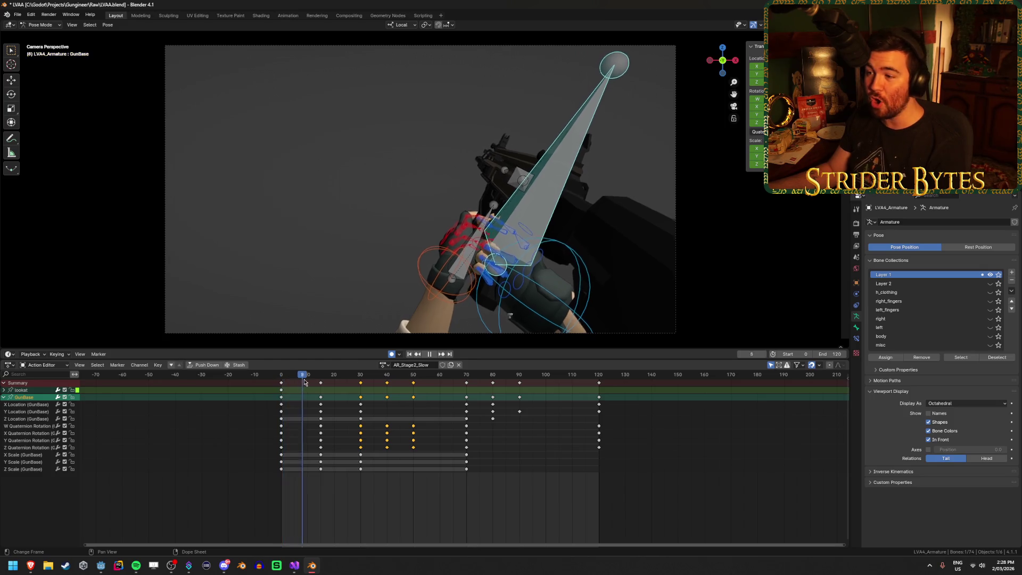
mouse_move(351, 381)
mouse_down()
mouse_move(360, 381)
mouse_move(281, 381)
mouse_move(360, 382)
mouse_up()
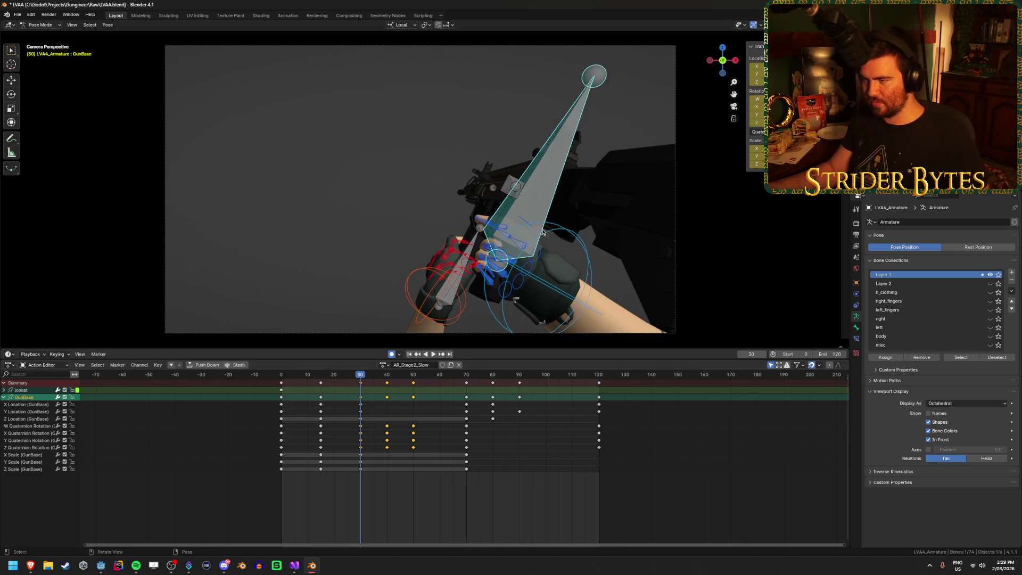
key(r)
key(x)
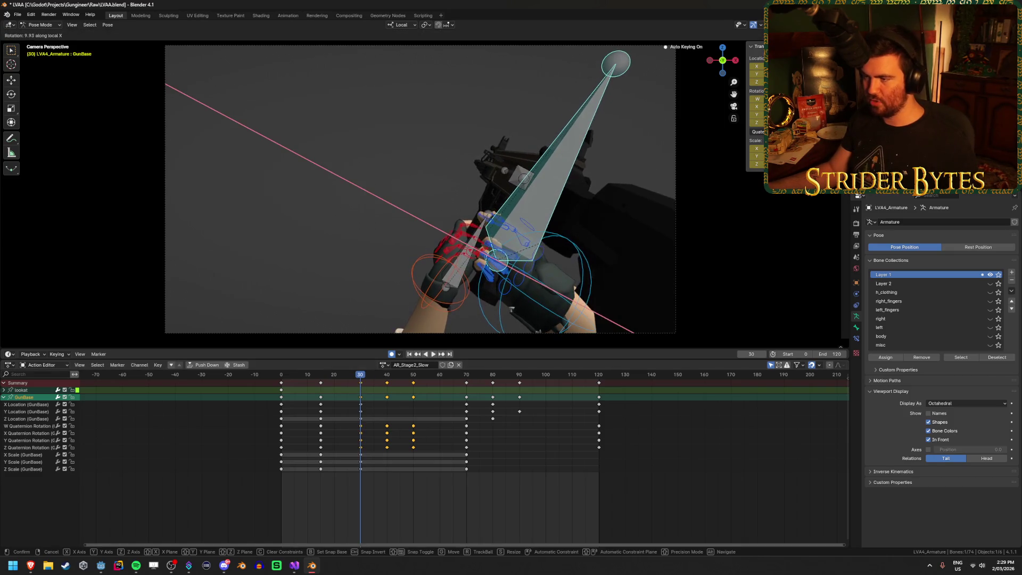
key(Escape)
key(g)
click(624, 243)
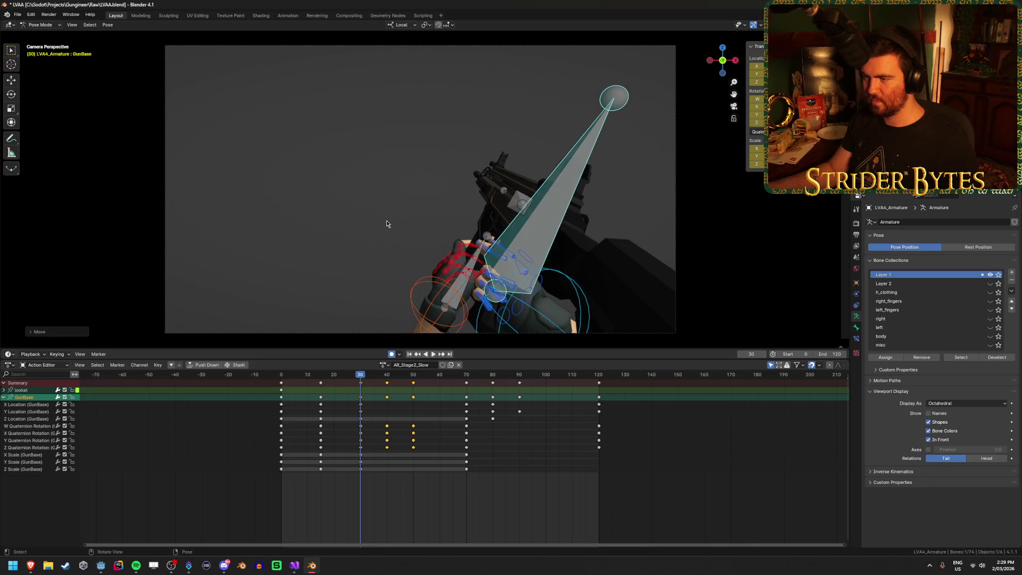
Replay, then move GunBase upward along the global Y axis at frame 30.
key(shift+Left)
key(space)
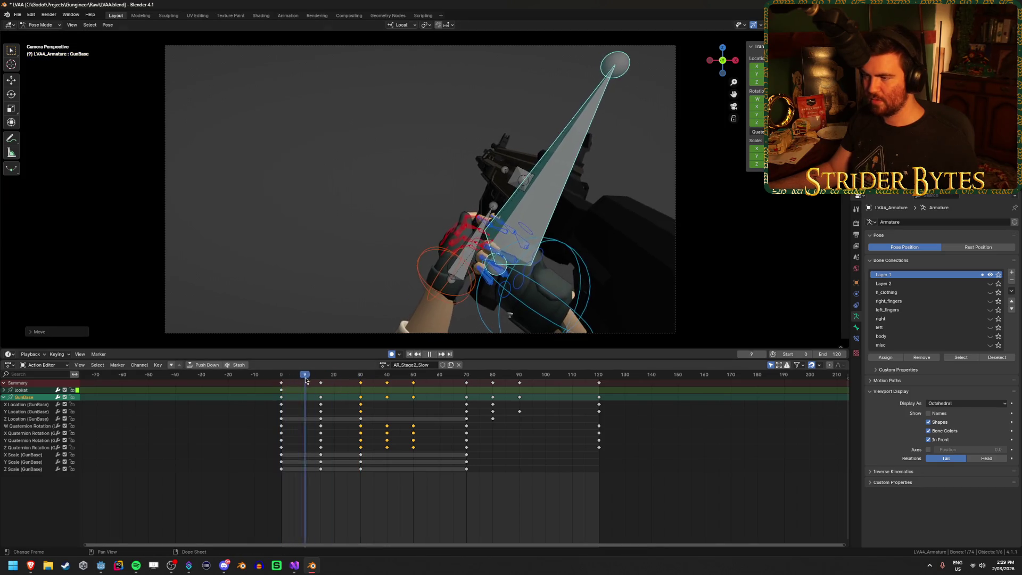
drag(348, 385, 358, 388)
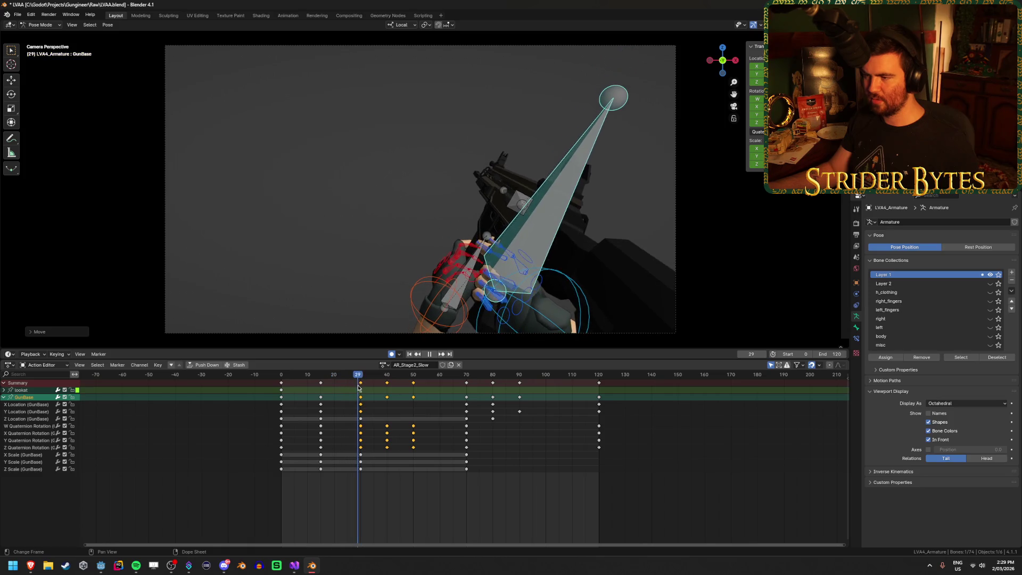
key(g)
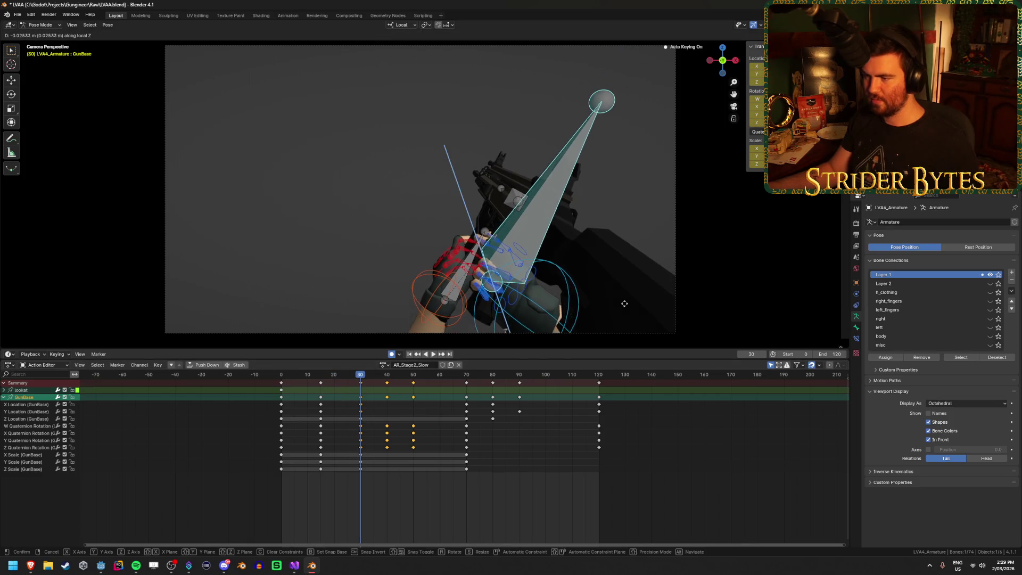
key(y)
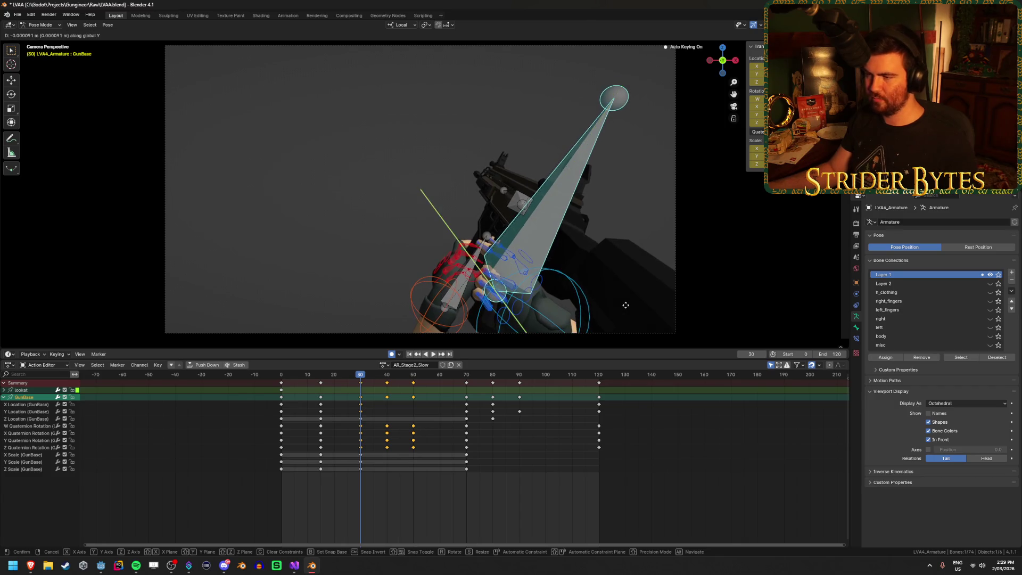
click(627, 292)
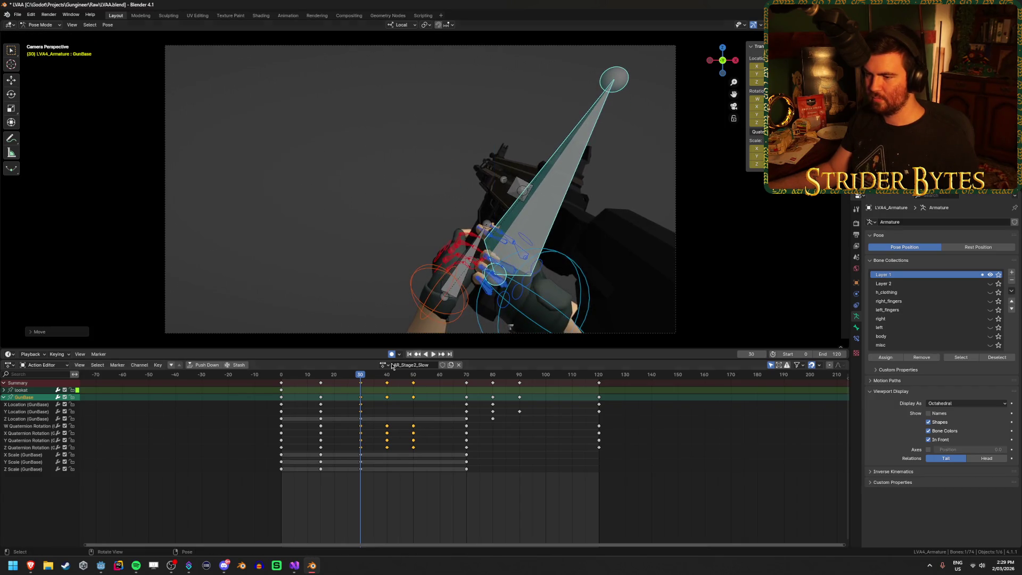
Rotate GunBase on the X axis, then freely with trackball rotation to refine the pose.
mouse_move(360, 377)
mouse_down()
mouse_move(337, 378)
mouse_move(381, 390)
mouse_move(361, 393)
mouse_up()
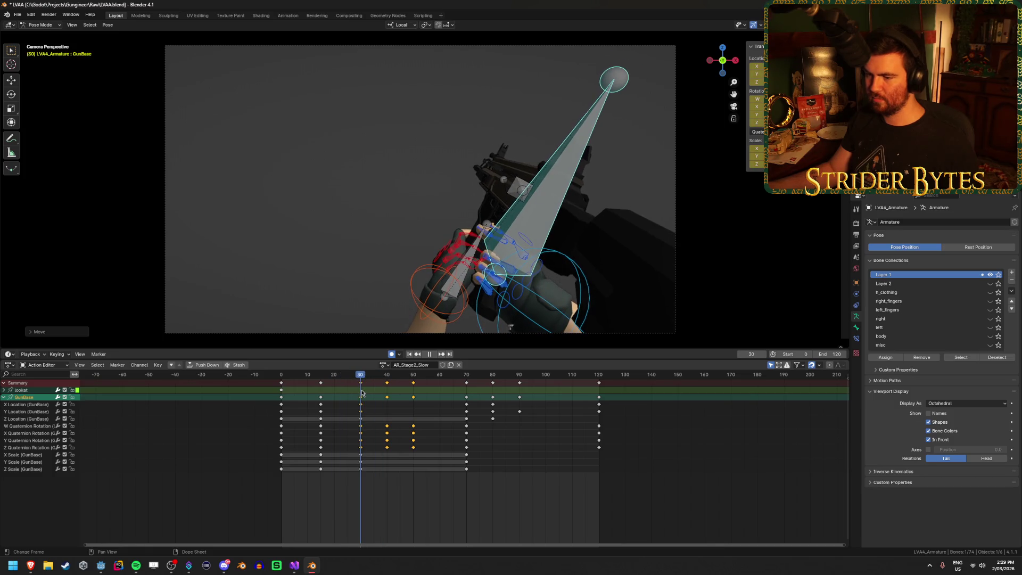
key(r)
key(x)
click(635, 227)
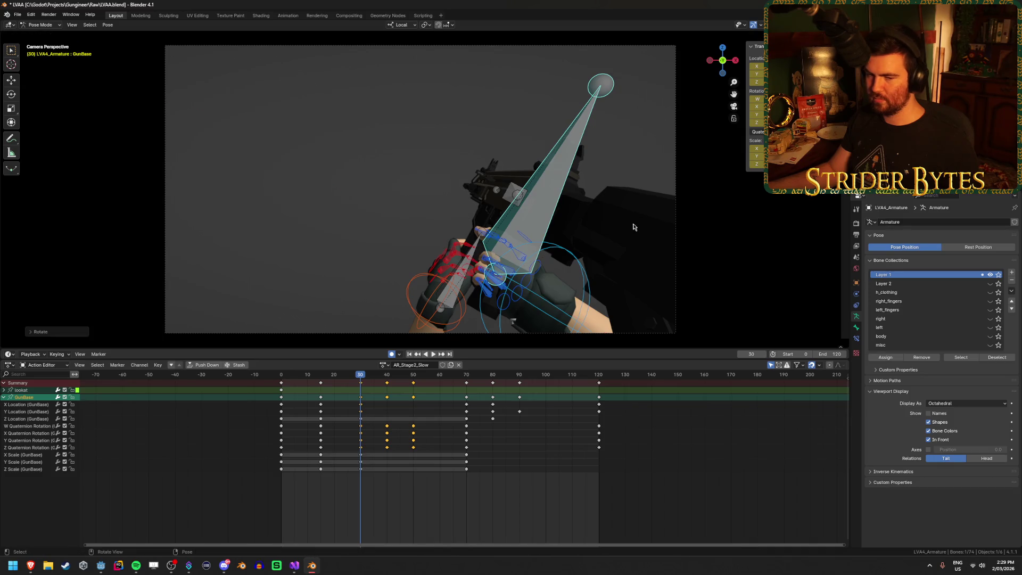
key(r)
key(r)
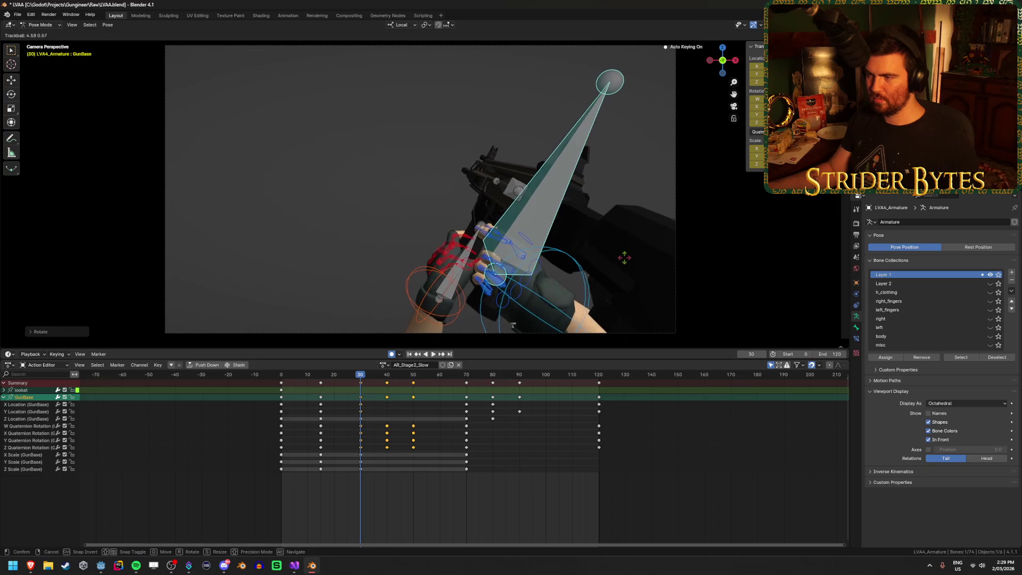
click(625, 261)
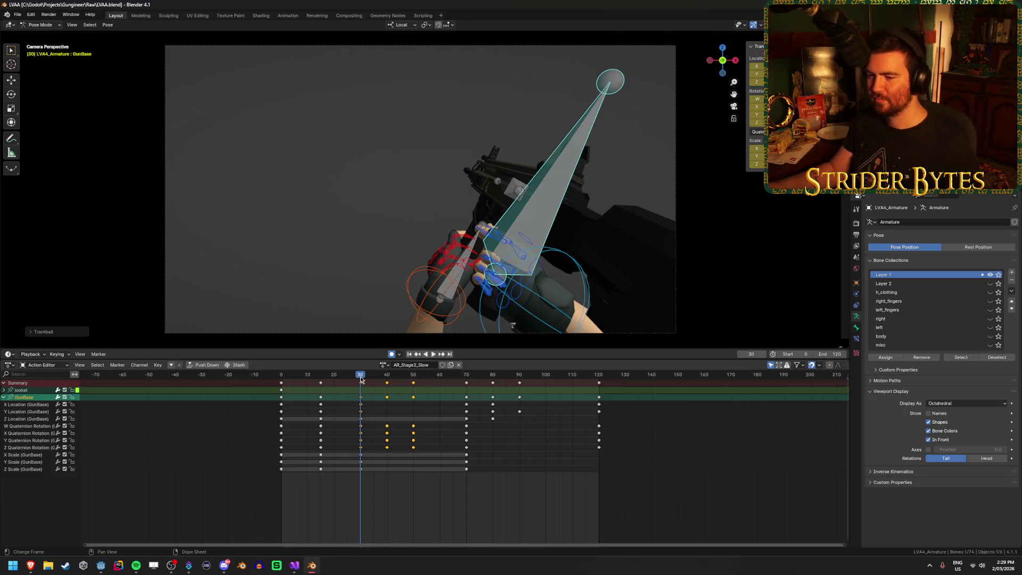
Replay the reload and select GunBase's keys at frame 50.
drag(360, 379, 256, 388)
click(432, 355)
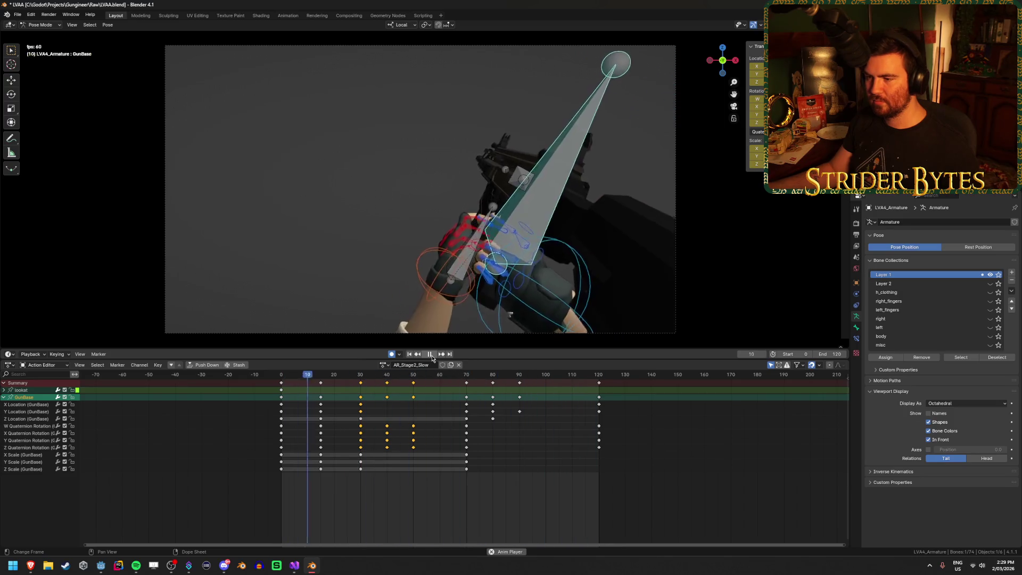
mouse_move(433, 377)
mouse_down()
mouse_move(414, 378)
mouse_move(443, 400)
mouse_up()
key(space)
click(416, 389)
key(space)
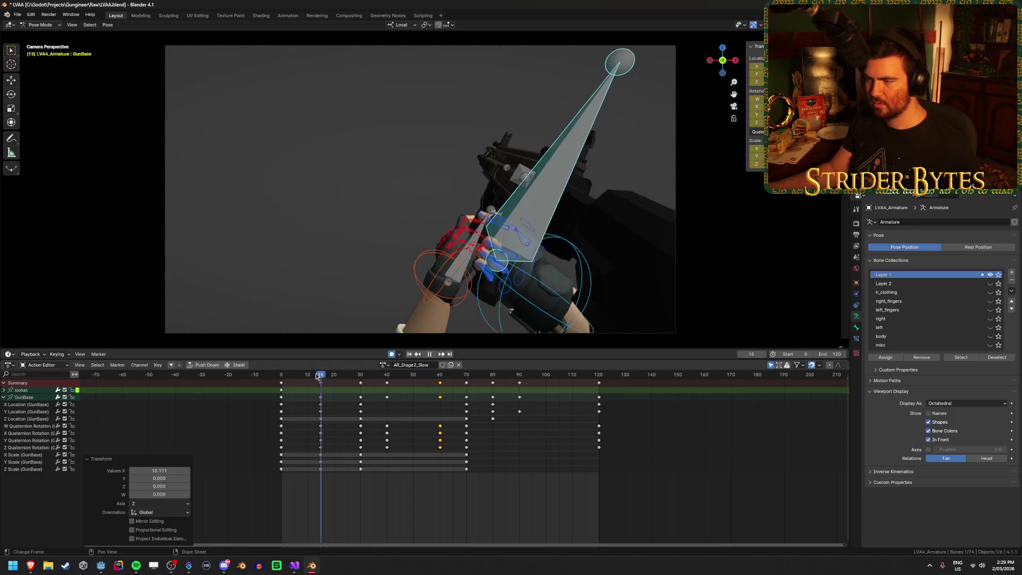
Slide the selected tilted keys five frames earlier to frame 55 and play back.
mouse_move(374, 386)
mouse_down()
mouse_move(490, 397)
mouse_move(427, 397)
mouse_up()
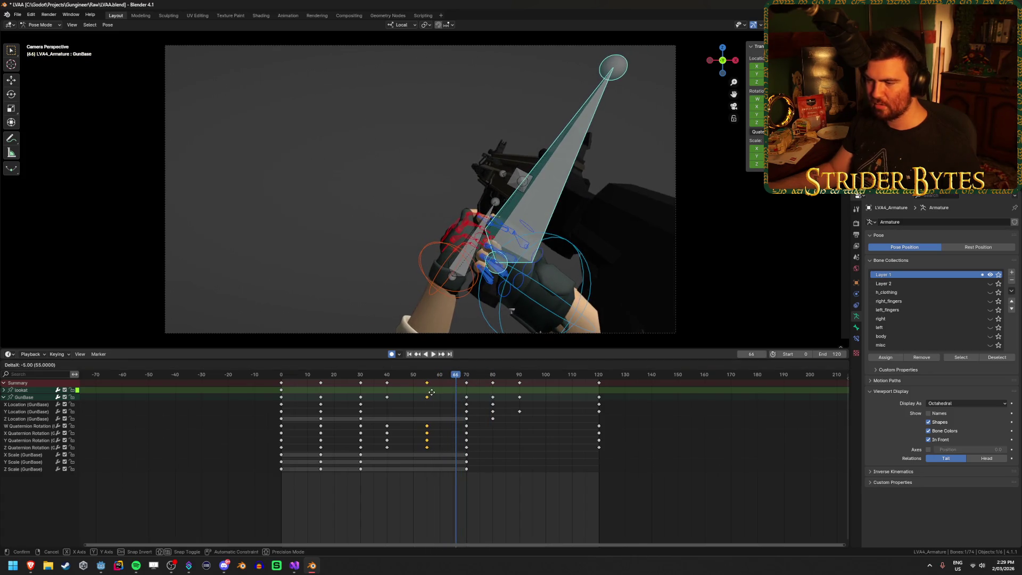
mouse_move(327, 382)
mouse_down()
mouse_move(419, 387)
mouse_move(360, 395)
mouse_up()
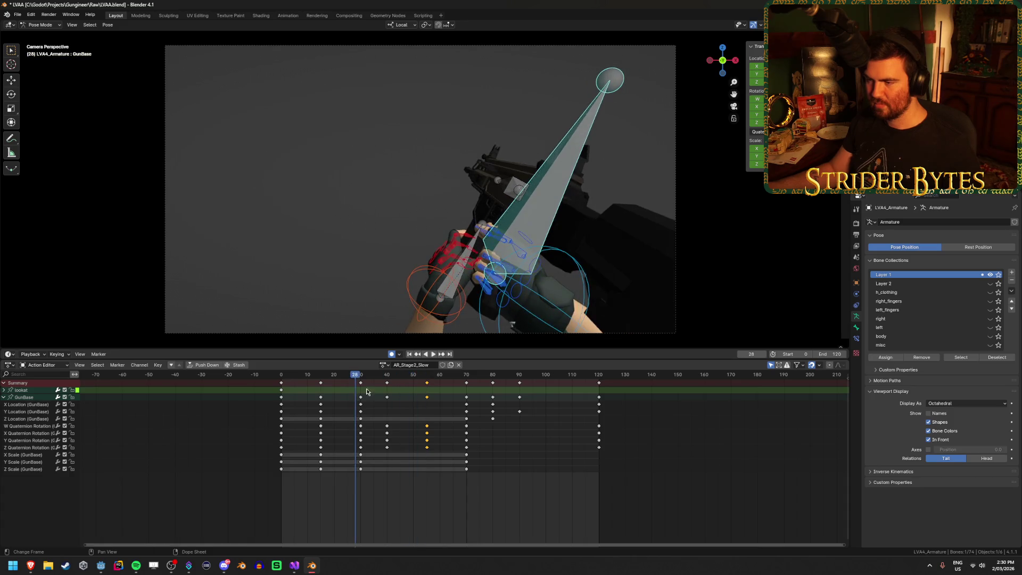
click(409, 354)
click(433, 355)
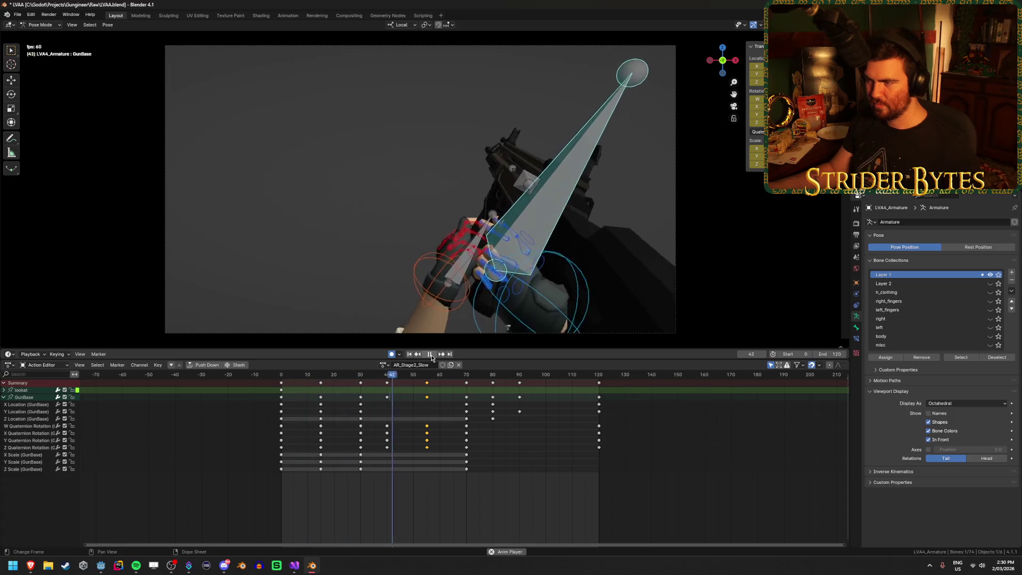
click(430, 354)
Replay from the first frame and move GunBase down and to the left at frame 55.
key(shift+Left)
key(space)
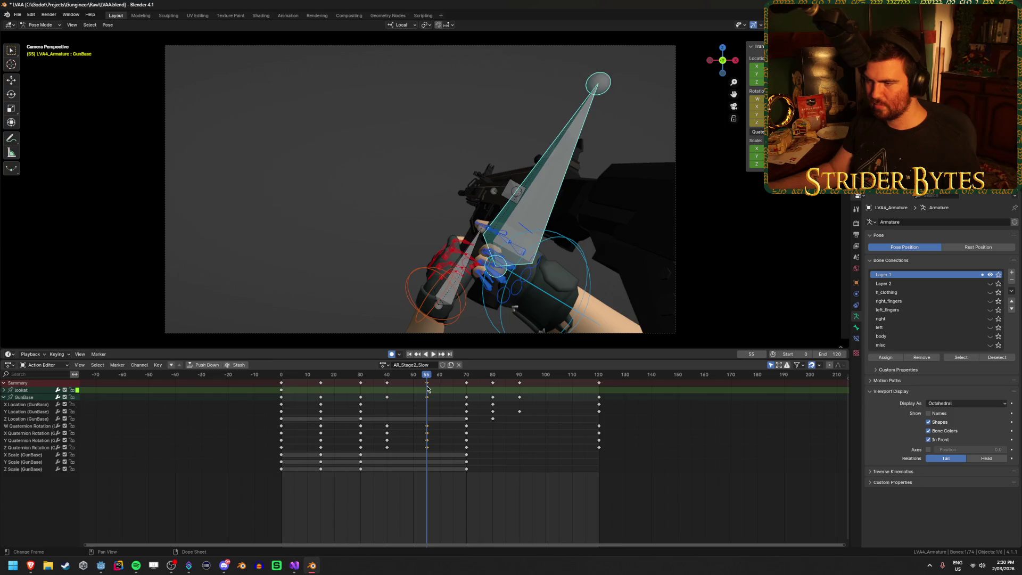
key(g)
click(550, 292)
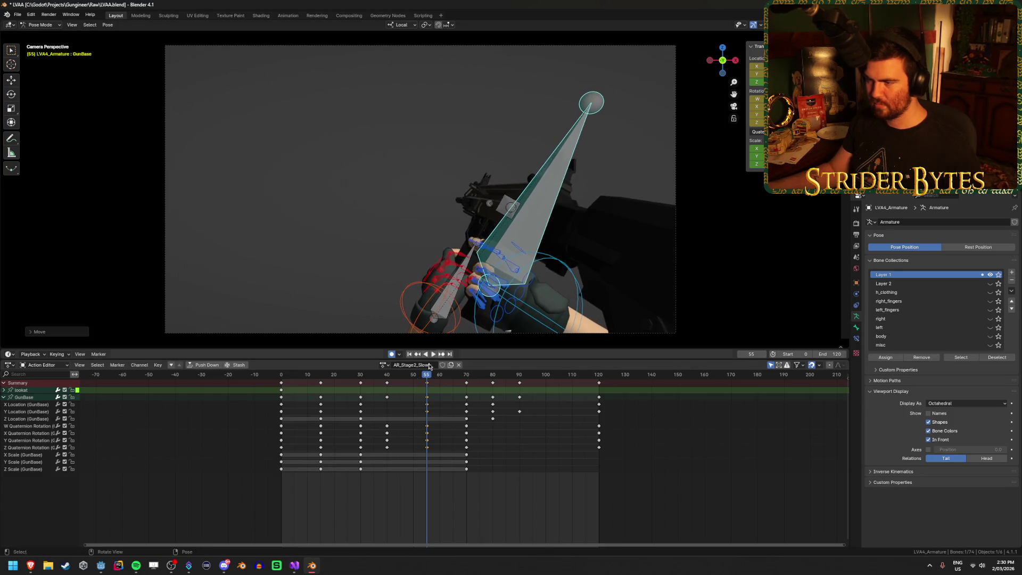
Rotate and move the GunBase bone, including a local-axis rotation, to key a refined pose at frame 30.
mouse_move(389, 382)
mouse_down()
mouse_move(303, 394)
mouse_move(506, 410)
mouse_move(296, 418)
mouse_move(406, 421)
mouse_move(282, 433)
mouse_move(361, 443)
mouse_up()
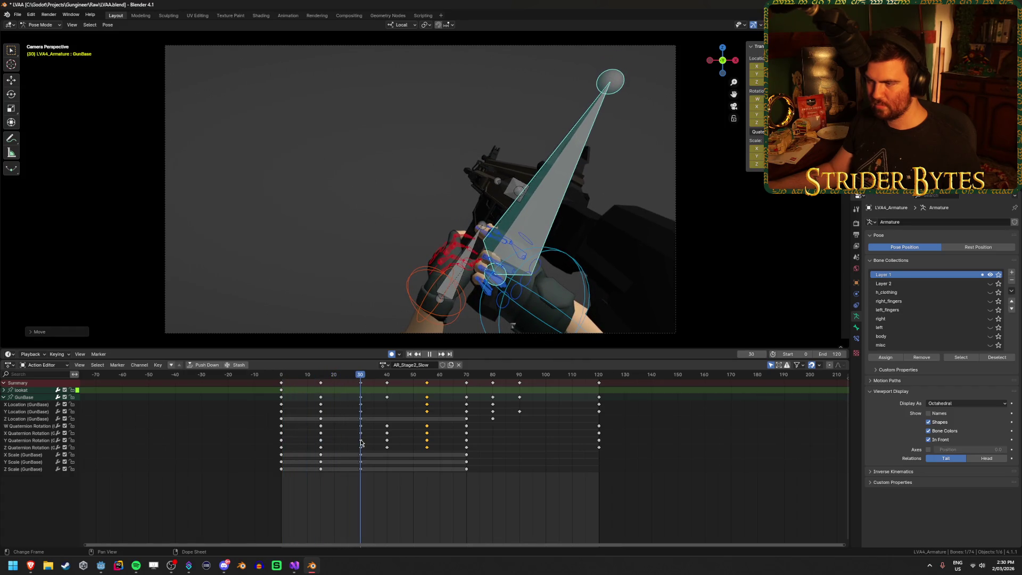
key(r)
key(x)
click(652, 205)
key(g)
click(636, 214)
key(r)
key(x)
key(y)
click(639, 224)
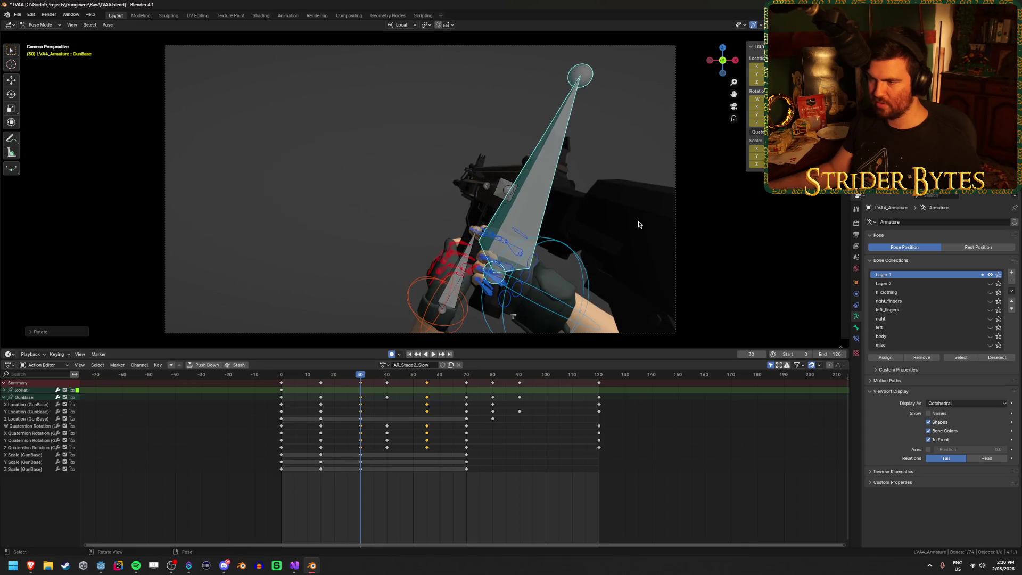
Play the reload back, key a GunBase move at frame 40, and review the result.
key(shift+Left)
key(space)
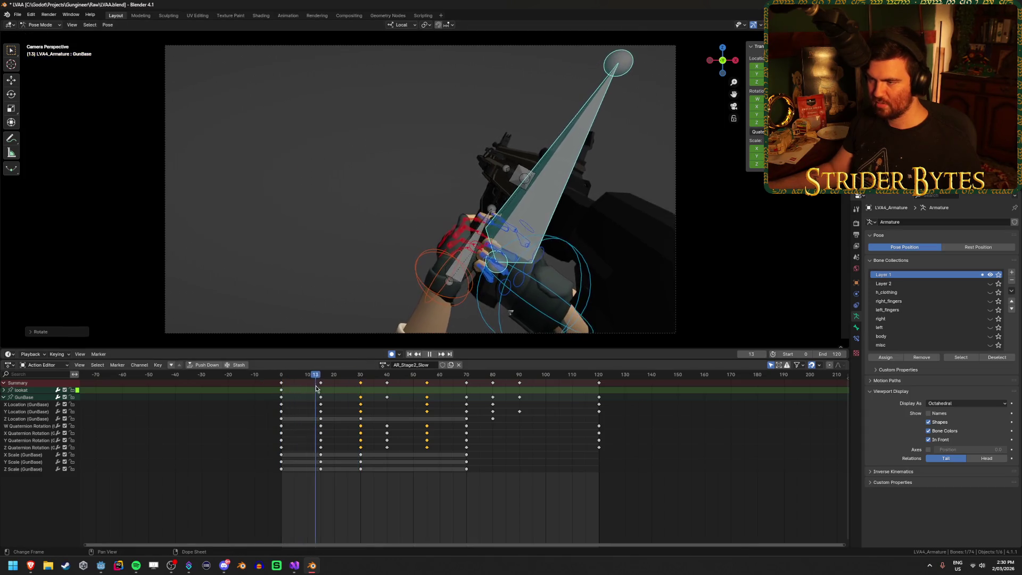
mouse_move(328, 389)
mouse_down()
mouse_move(376, 391)
mouse_move(333, 402)
mouse_move(419, 409)
mouse_move(387, 410)
mouse_up()
key(g)
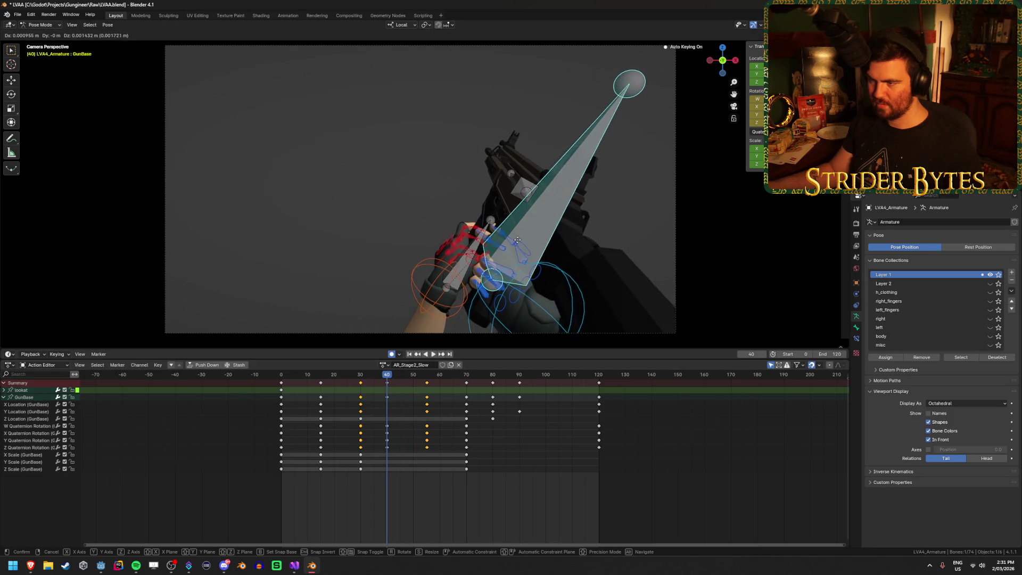
key(Return)
key(space)
mouse_move(349, 381)
mouse_down()
mouse_move(503, 389)
mouse_move(428, 393)
mouse_up()
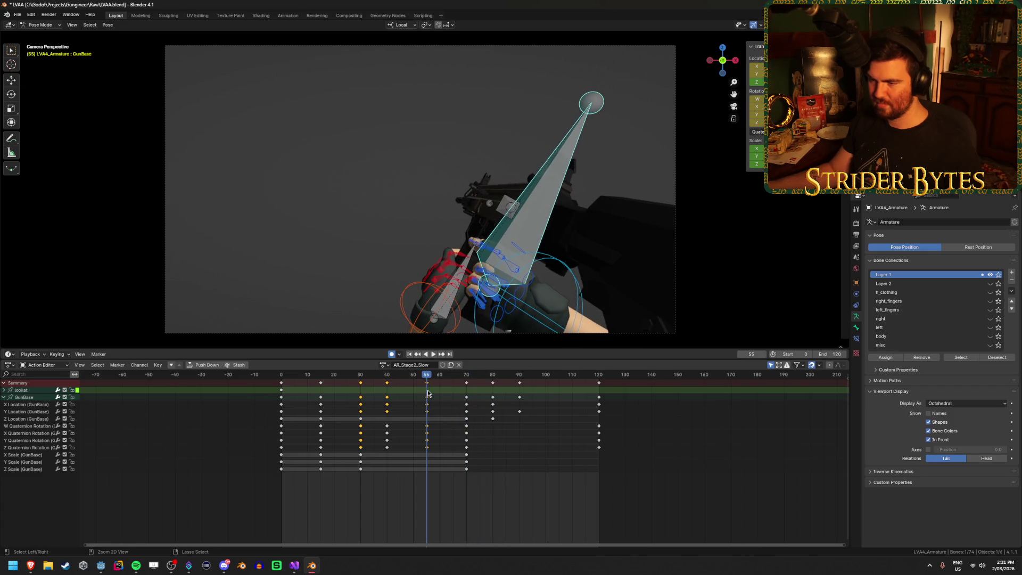
click(411, 354)
key(space)
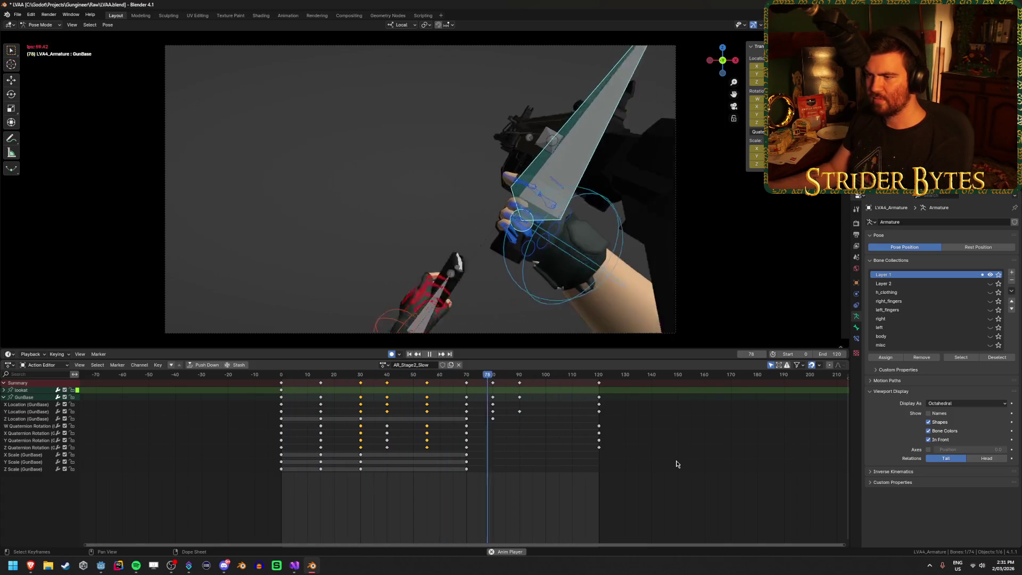
click(434, 356)
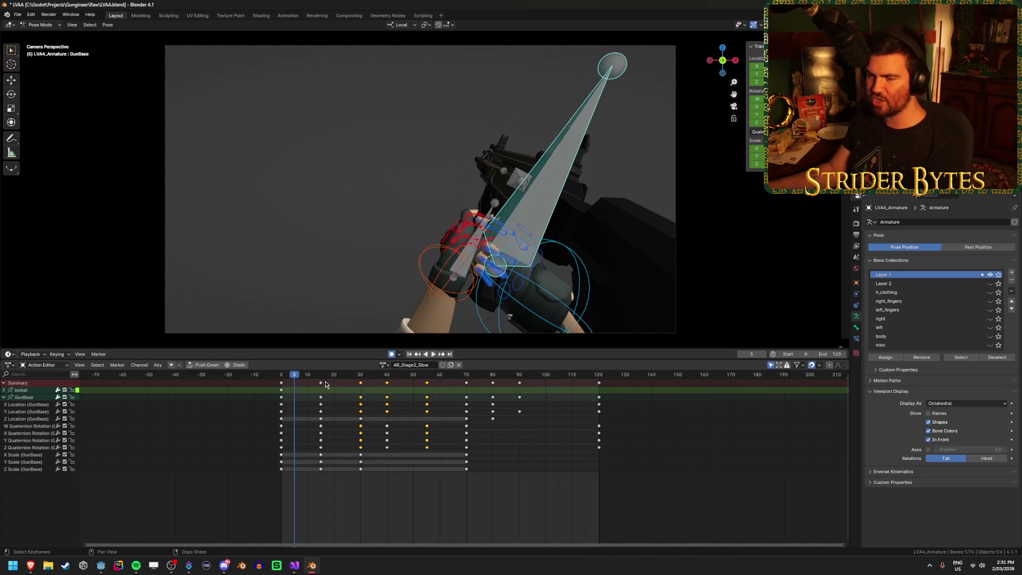
Select the Magazine bone and move its second keyframe to frame 10, then check the playback.
click(470, 251)
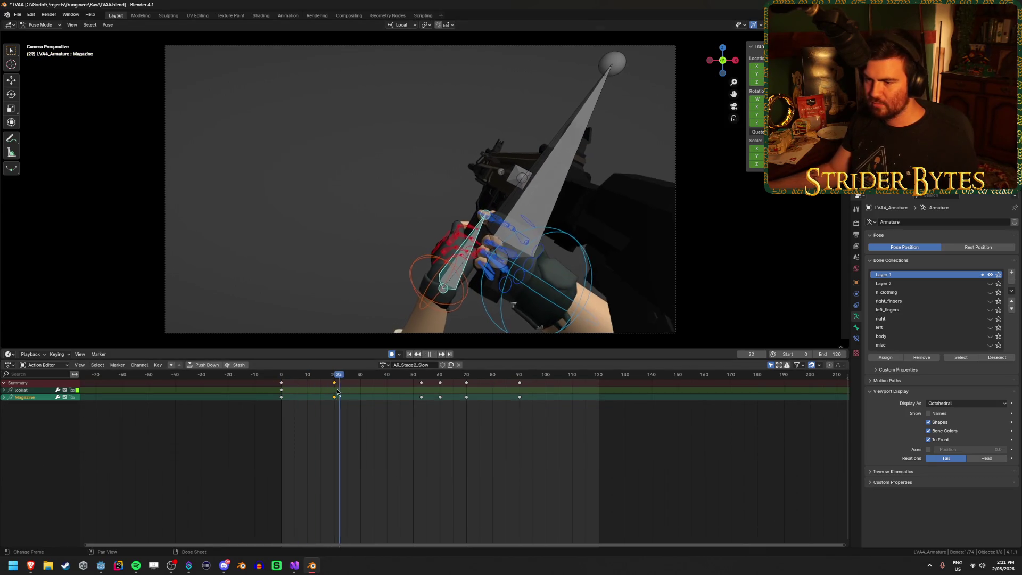
click(306, 408)
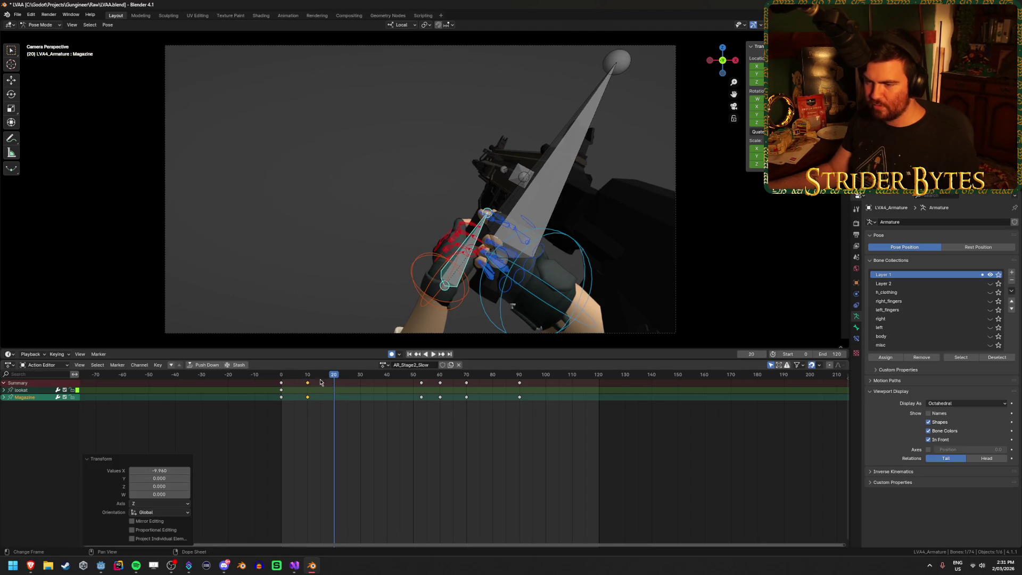
key(shift+Left)
key(space)
drag(314, 382, 361, 384)
key(space)
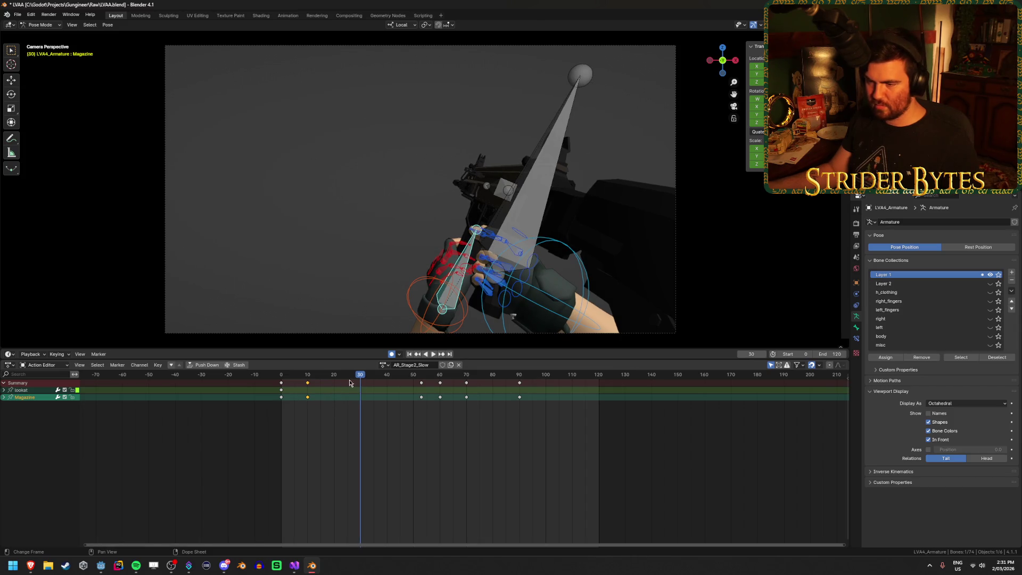
Duplicate the Magazine key from frame 10 to frame 25 and review the pose.
key(space)
key(g)
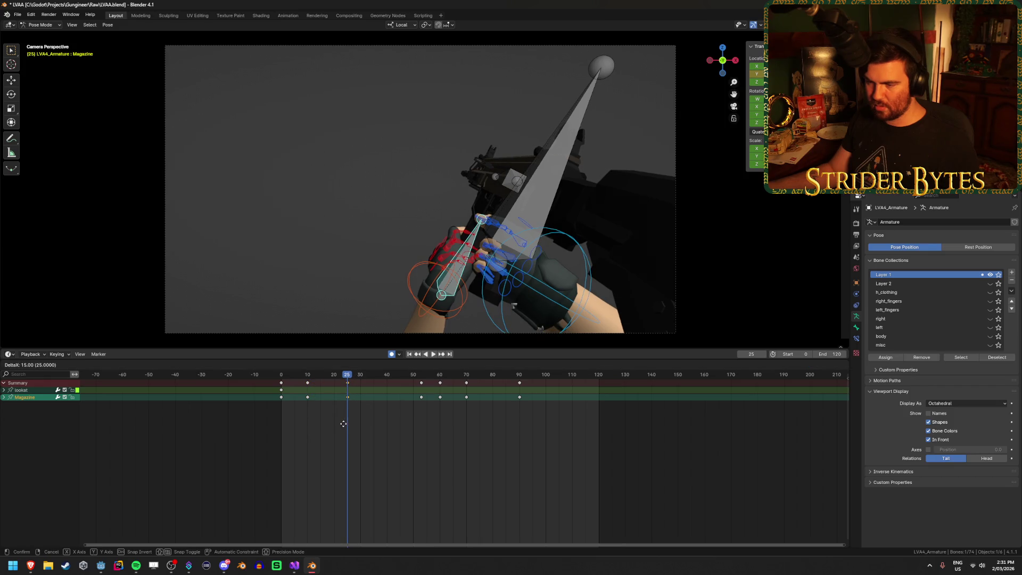
click(343, 424)
key(Up)
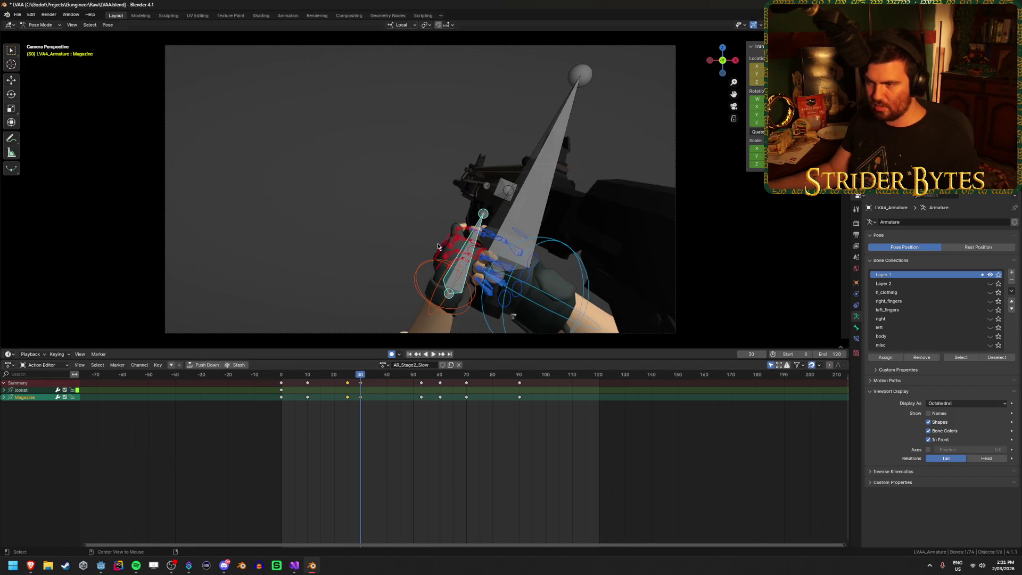
key(shift+Left)
key(space)
mouse_move(283, 387)
mouse_down()
mouse_move(410, 390)
mouse_move(348, 394)
mouse_move(360, 393)
mouse_up()
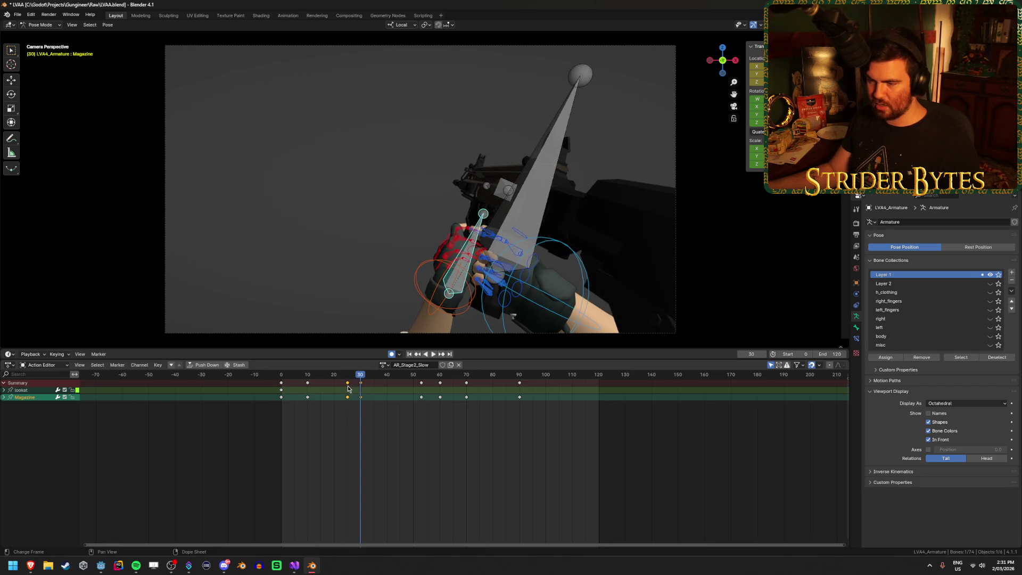
Copy the frame-25 Magazine keys to around frame 40 and key a magazine pose at frame 50.
click(347, 383)
key(g)
click(387, 393)
key(space)
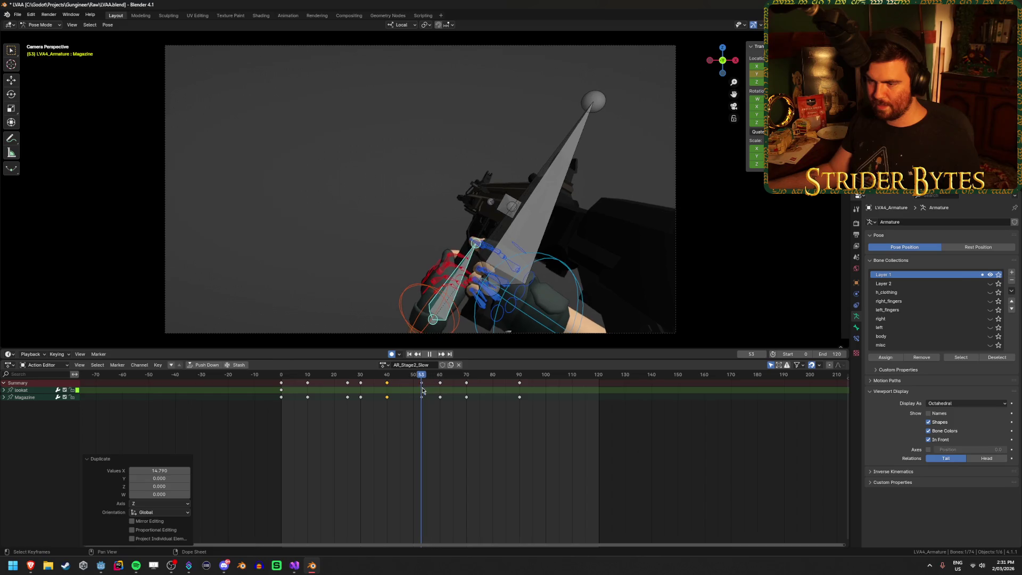
drag(422, 391, 414, 393)
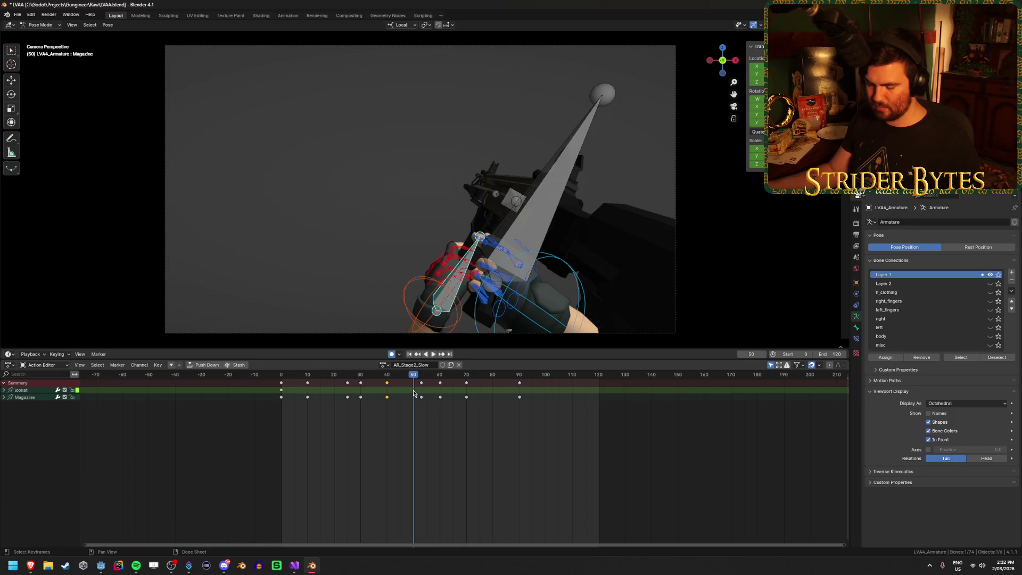
key(ctrl+v)
key(space)
drag(418, 378, 451, 378)
key(space)
Review the reload, then undo the extra Magazine keys between frames 25 and 50.
click(409, 355)
click(432, 355)
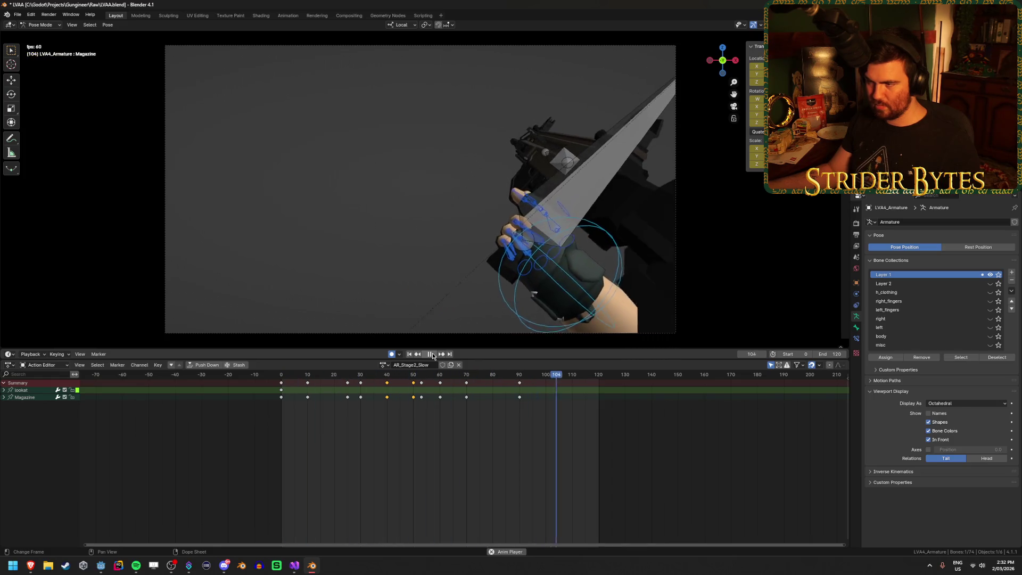
click(432, 354)
click(432, 354)
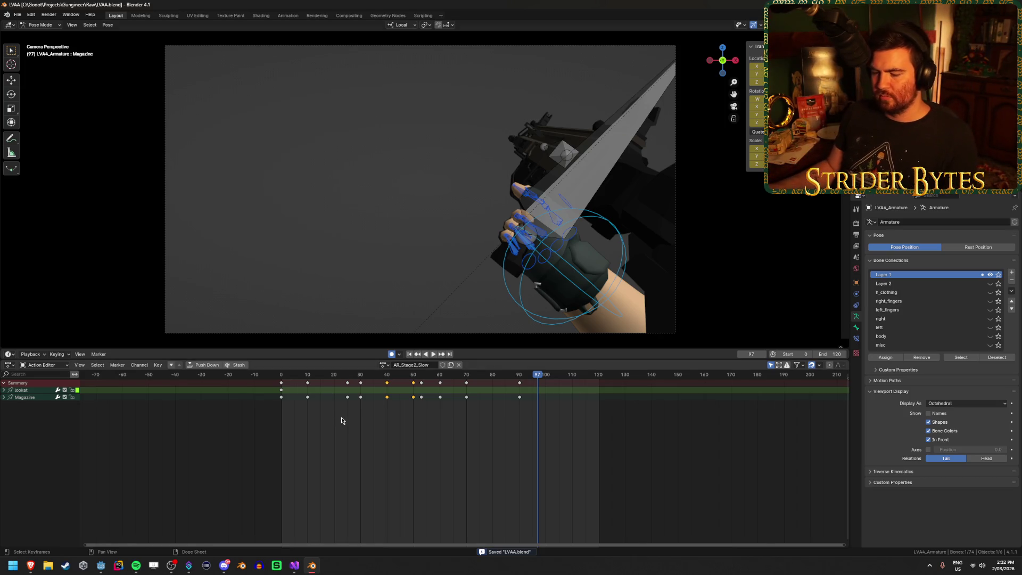
click(286, 375)
key(space)
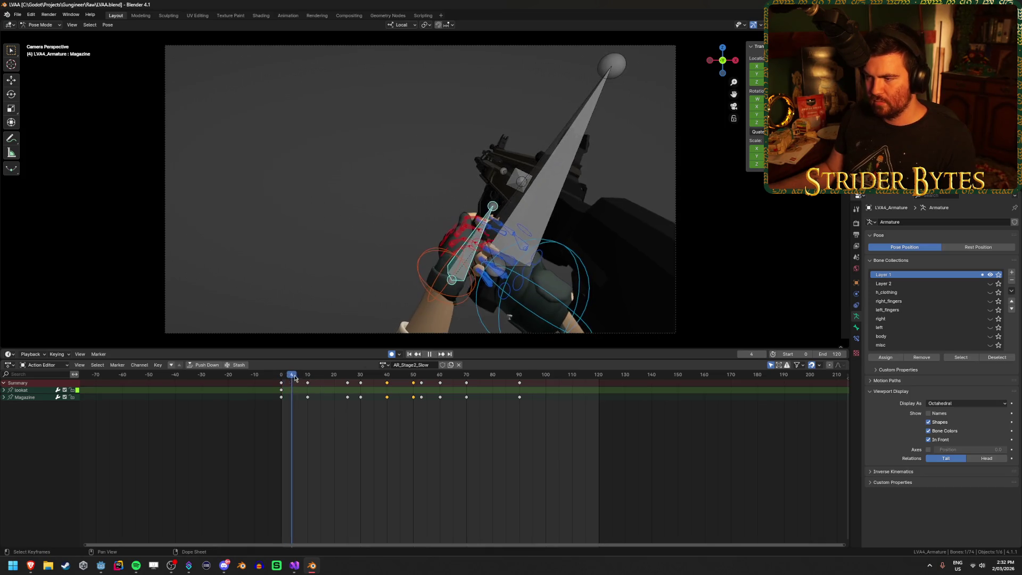
drag(411, 382, 442, 384)
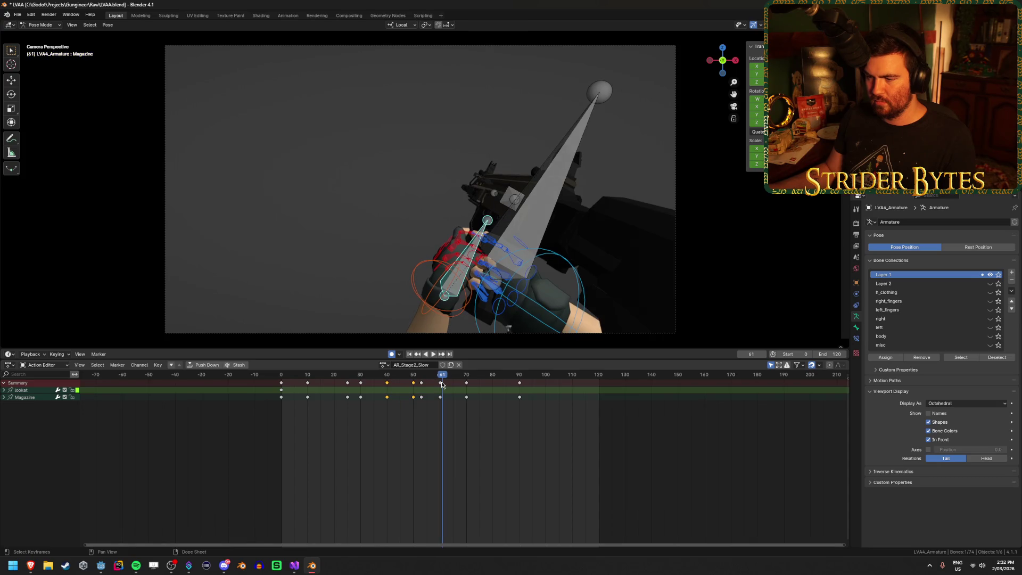
key(ctrl+z)
key(ctrl+z)
key(ctrl+z)
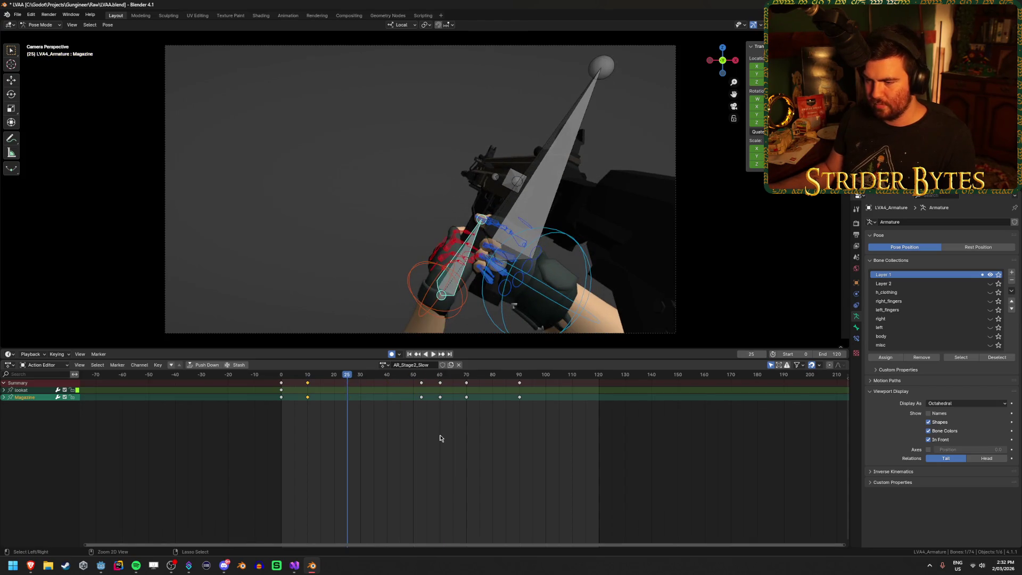
key(shift+Left)
key(space)
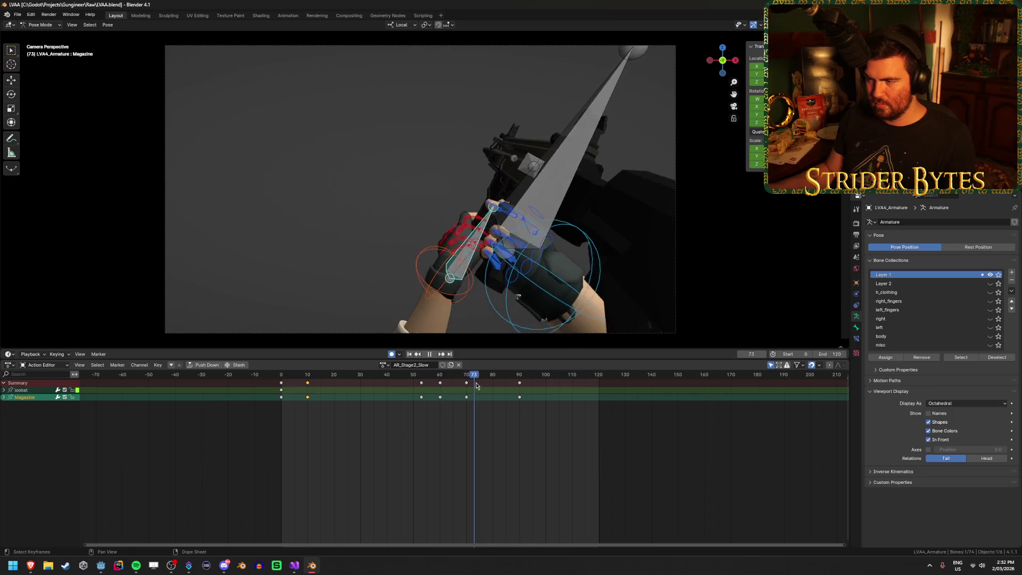
key(space)
click(576, 148)
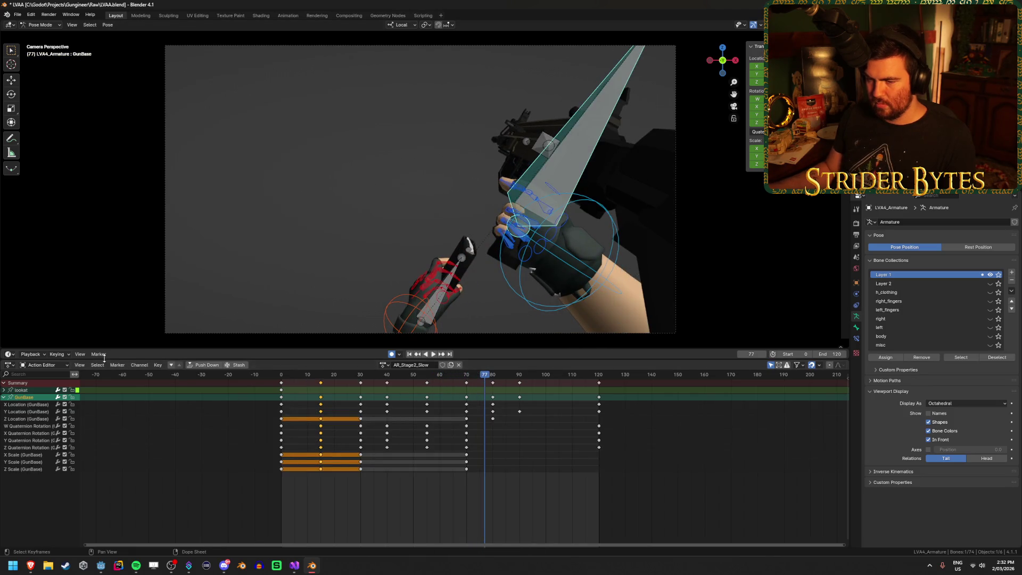
Shift the GunBase keys from frame 70 onward 10 frames later.
drag(296, 375, 350, 374)
click(409, 354)
click(433, 354)
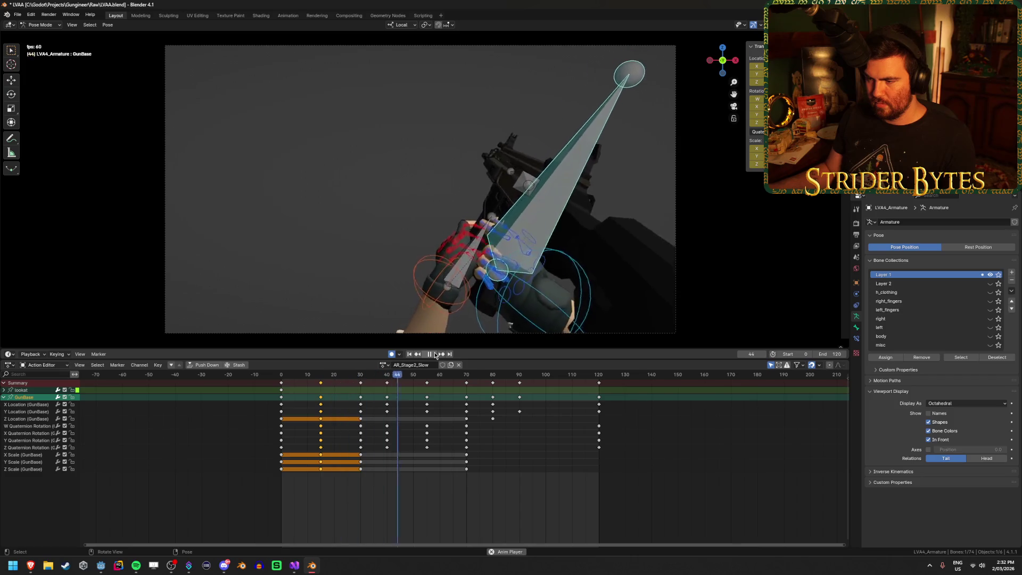
click(434, 354)
mouse_move(499, 378)
mouse_down()
mouse_move(454, 377)
mouse_move(504, 378)
mouse_move(468, 384)
mouse_move(492, 385)
mouse_up()
click(467, 383)
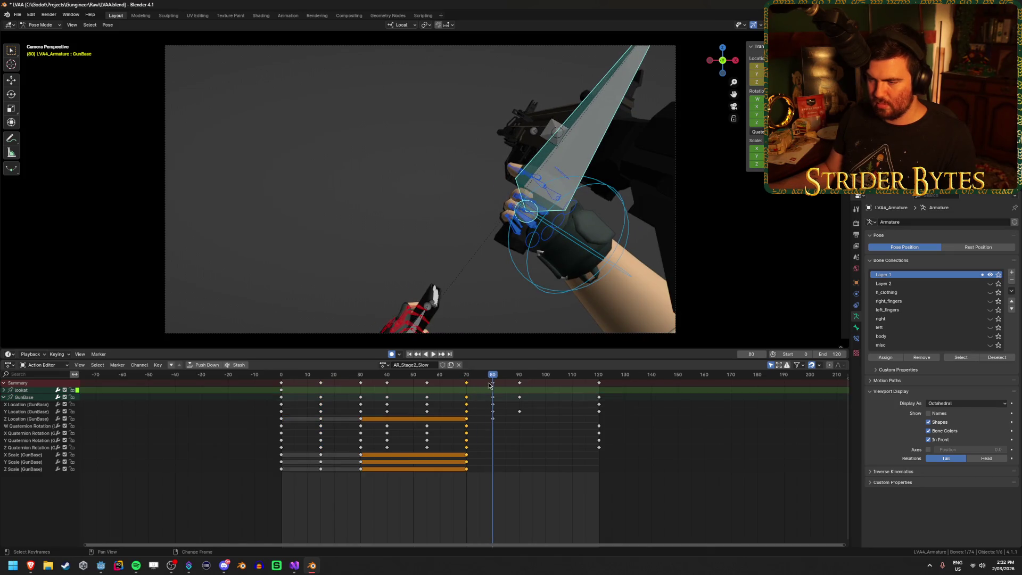
click(525, 395)
Shift GunBase's frame-30 keys 10 frames later as well, then save the blend file and replay.
key(space)
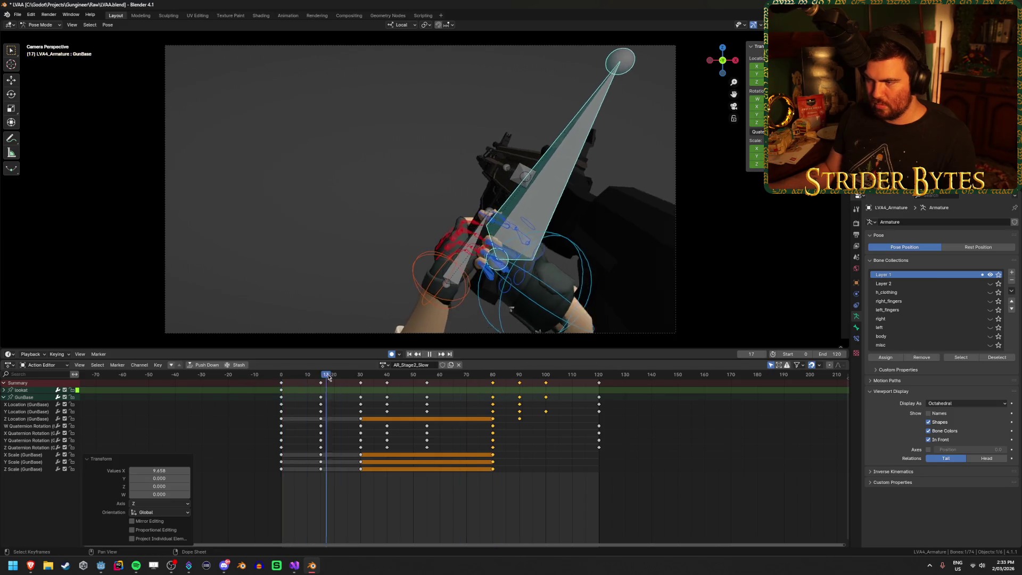
click(364, 378)
mouse_move(363, 379)
mouse_down()
mouse_move(278, 392)
mouse_move(325, 390)
mouse_up()
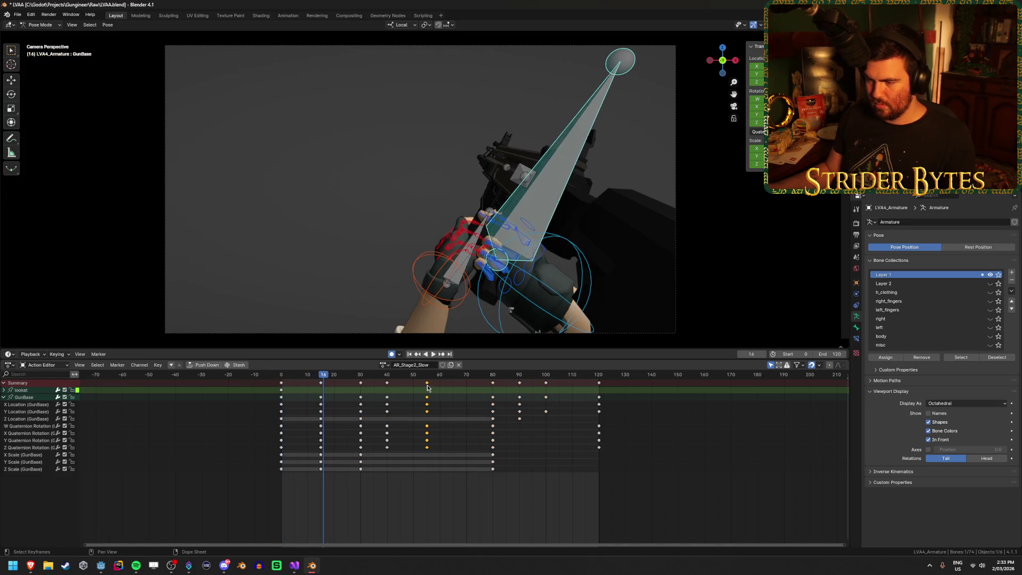
shift+click(360, 383)
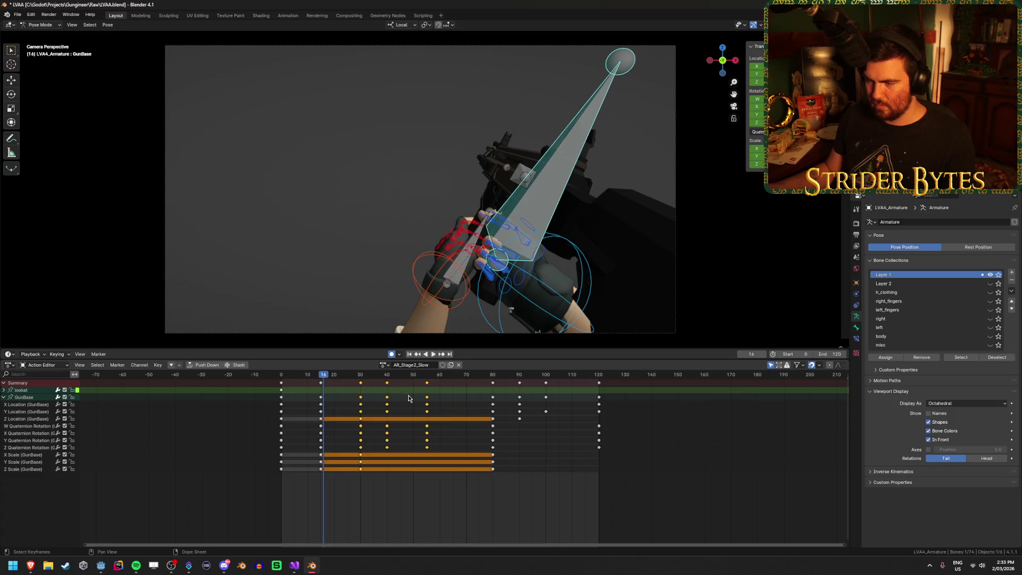
click(361, 377)
key(g)
click(386, 378)
drag(350, 378, 255, 385)
key(ctrl+s)
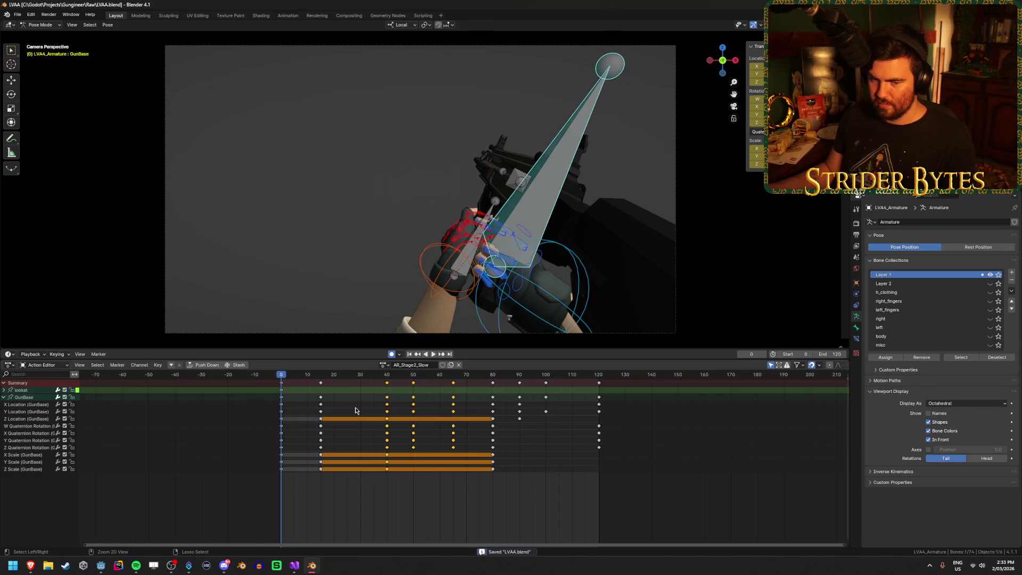
key(space)
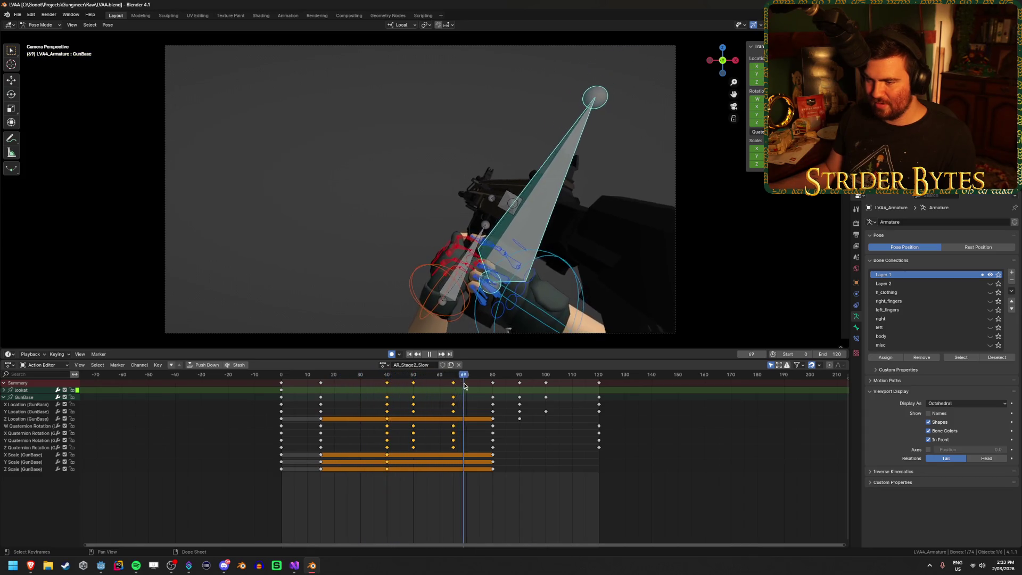
click(441, 315)
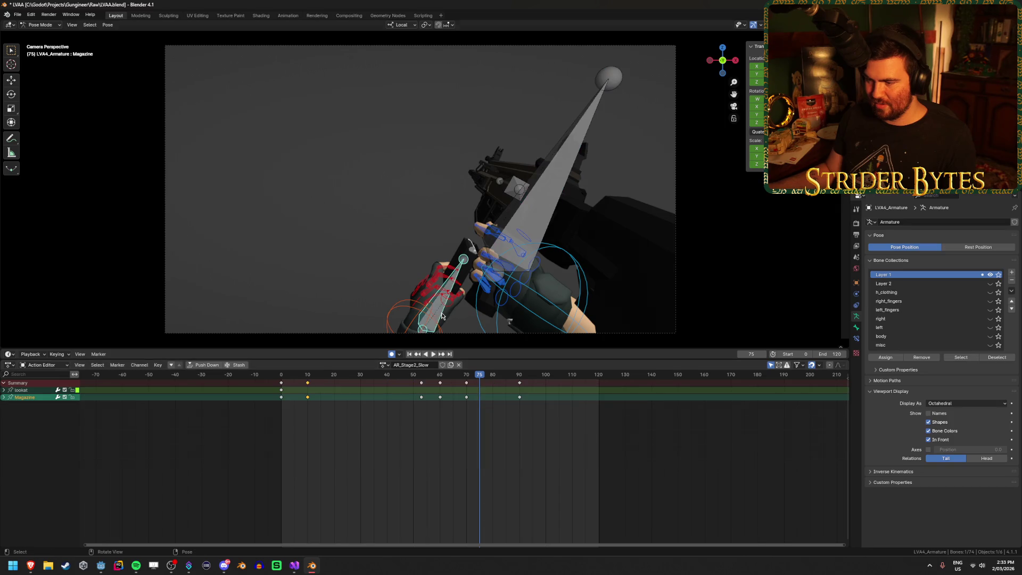
Replay the reload from frame 0, select the GunBase bone, and scrub to frame 40.
drag(351, 374, 293, 374)
click(410, 354)
click(433, 353)
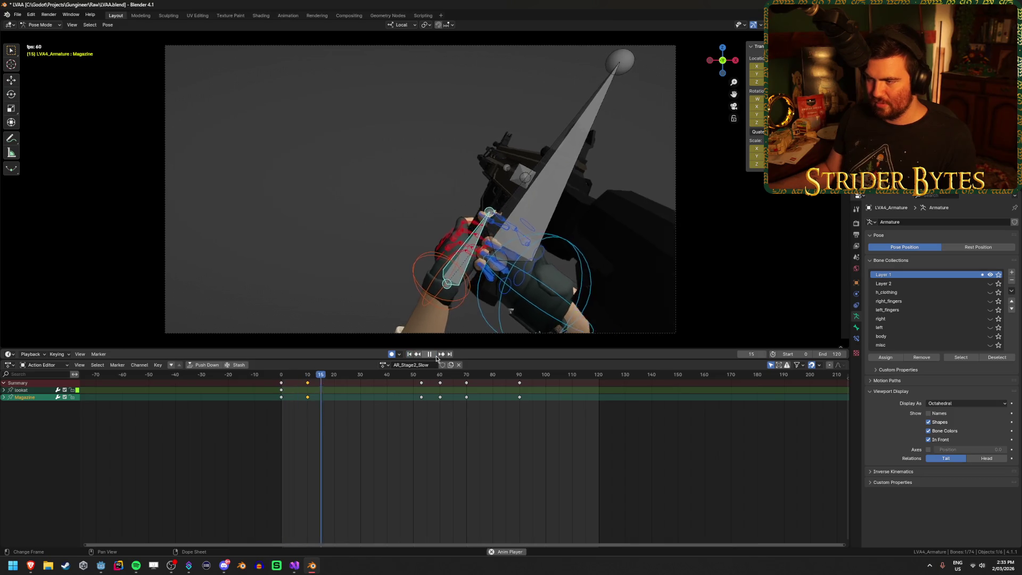
click(436, 358)
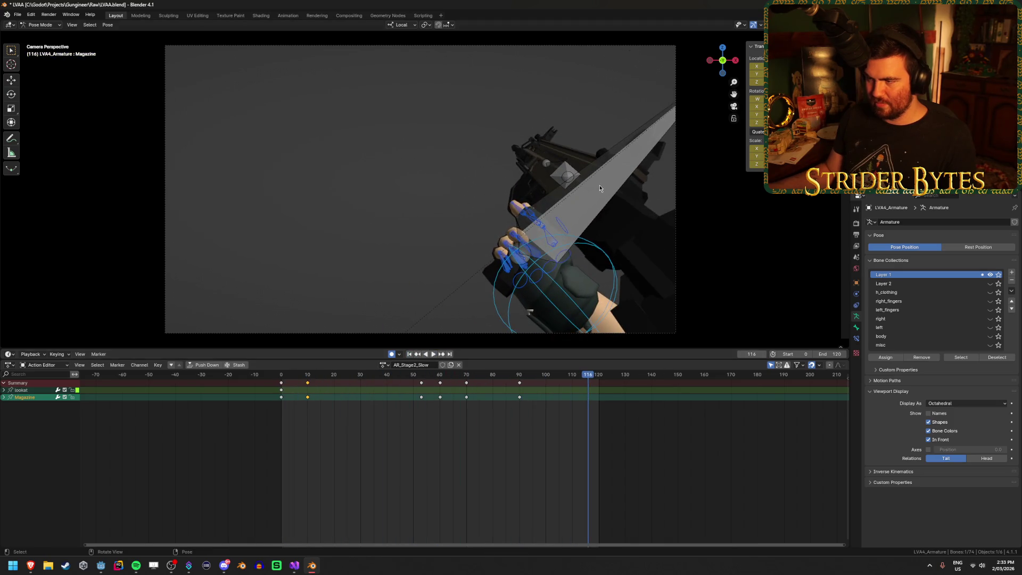
click(598, 186)
key(space)
drag(367, 379, 387, 384)
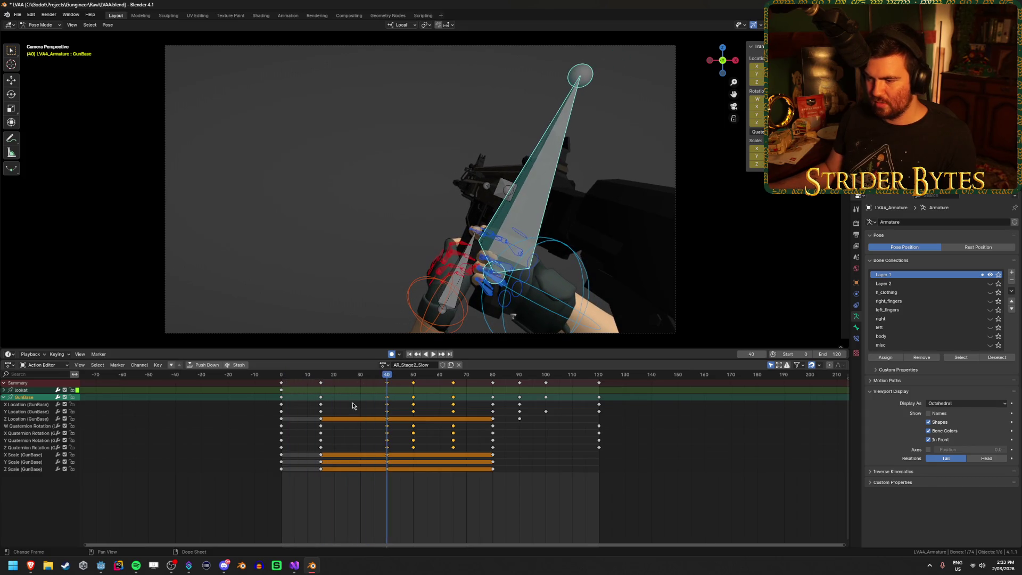
At frame 50, rotate GunBase slightly about its local X axis and review frames 36 to 54.
click(453, 490)
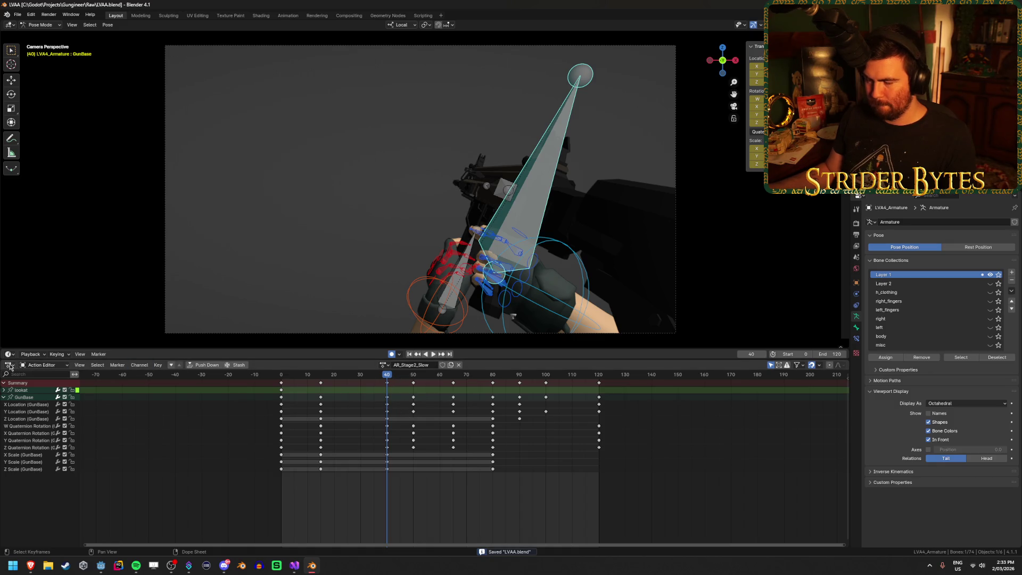
key(shift+Left)
key(space)
drag(281, 380, 413, 389)
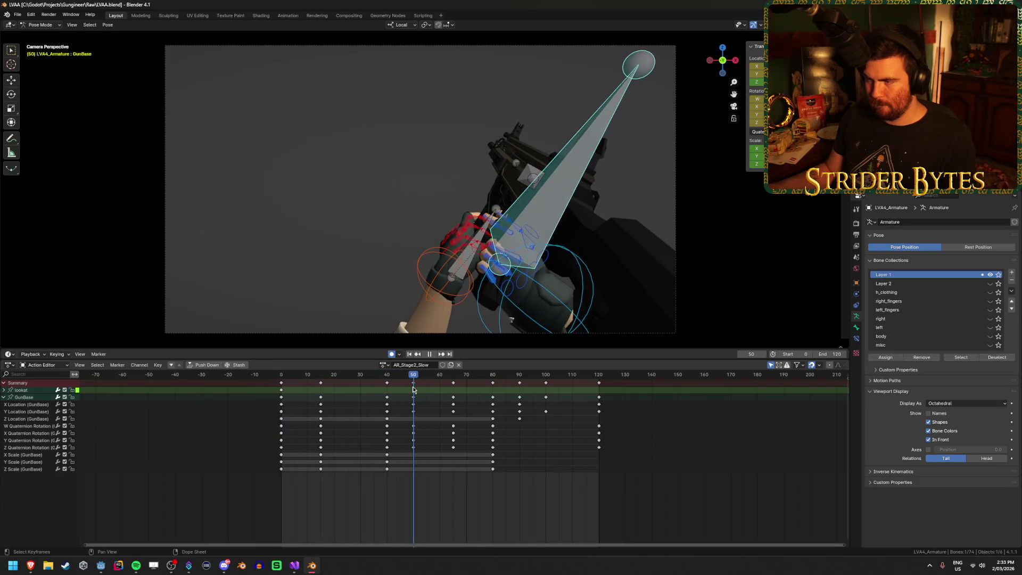
key(r)
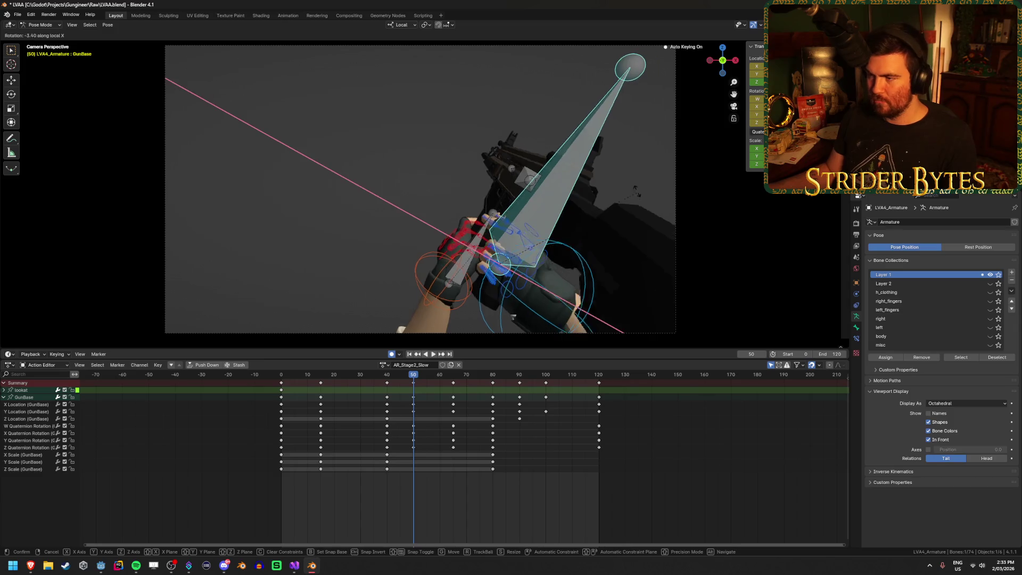
key(Return)
mouse_move(402, 397)
mouse_down()
mouse_move(376, 392)
mouse_move(514, 397)
mouse_move(444, 402)
mouse_move(498, 402)
mouse_move(468, 399)
mouse_up()
click(463, 277)
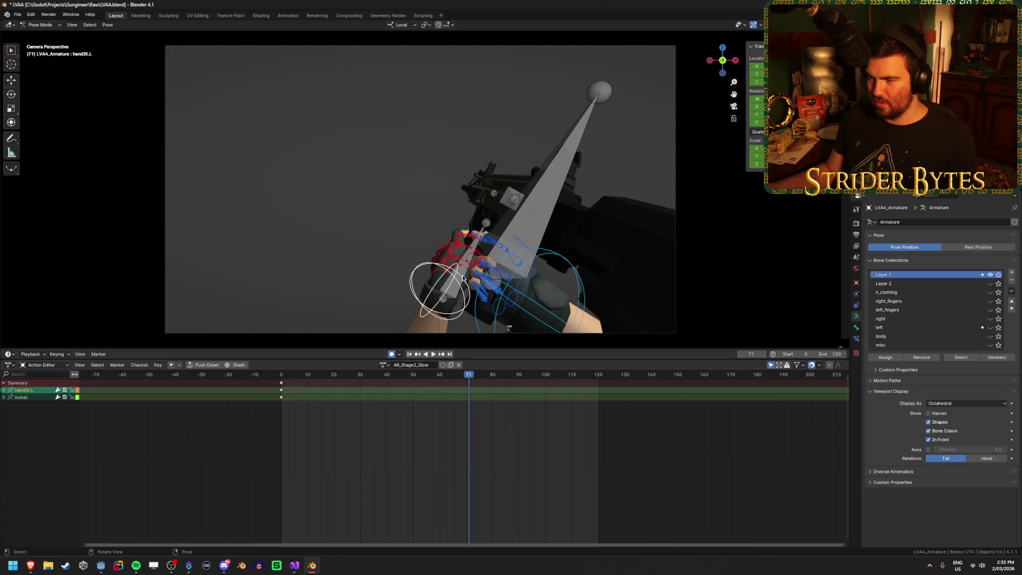
Move the Magazine bone's late keys later, to about frames 65, 80 and 100, then replay.
click(485, 228)
drag(469, 379, 466, 380)
click(525, 388)
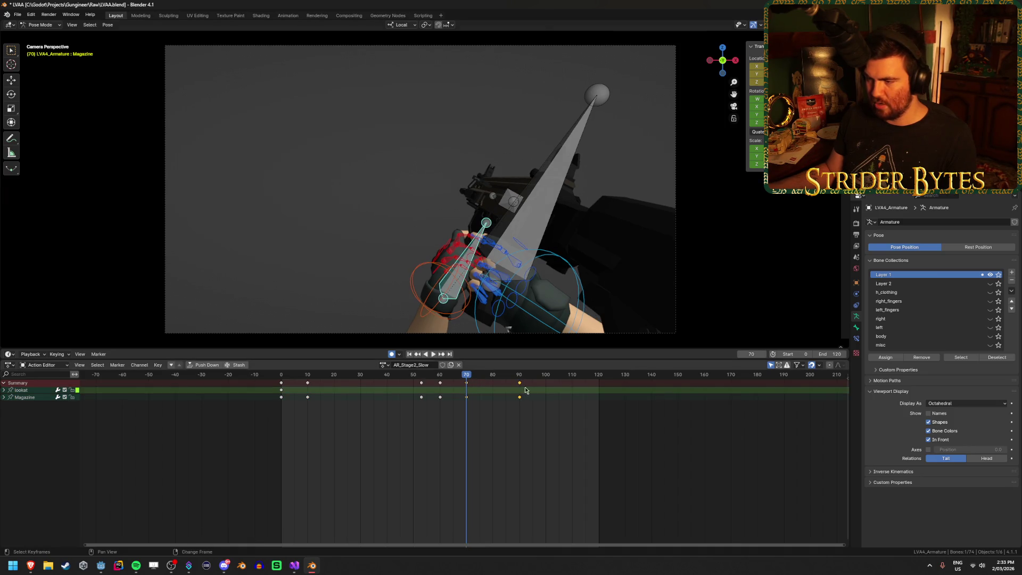
click(563, 420)
drag(439, 387, 454, 392)
key(shift+Left)
key(space)
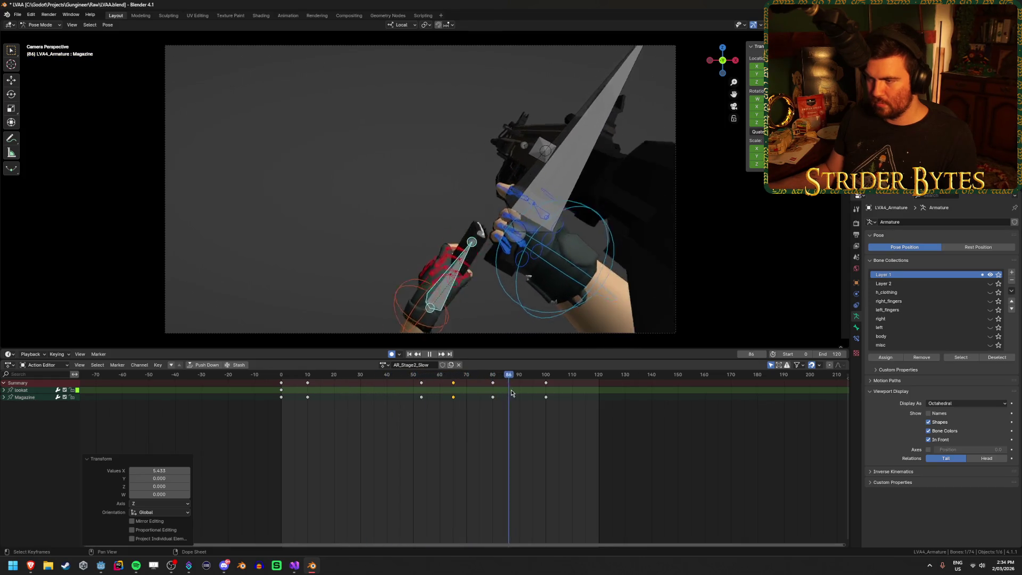
key(space)
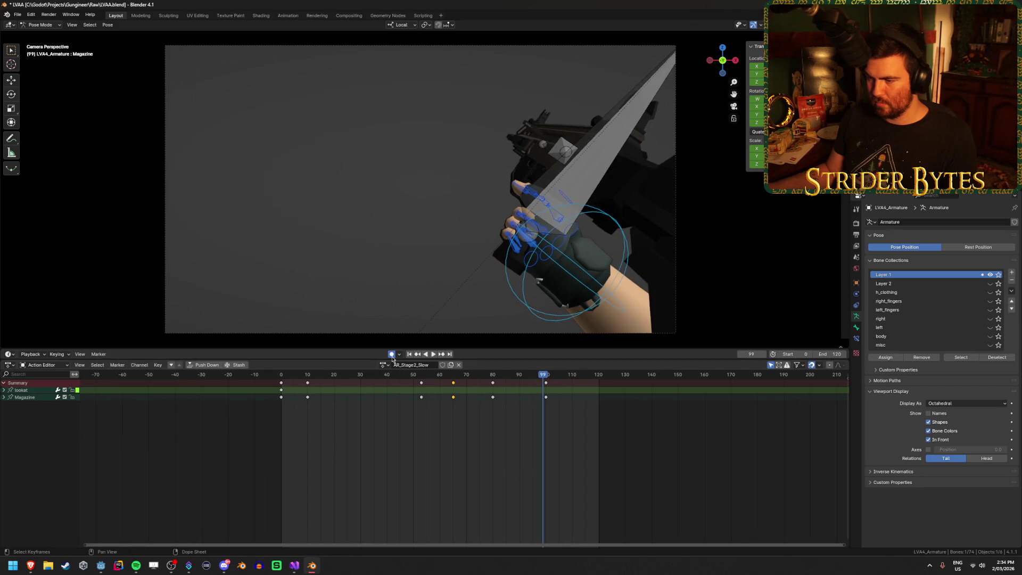
click(409, 354)
click(433, 354)
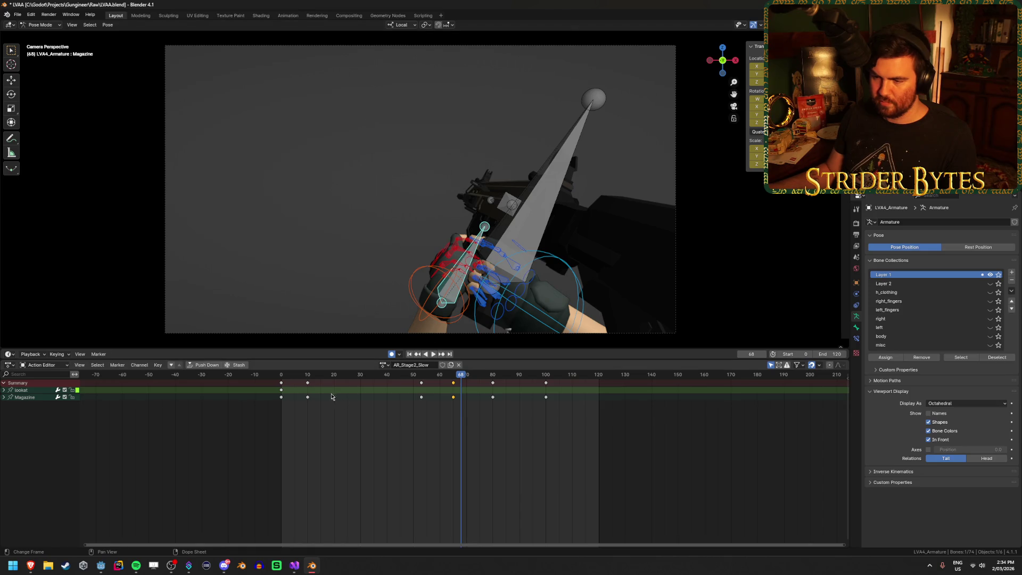
Move the Magazine bone to a new position at frame 30 and replay the reload.
key(shift+Left)
key(space)
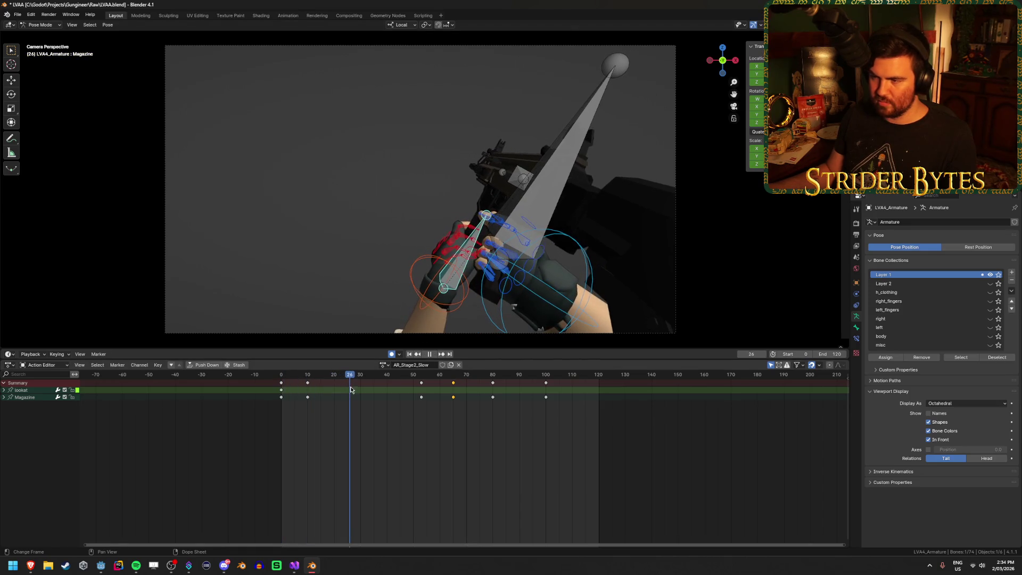
key(g)
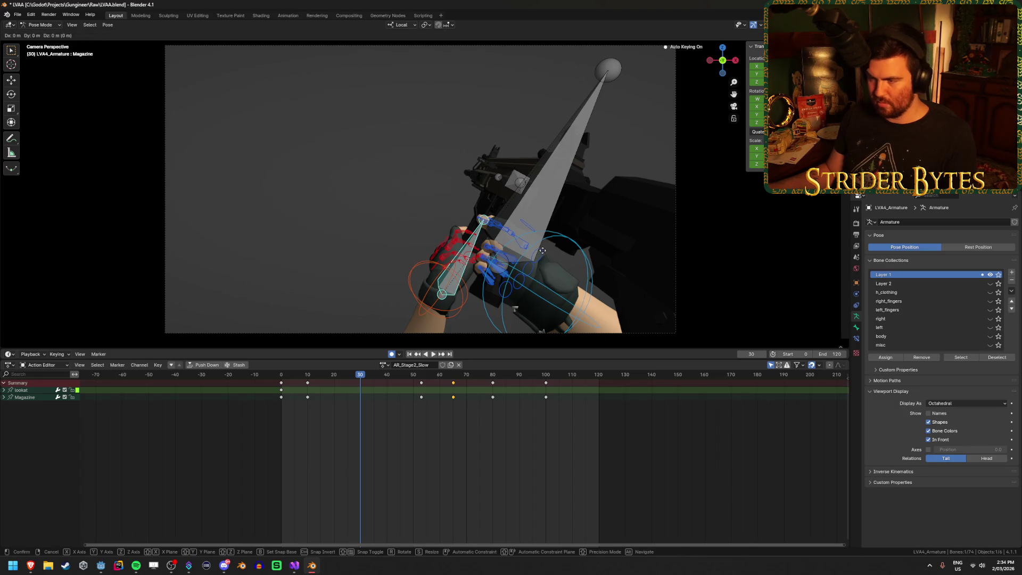
click(545, 248)
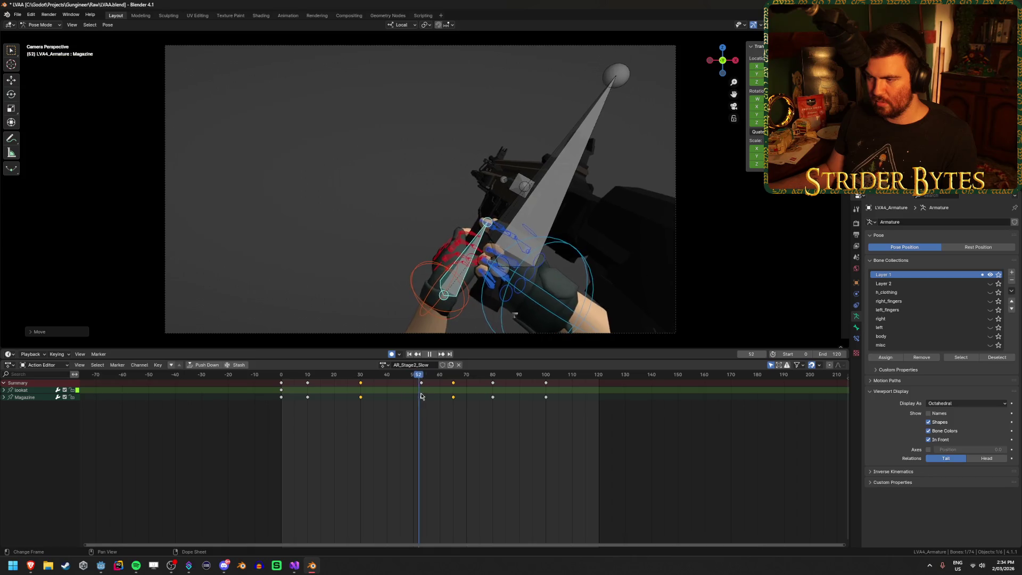
click(410, 355)
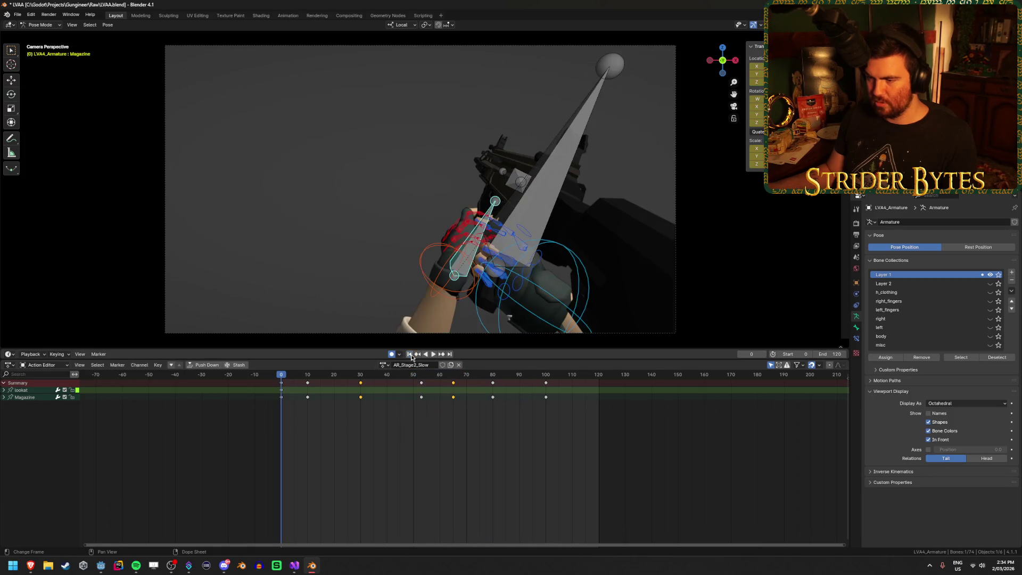
click(433, 355)
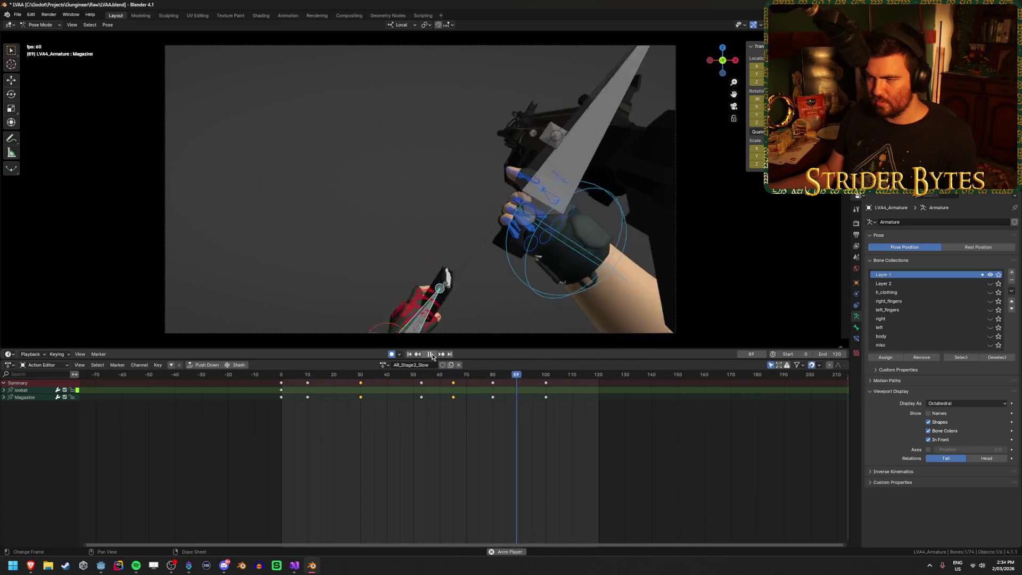
click(432, 353)
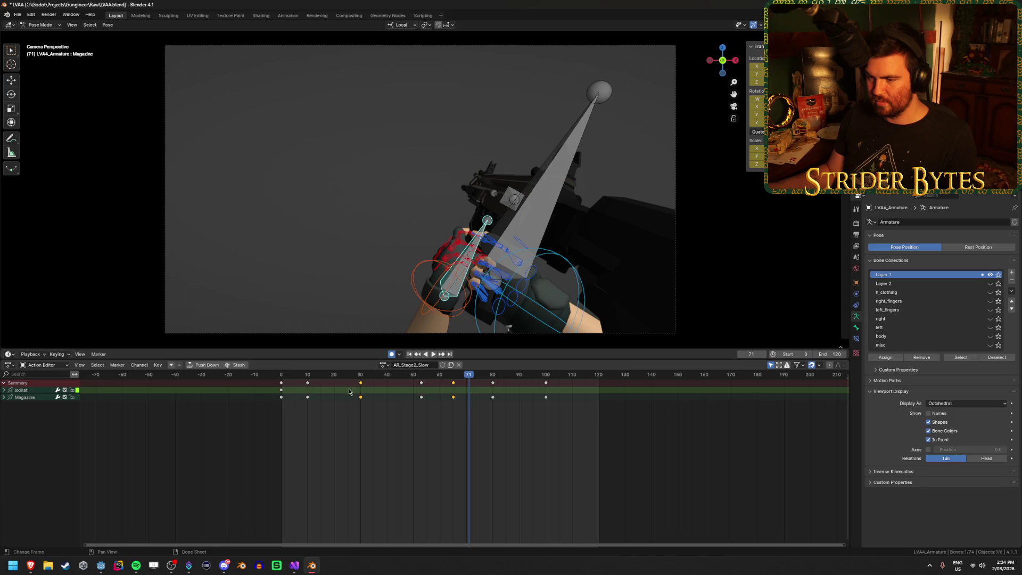
Refine the magazine with a local-Y move and local-X rotation, then slide that key to about frame 26.
click(361, 375)
key(y)
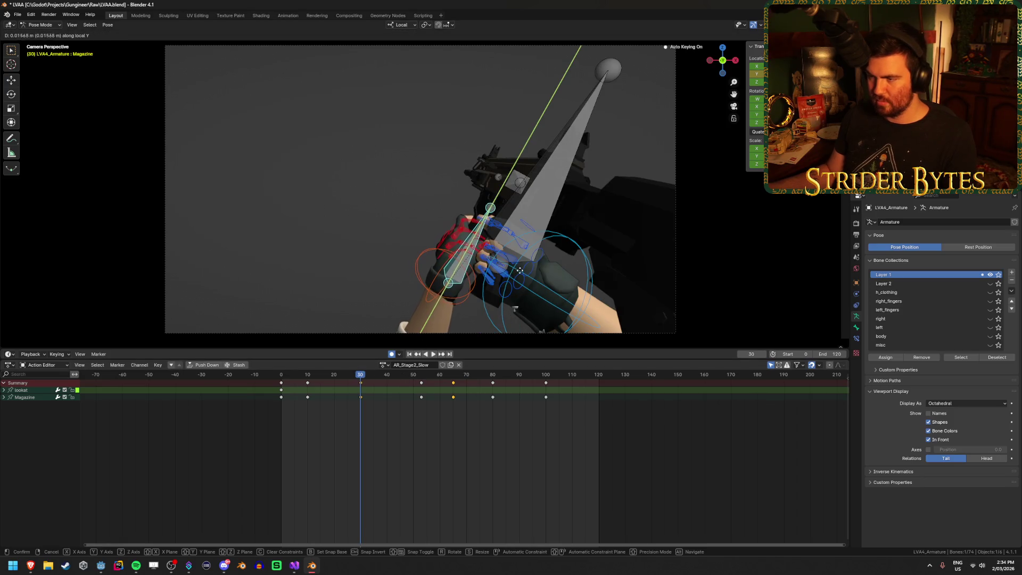
click(520, 271)
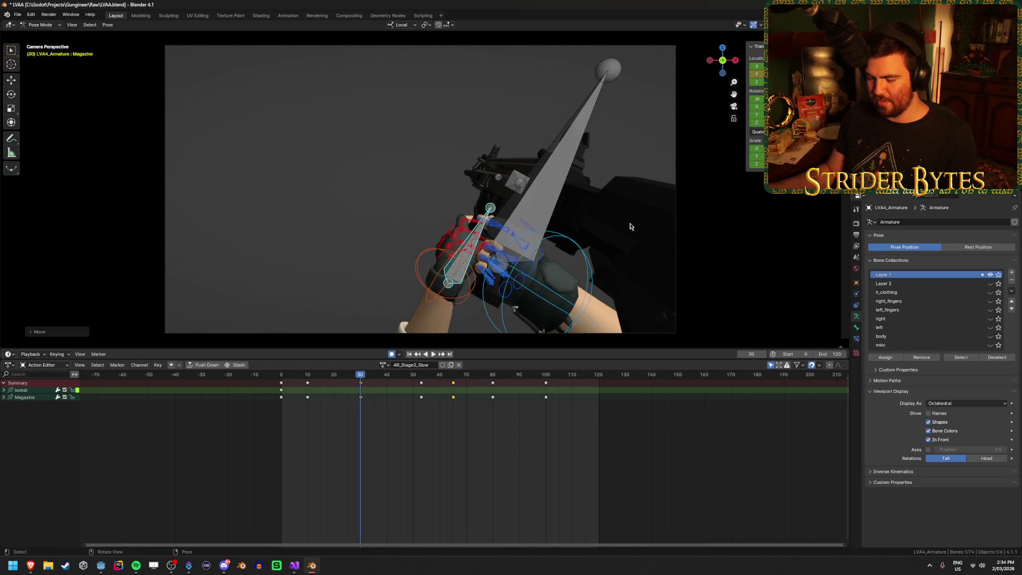
key(r)
key(x)
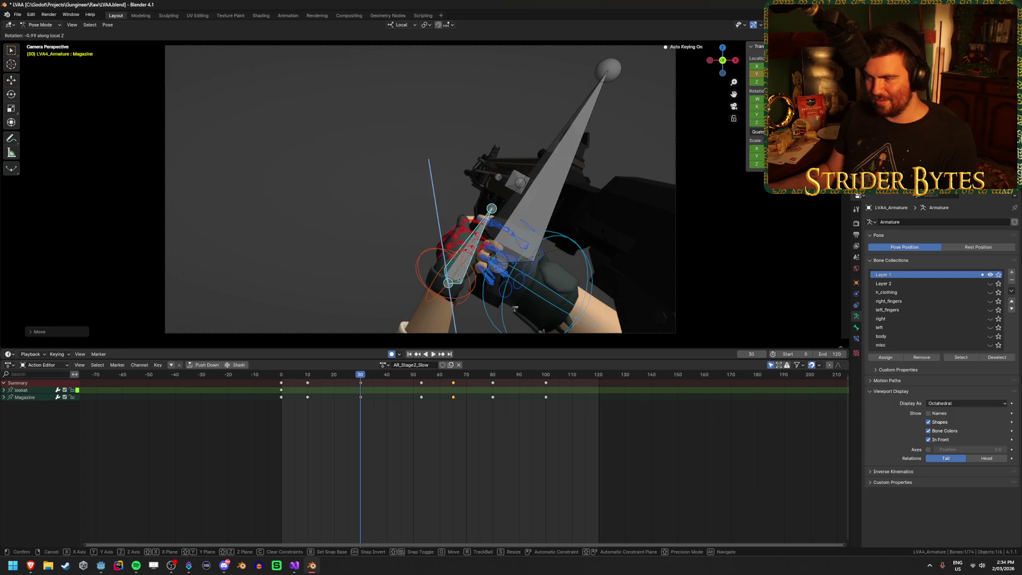
click(371, 400)
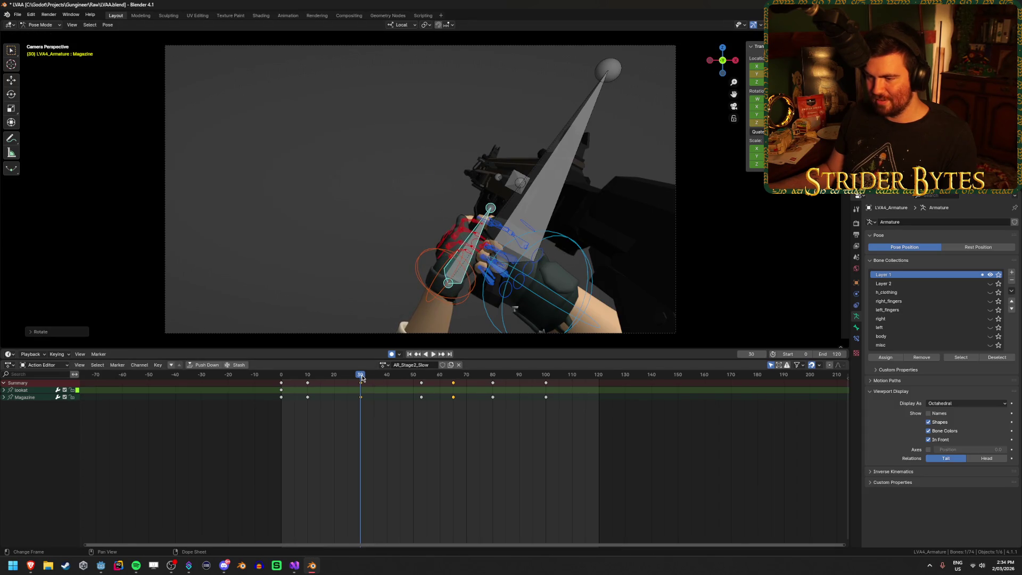
mouse_move(361, 389)
mouse_down()
mouse_move(349, 392)
mouse_move(385, 376)
mouse_up()
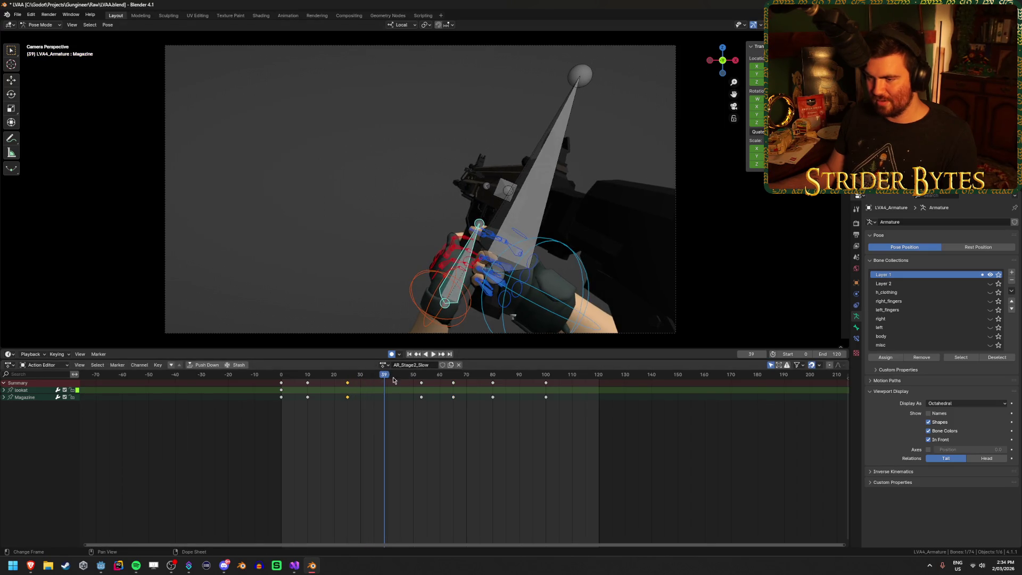